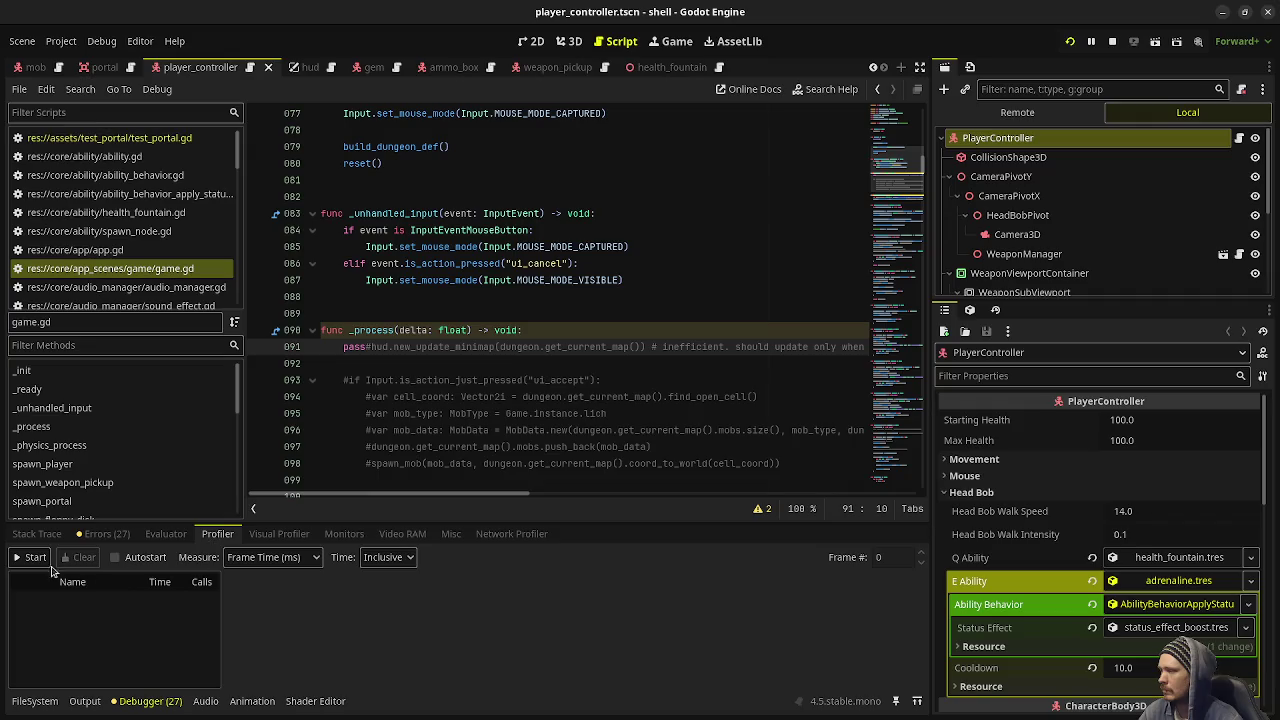
# Start the profiler recording, launch the game and aim at the zombie while firing
pyautogui.click(30, 557)
pyautogui.hotkey('alt', 'Tab')
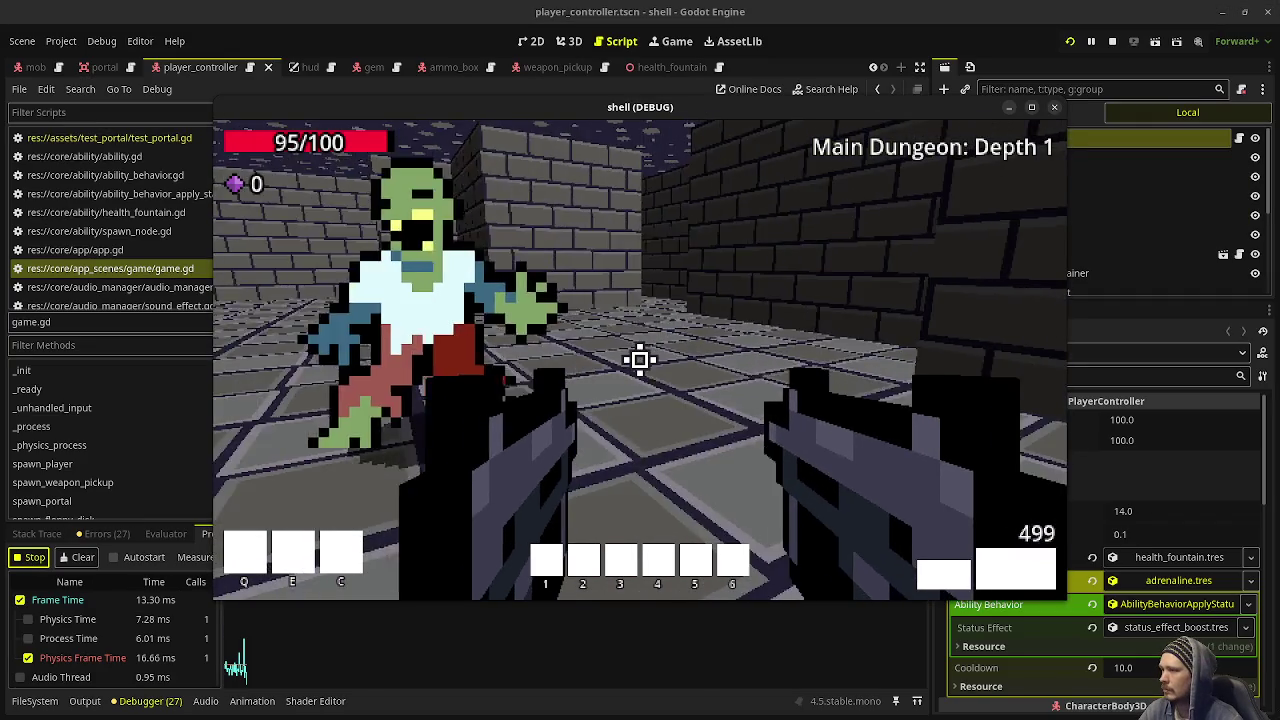
pyautogui.moveTo(640, 360); pyautogui.dragTo(640, 360)
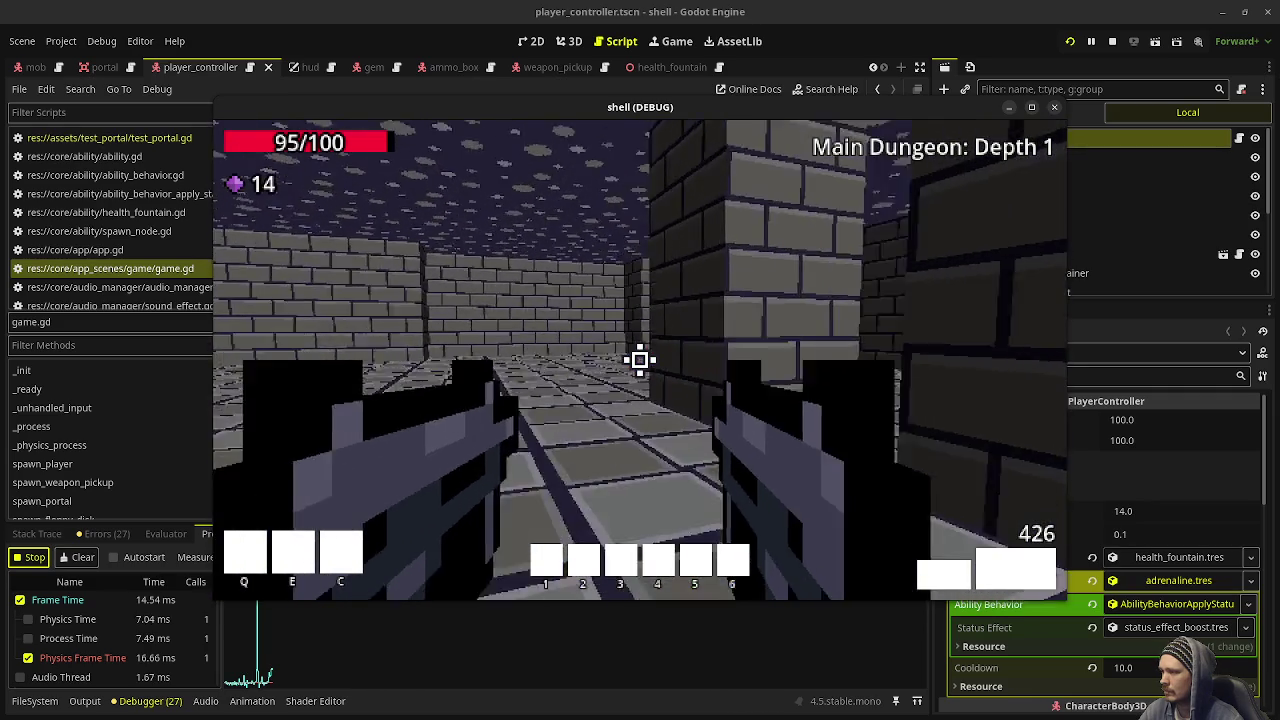
# Walk past the brick pillar through the pillared room toward the green pickup
pyautogui.press('w')
pyautogui.press('w')
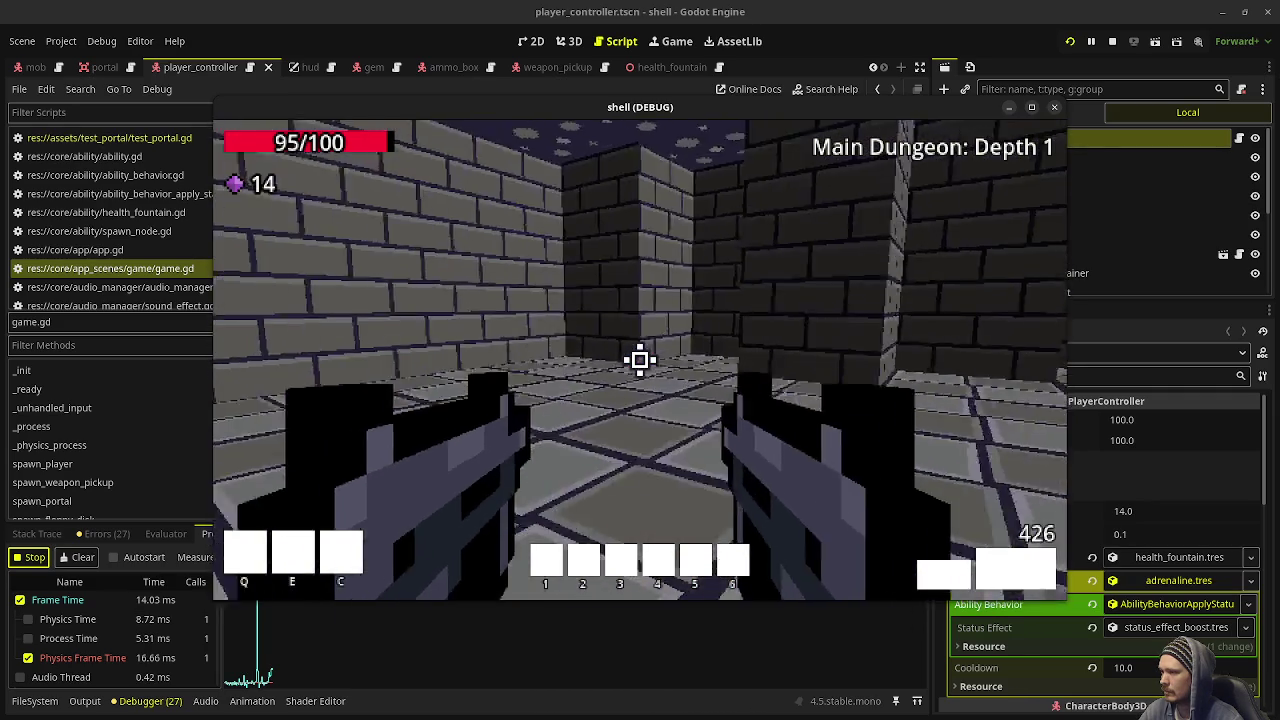
pyautogui.press('w')
pyautogui.press('w')
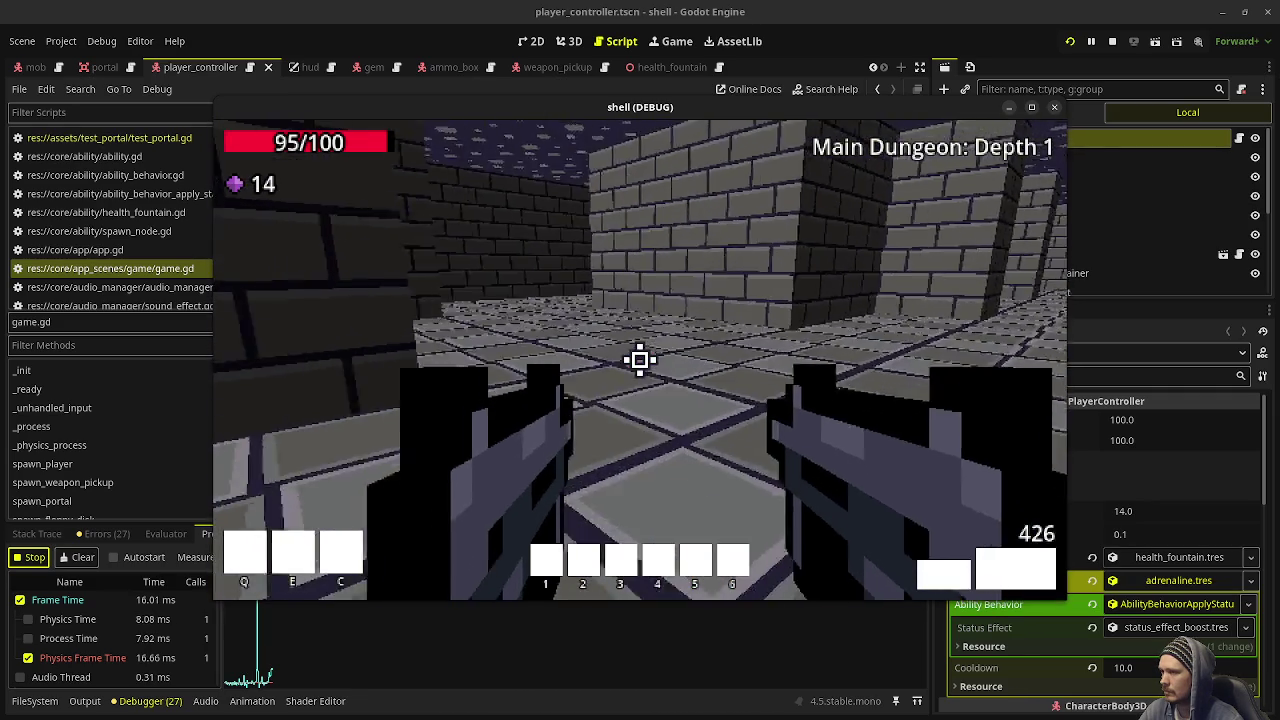
pyautogui.press('w')
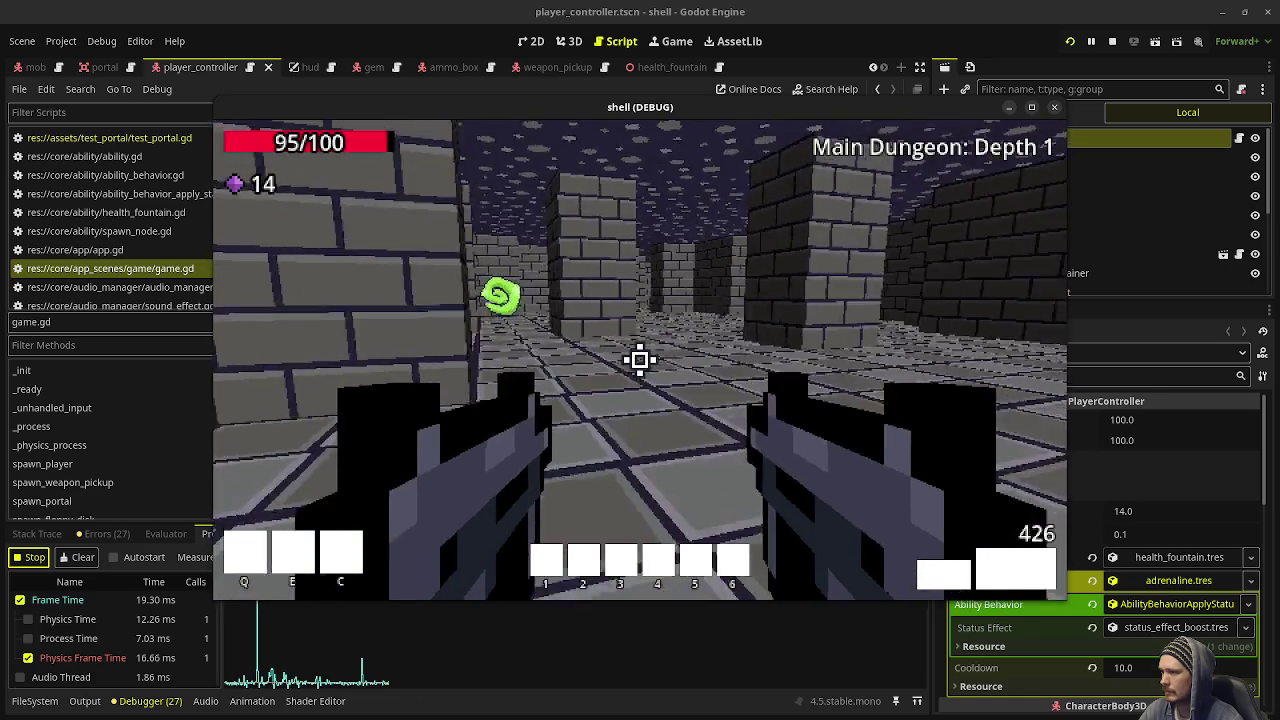
pyautogui.press('w')
pyautogui.press('w')
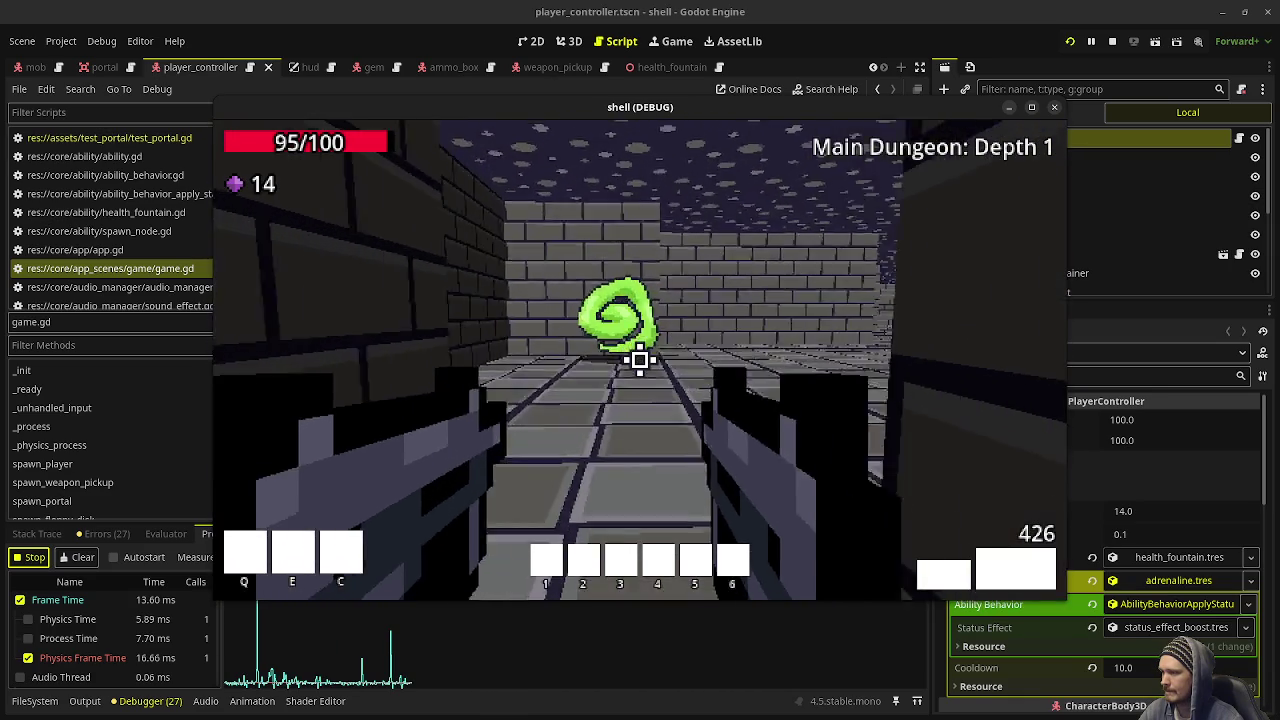
pyautogui.press('w')
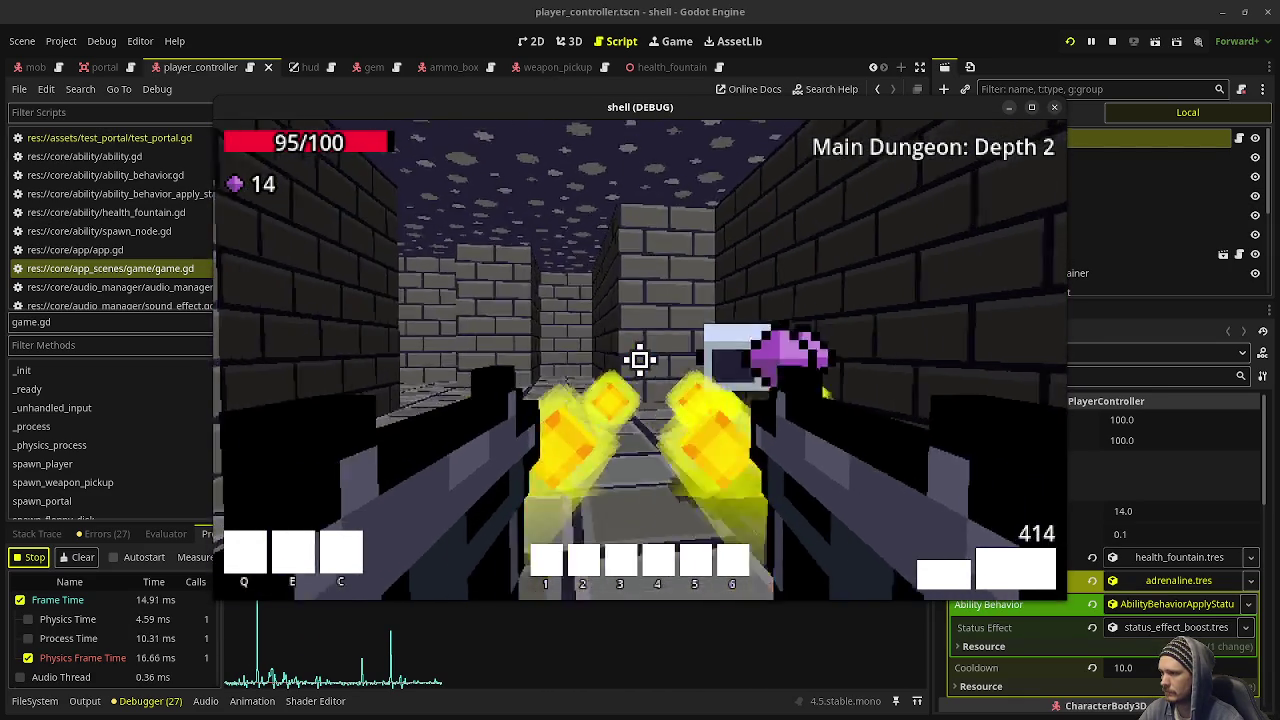
# Shoot down the skeleton mage and skeleton, then walk forward to collect their gems
pyautogui.click(640, 360)
pyautogui.click(640, 360)
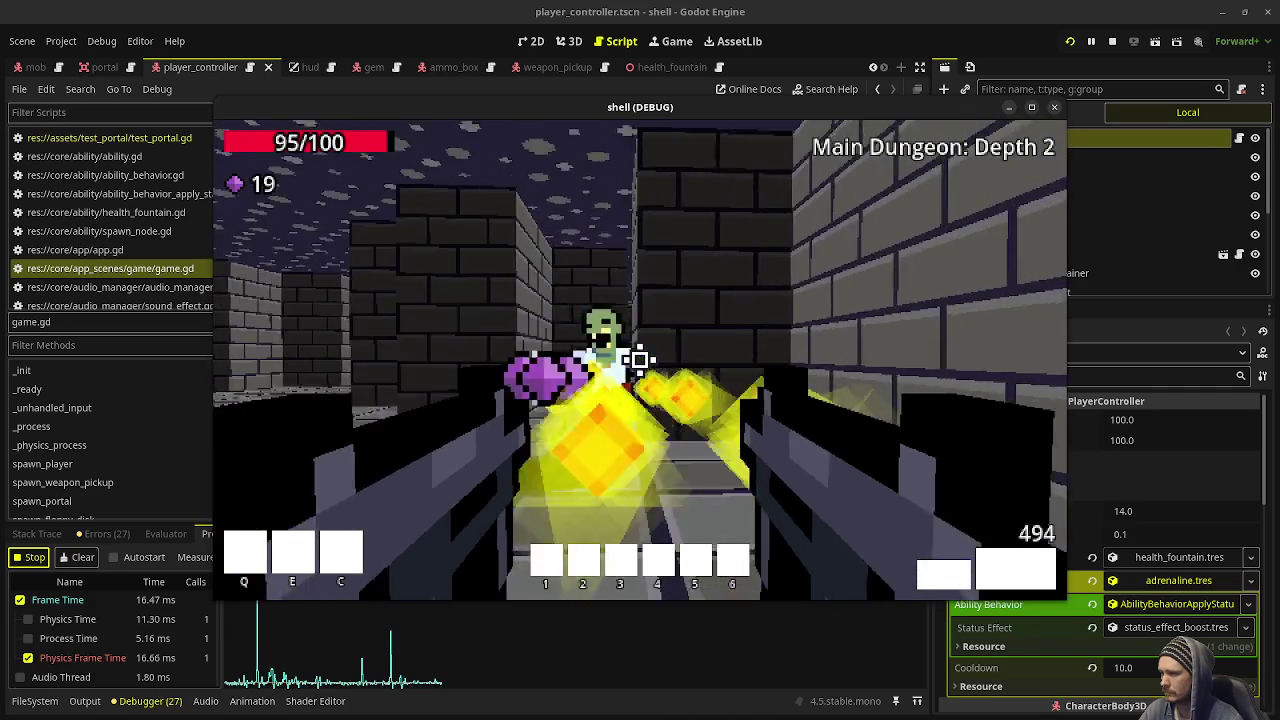
pyautogui.click(640, 360)
pyautogui.click(640, 360)
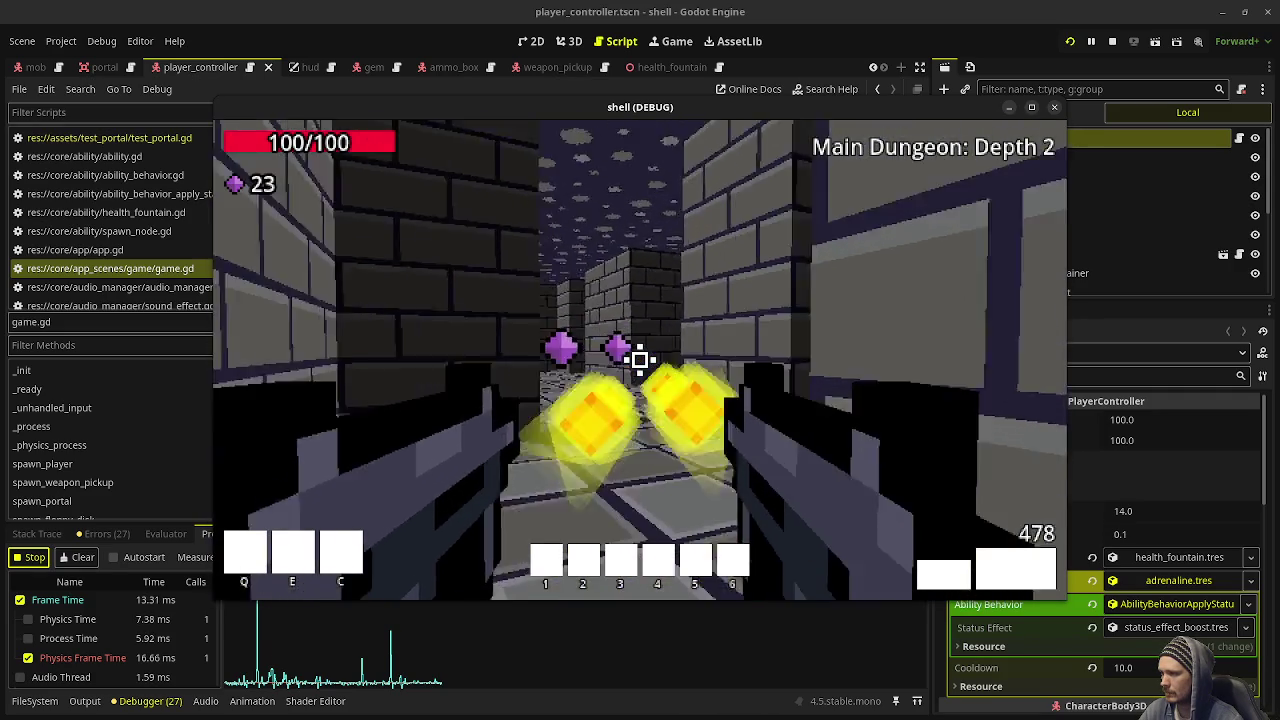
pyautogui.press('w')
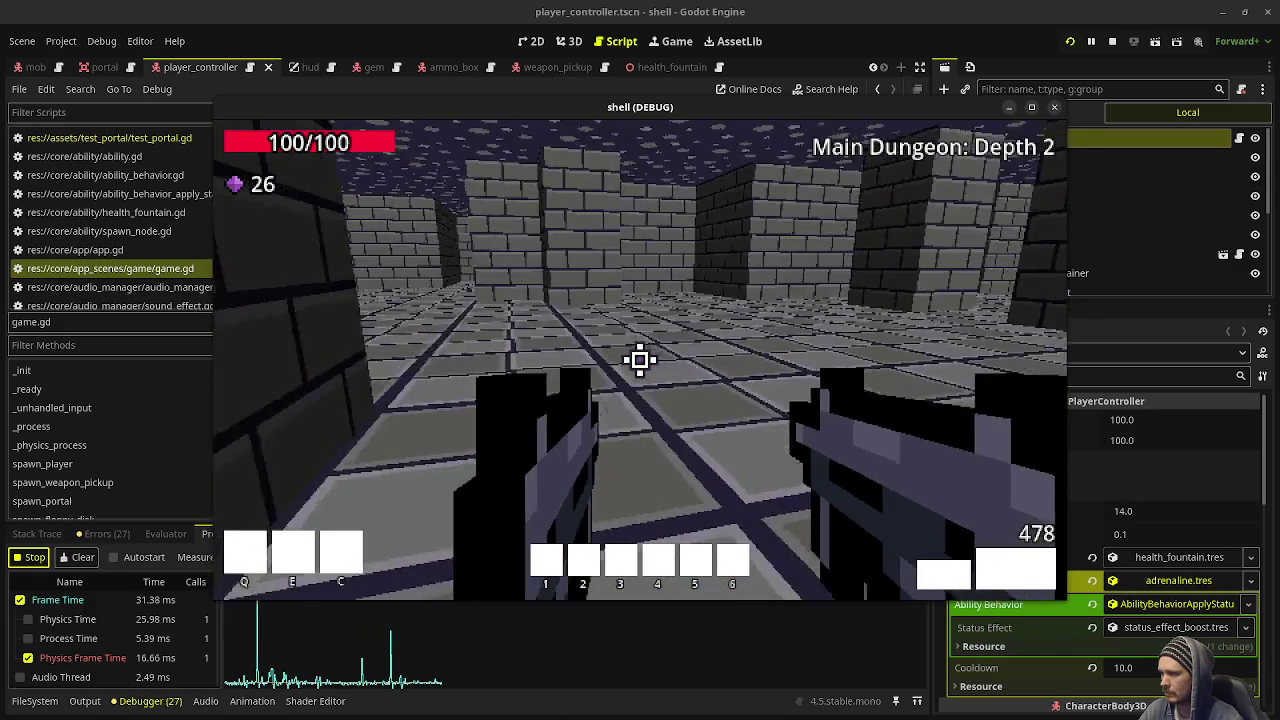
pyautogui.press('w')
# Kill the skeleton down the long corridor and advance toward its dropped gems
pyautogui.press('w')
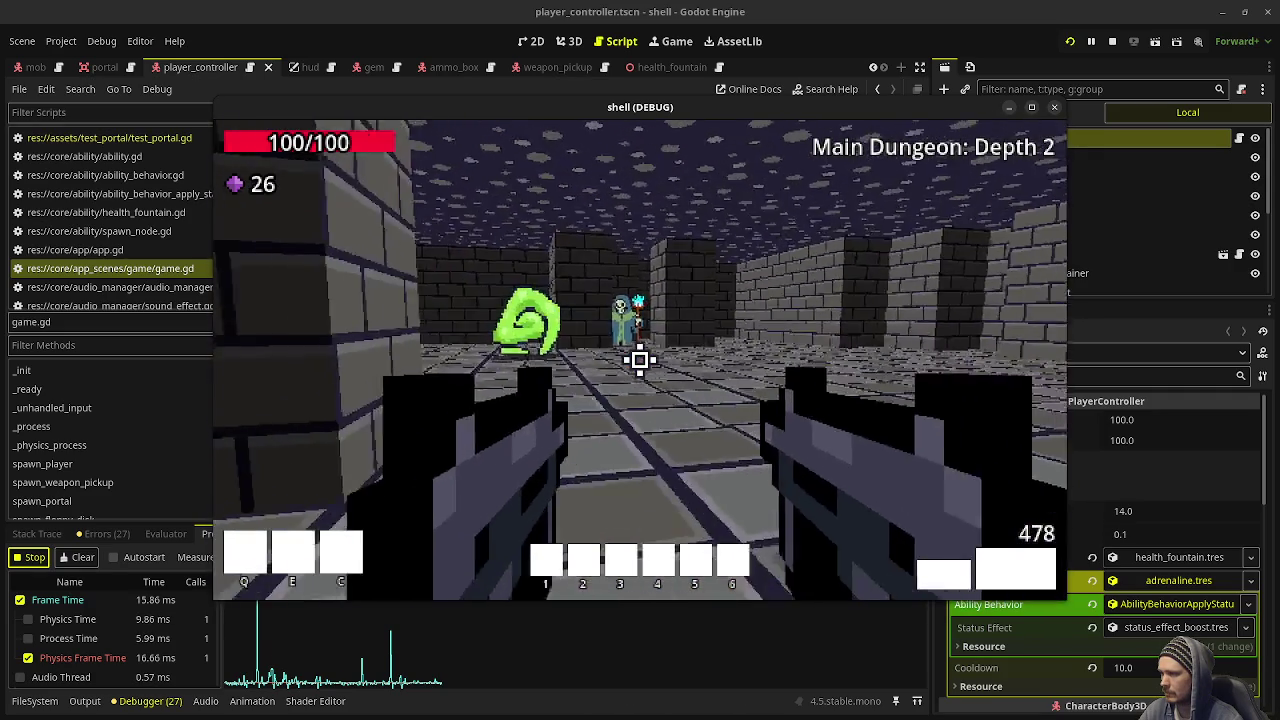
pyautogui.click(640, 360)
pyautogui.click(640, 360)
pyautogui.press('w')
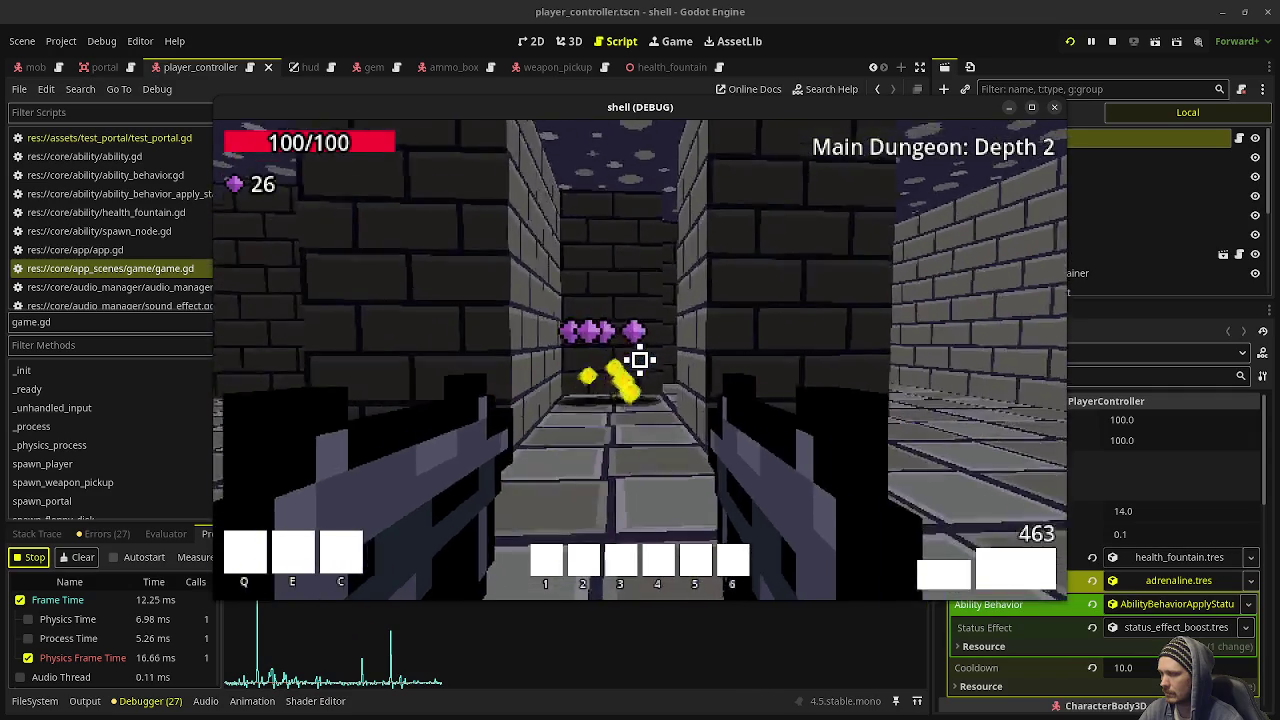
pyautogui.press('w')
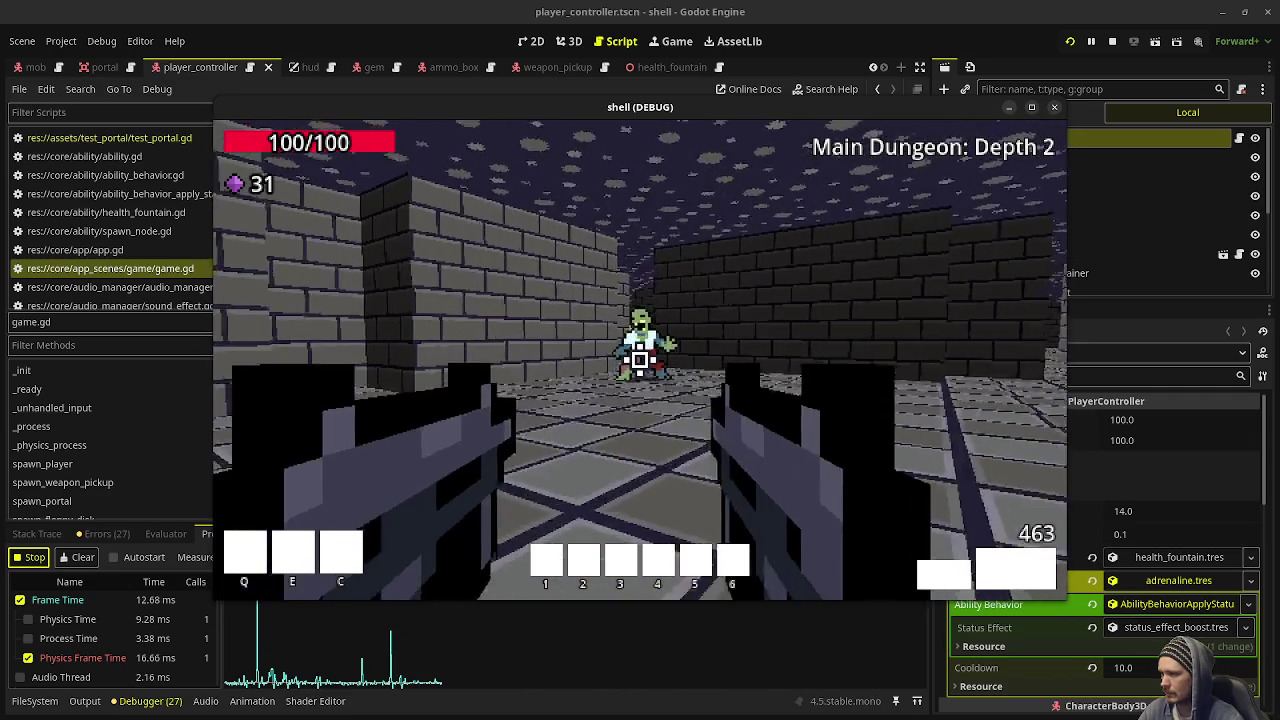
# Gun down the approaching zombie and remaining enemies, then pick up the purple gem
pyautogui.click(640, 360)
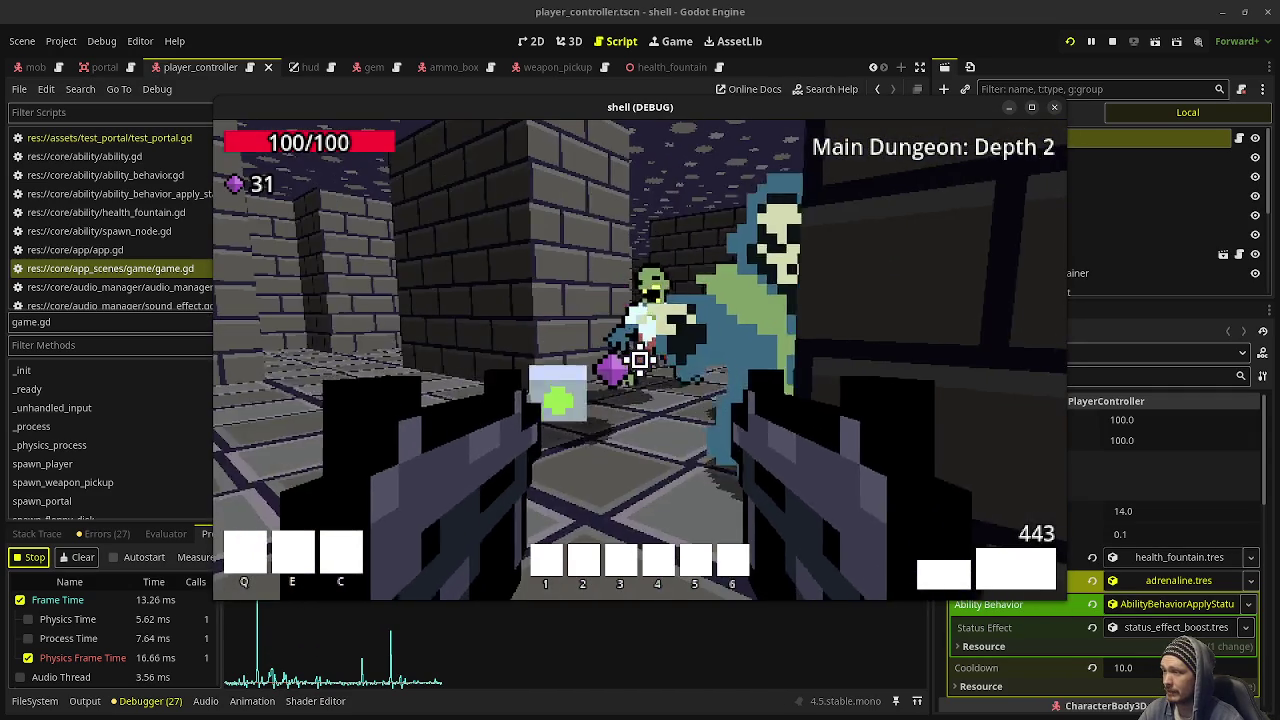
pyautogui.click(640, 360)
pyautogui.click(640, 358)
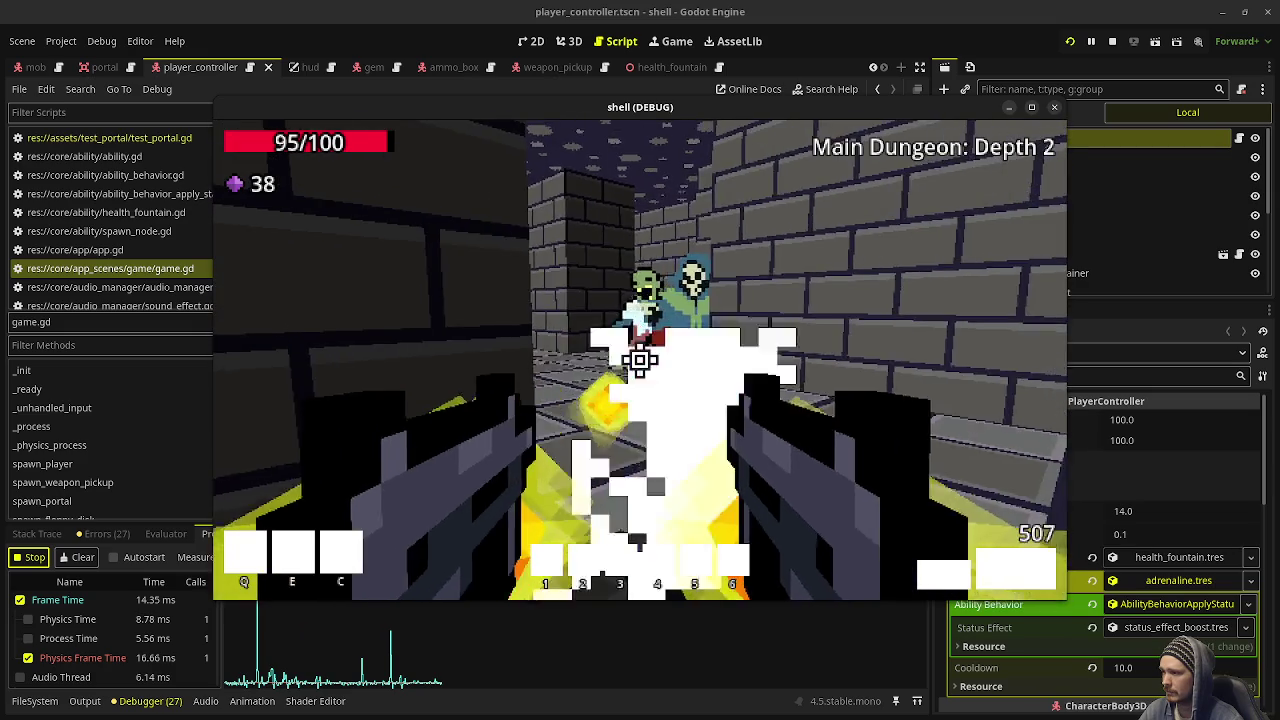
pyautogui.click(640, 360)
pyautogui.click(640, 360)
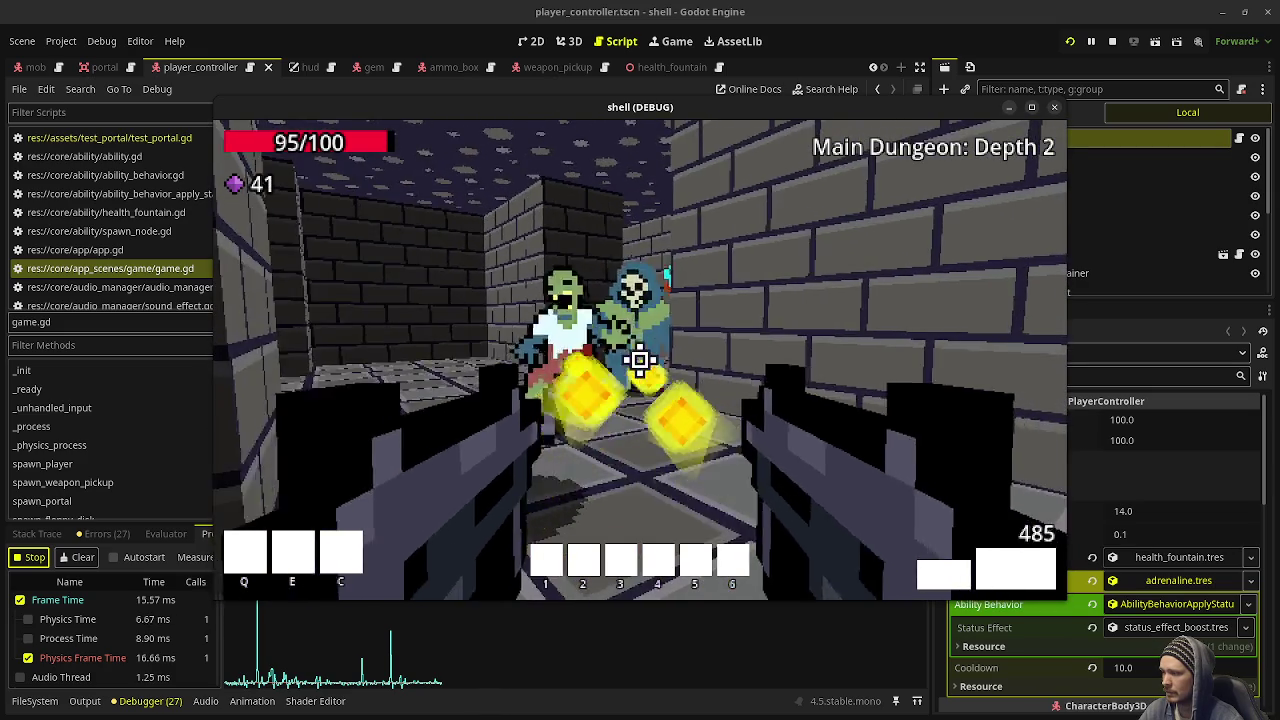
pyautogui.click(640, 360)
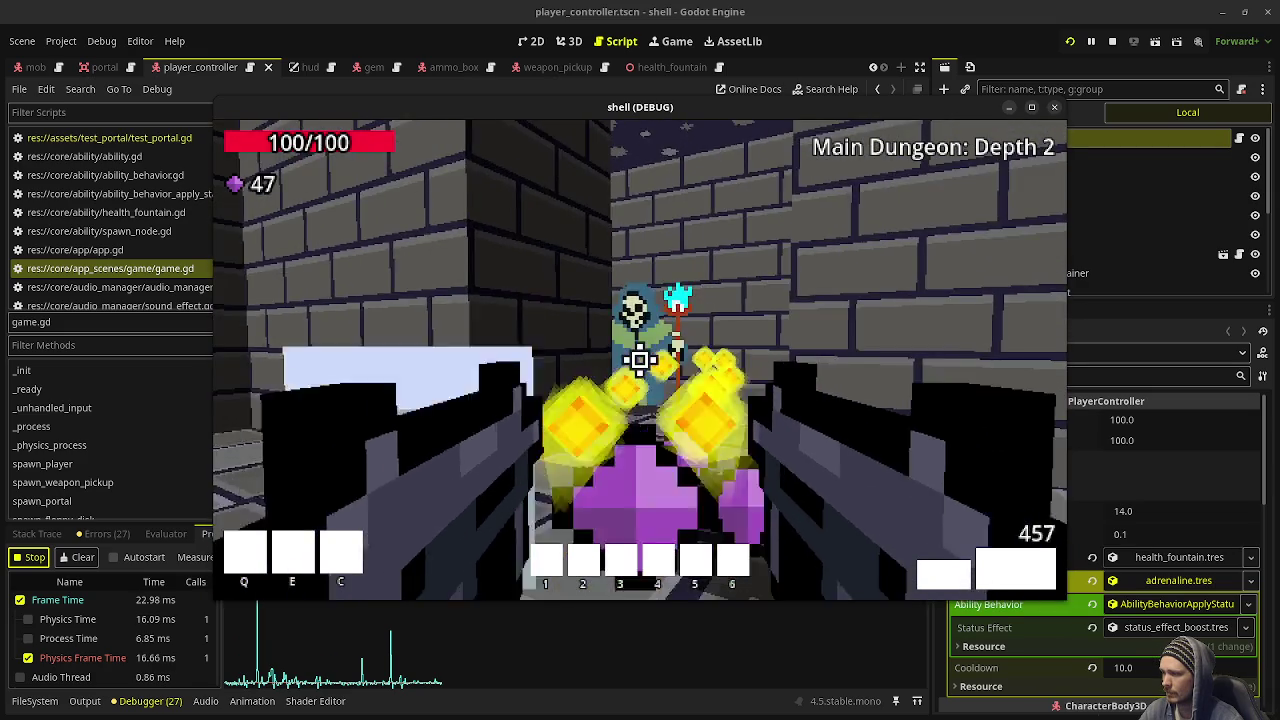
pyautogui.press('w')
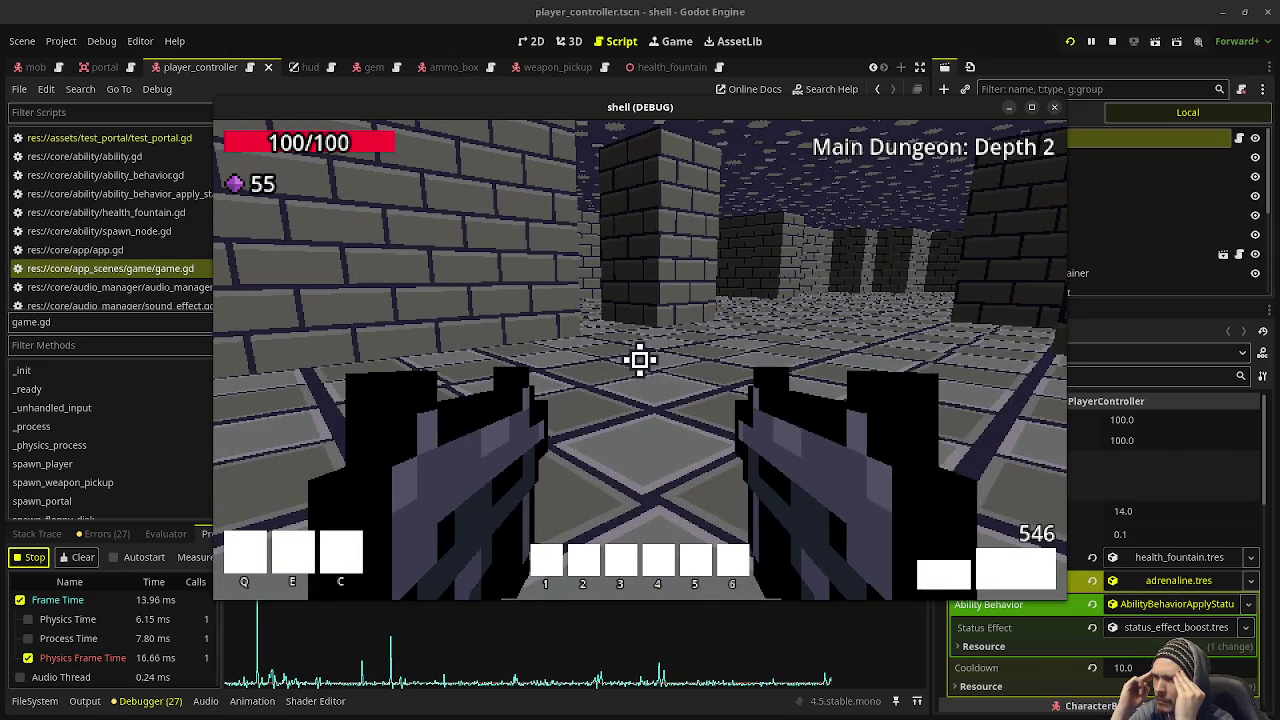
# Walk past the pillar into a new corridor and kill the attacking enemy
pyautogui.press('w')
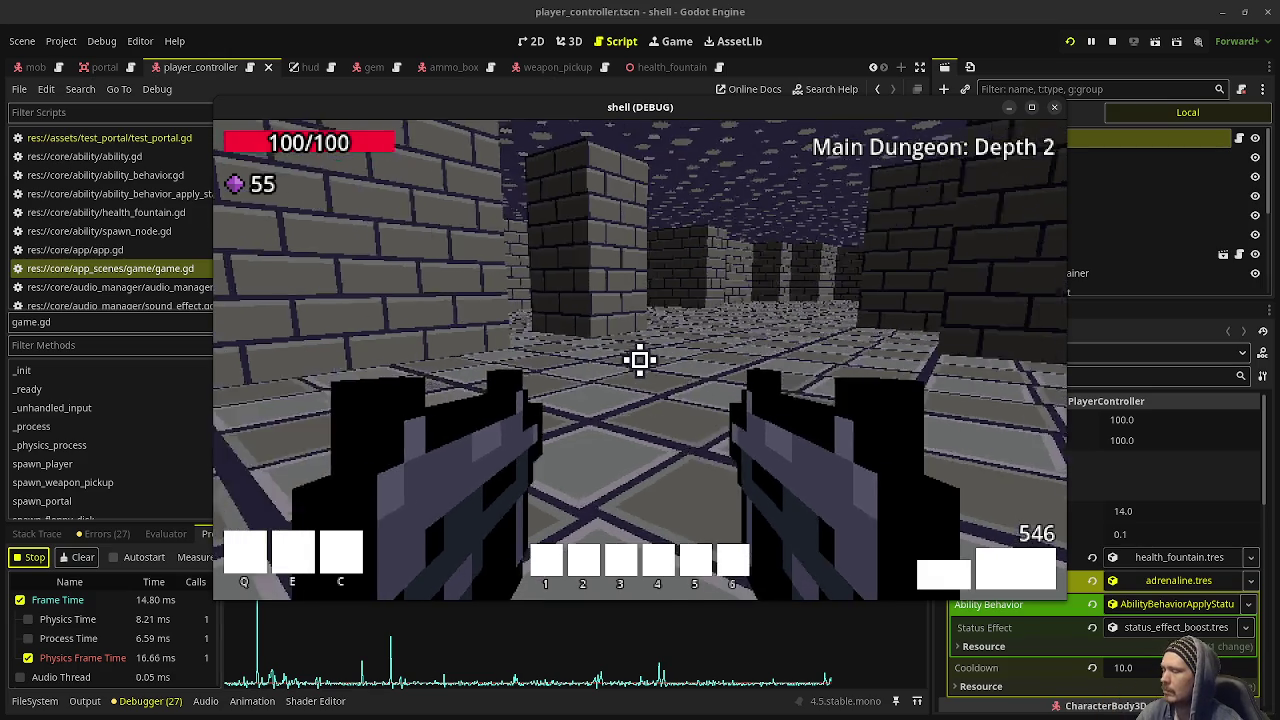
pyautogui.press('w')
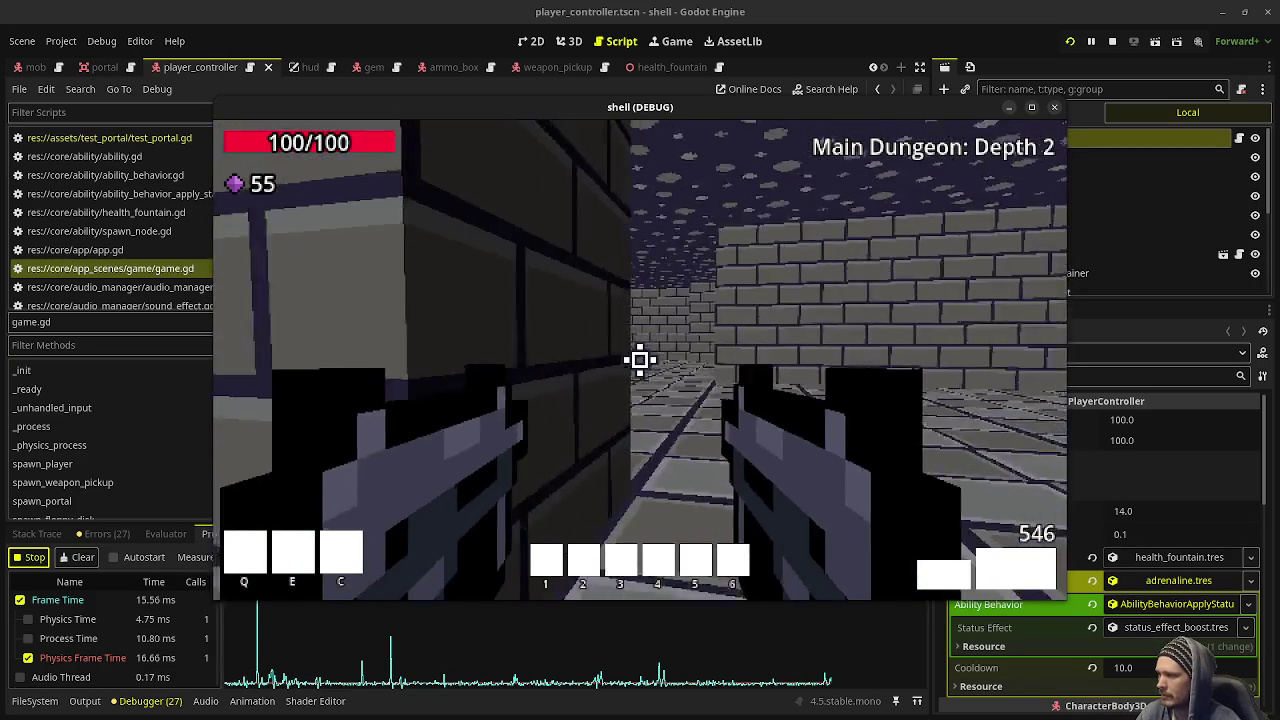
pyautogui.press('w')
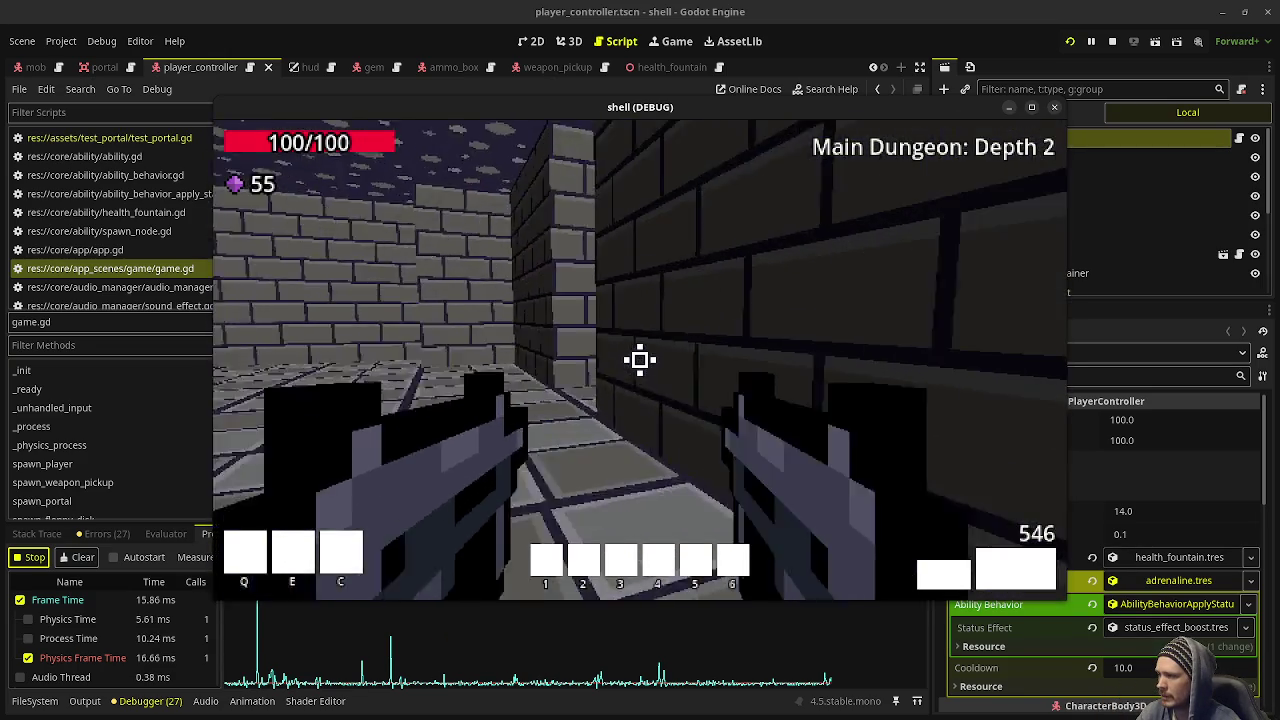
pyautogui.press('w')
pyautogui.click(640, 360)
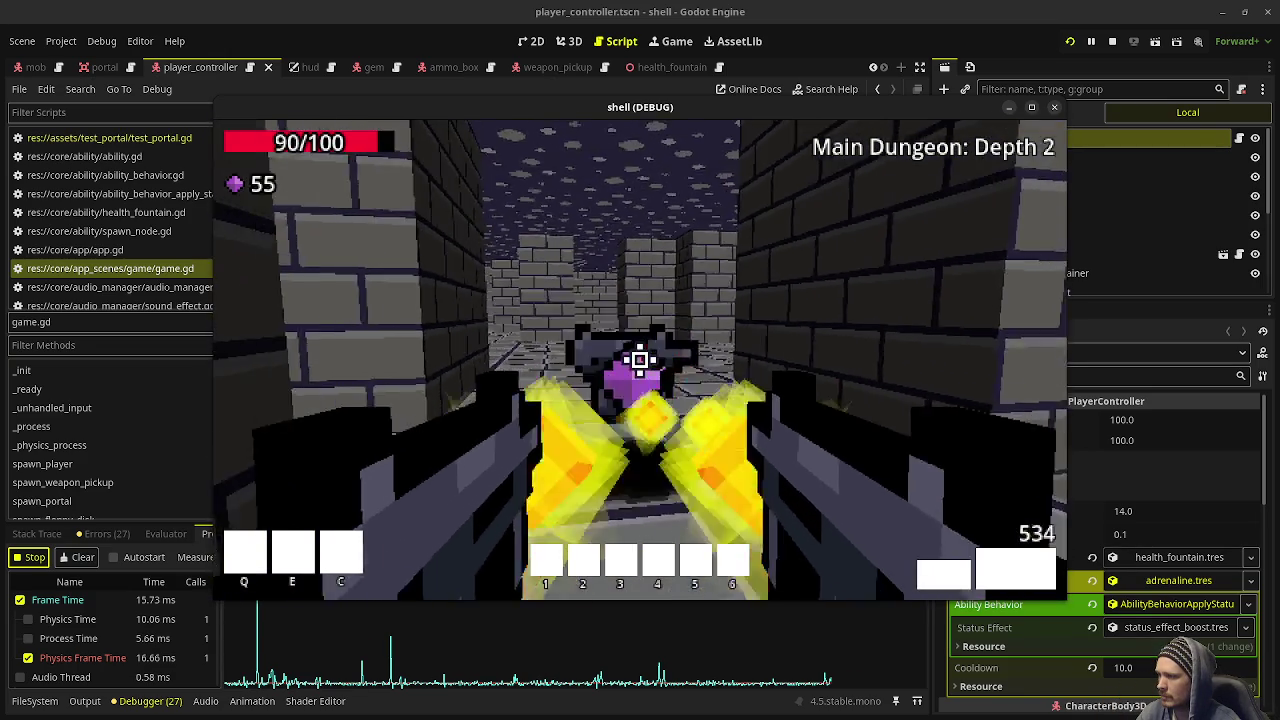
pyautogui.click(640, 360)
# Walk through the pillared room and further down the next corridor
pyautogui.press('w')
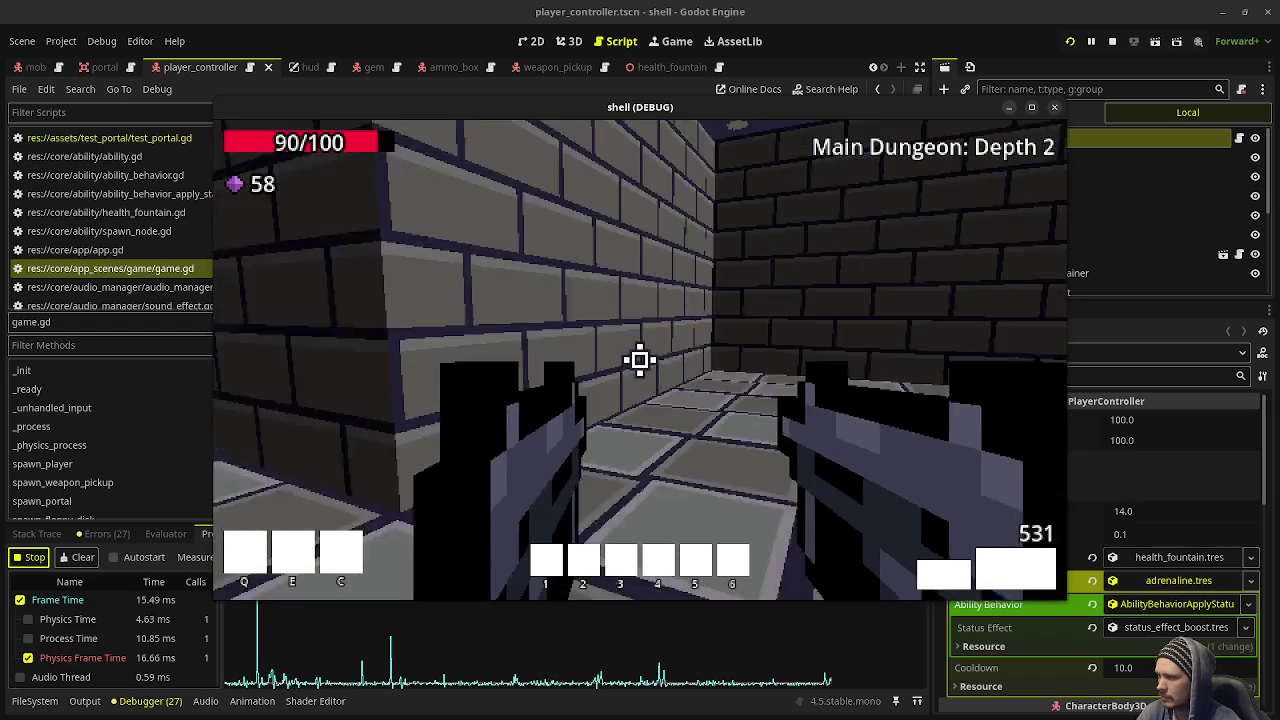
pyautogui.press('w')
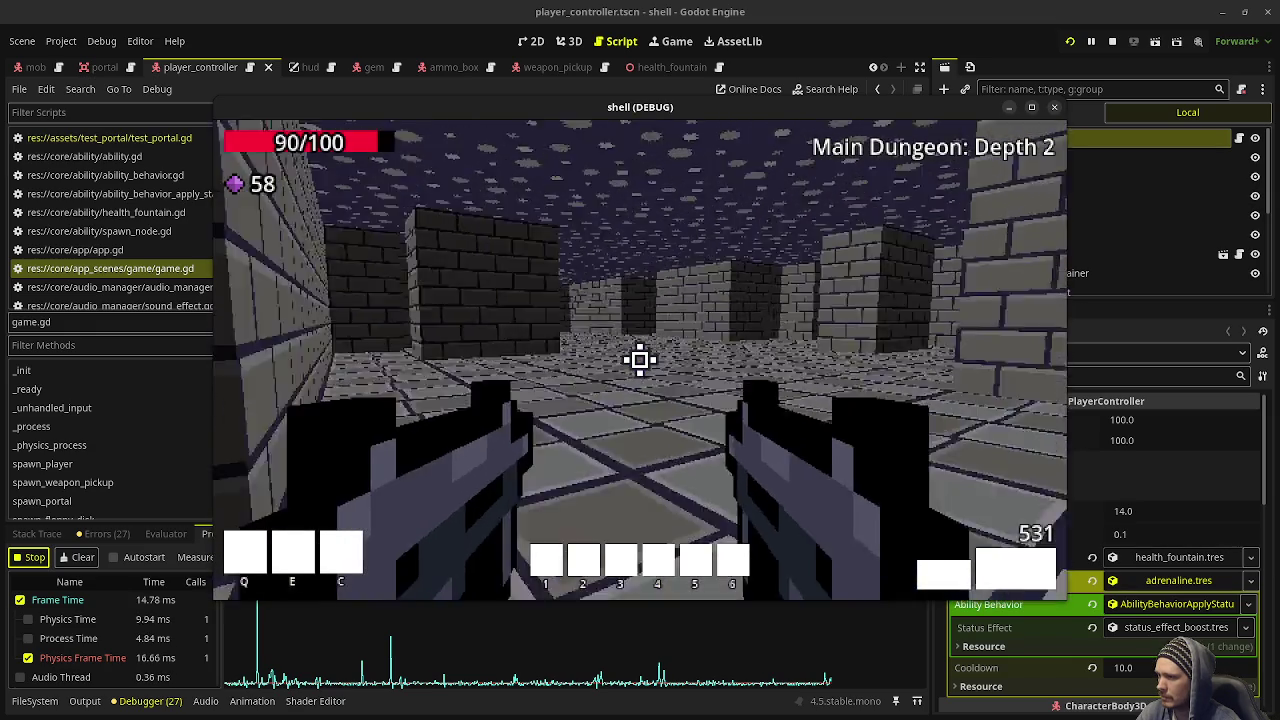
pyautogui.press('w')
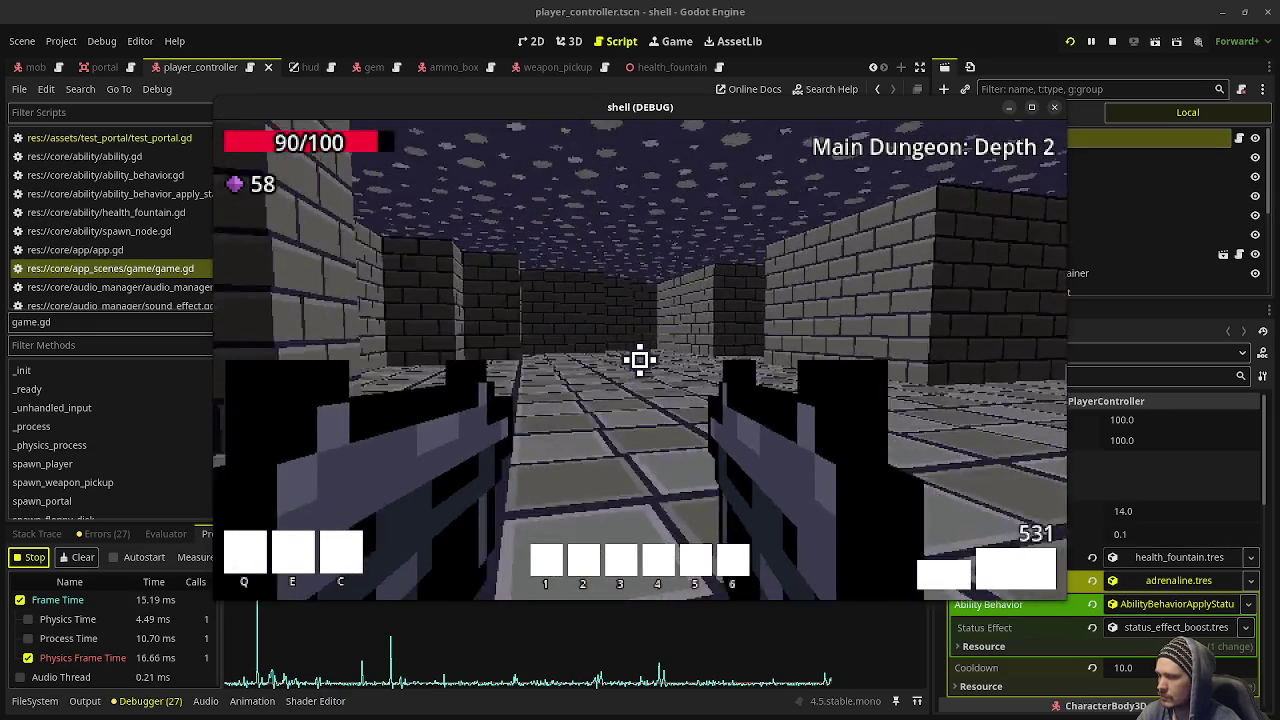
pyautogui.press('w')
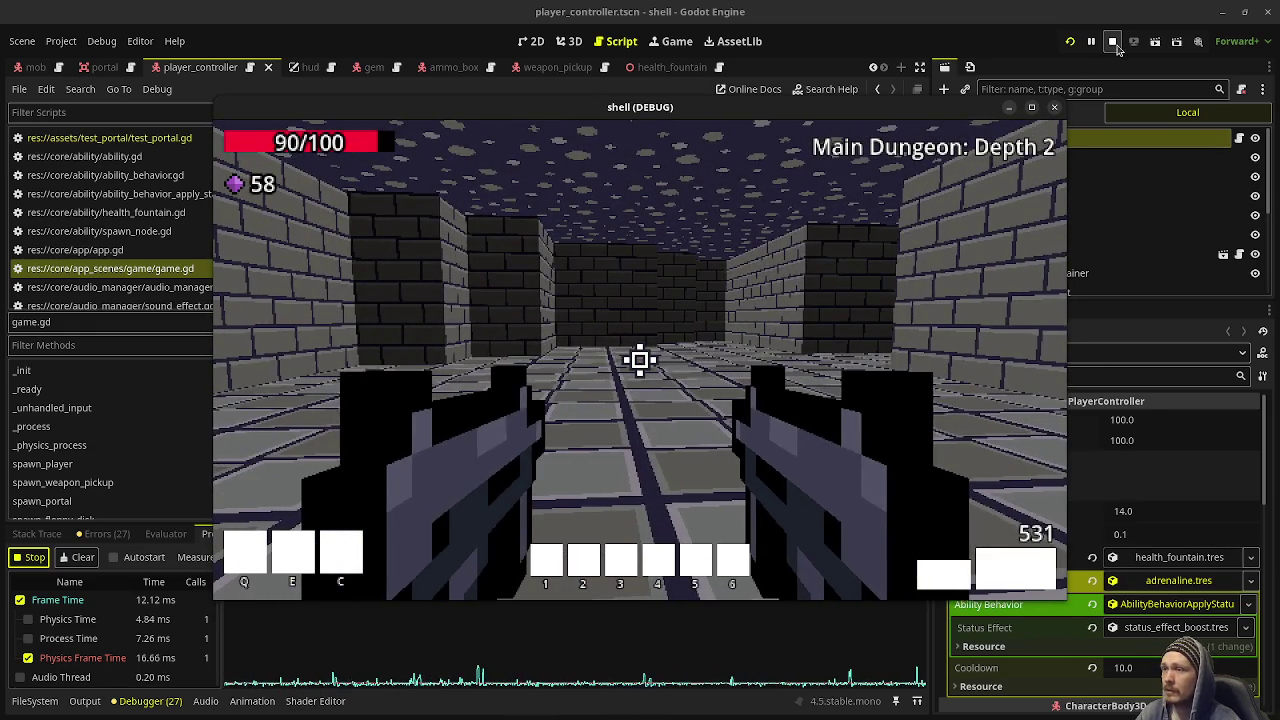
# Stop the game, scrub to a later profiled frame, and graph Physics Time
pyautogui.click(1112, 42)
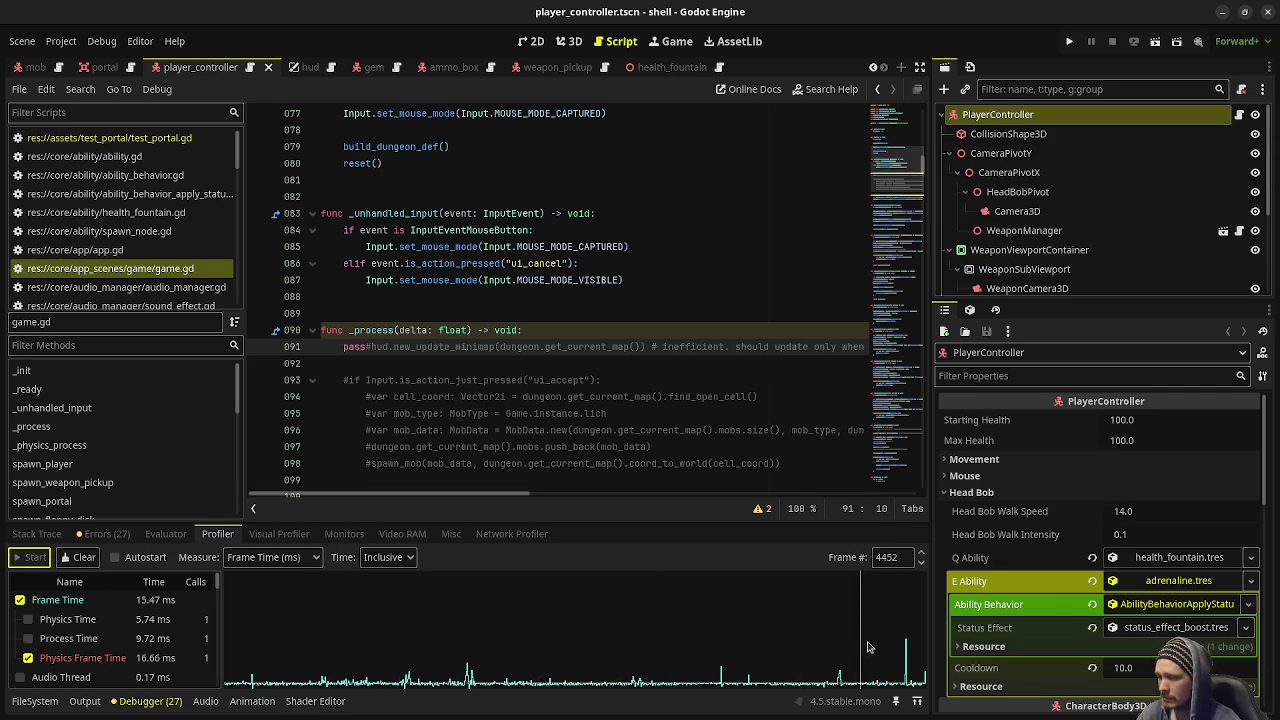
pyautogui.moveTo(868, 647); pyautogui.dragTo(906, 652)
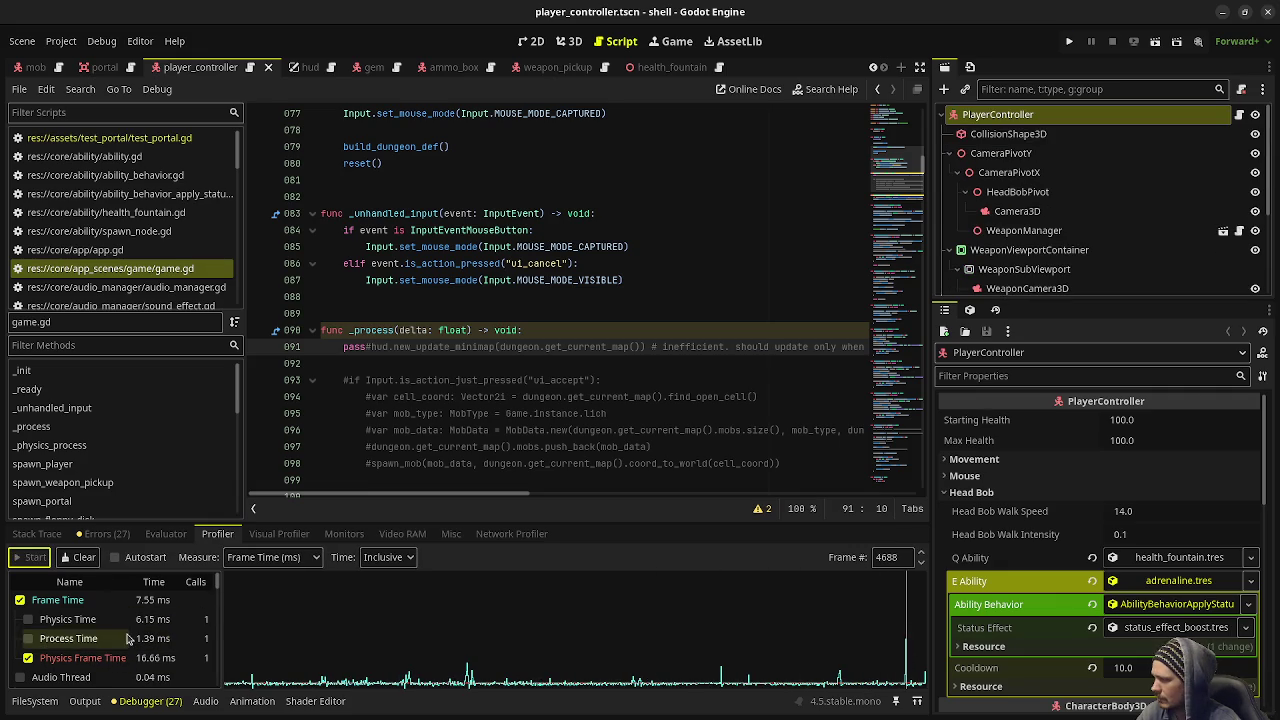
pyautogui.scroll(-1, 143, 668)
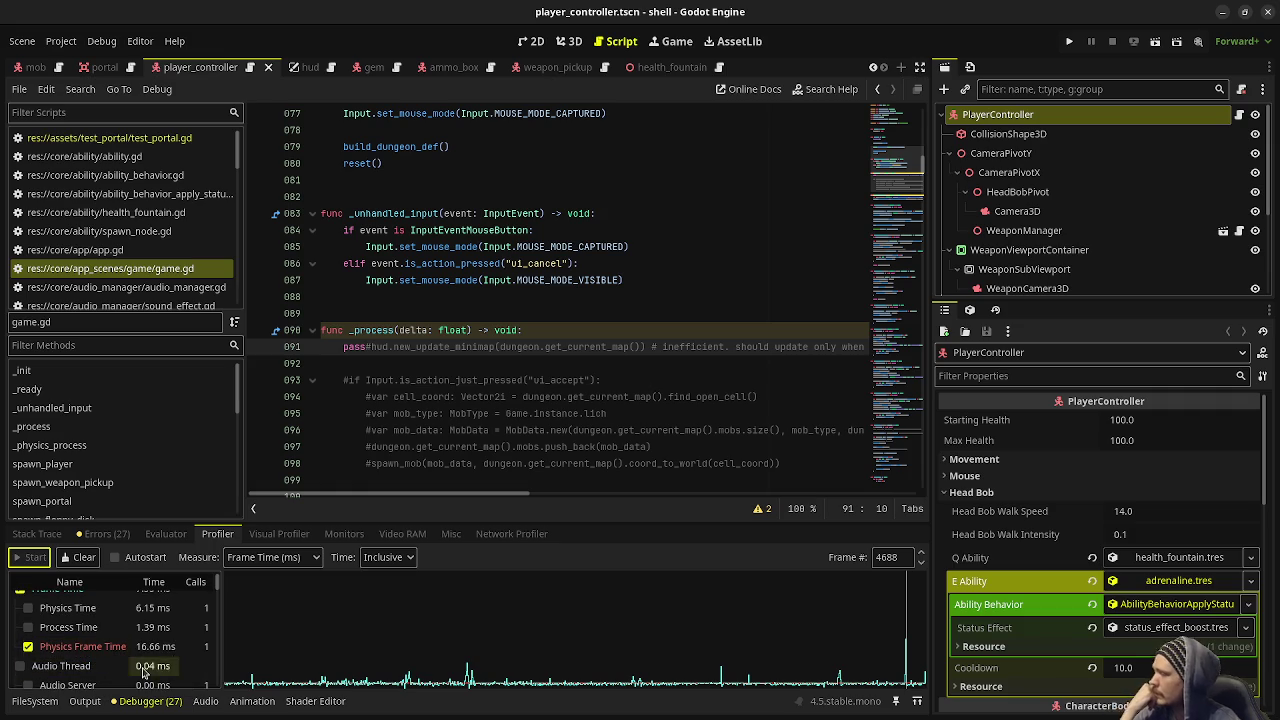
pyautogui.scroll(1, 110, 640)
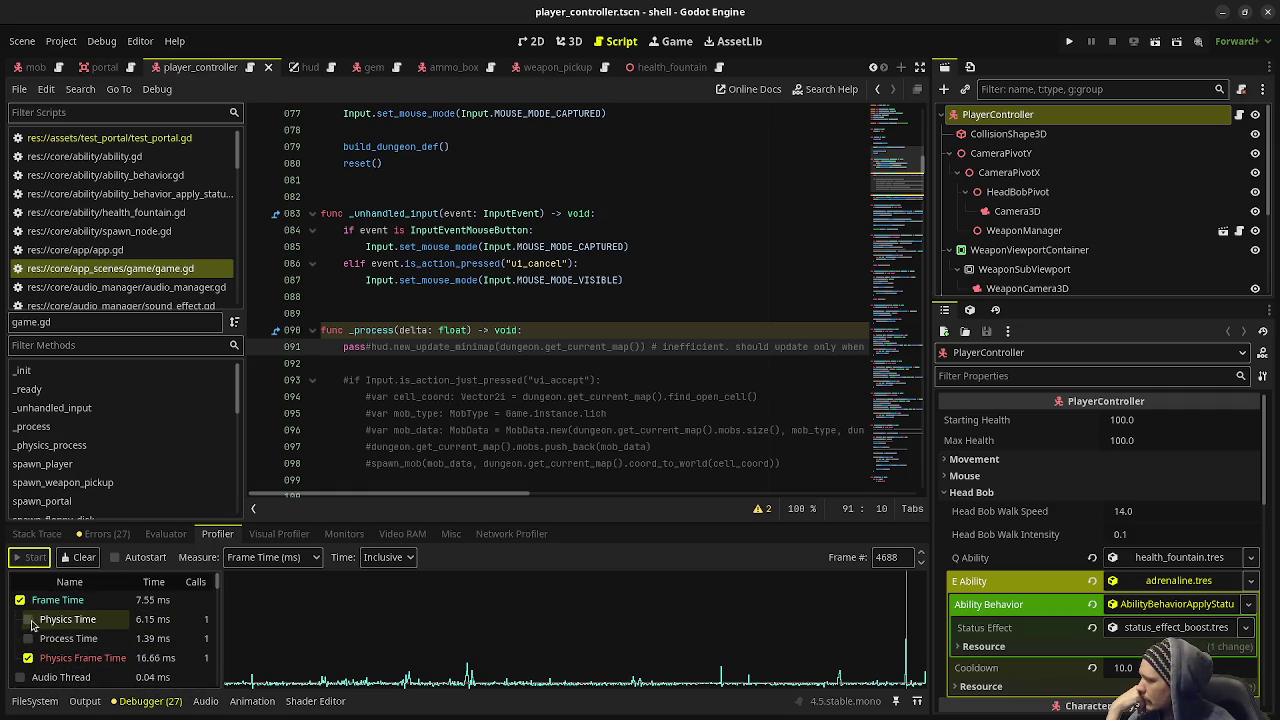
pyautogui.click(29, 620)
# Add the Physics 3D timing to the profiler graph
pyautogui.scroll(-2, 133, 680)
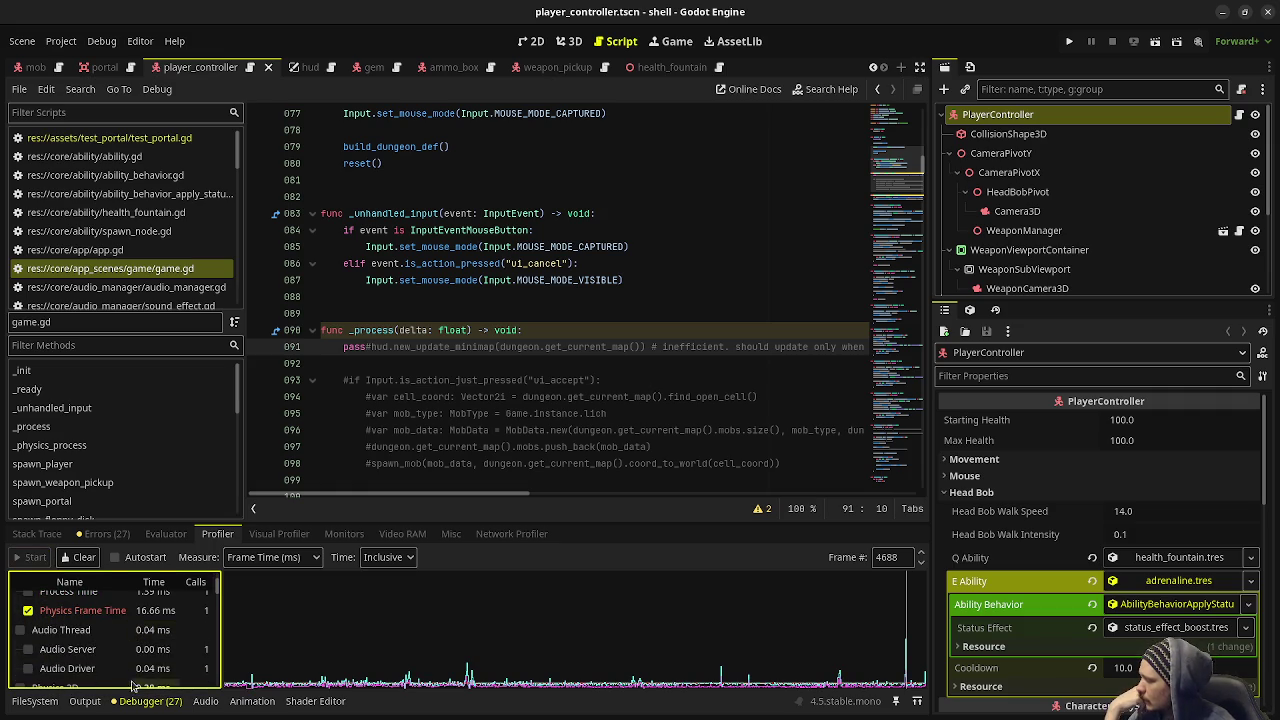
pyautogui.scroll(-6, 133, 683)
pyautogui.scroll(2, 138, 648)
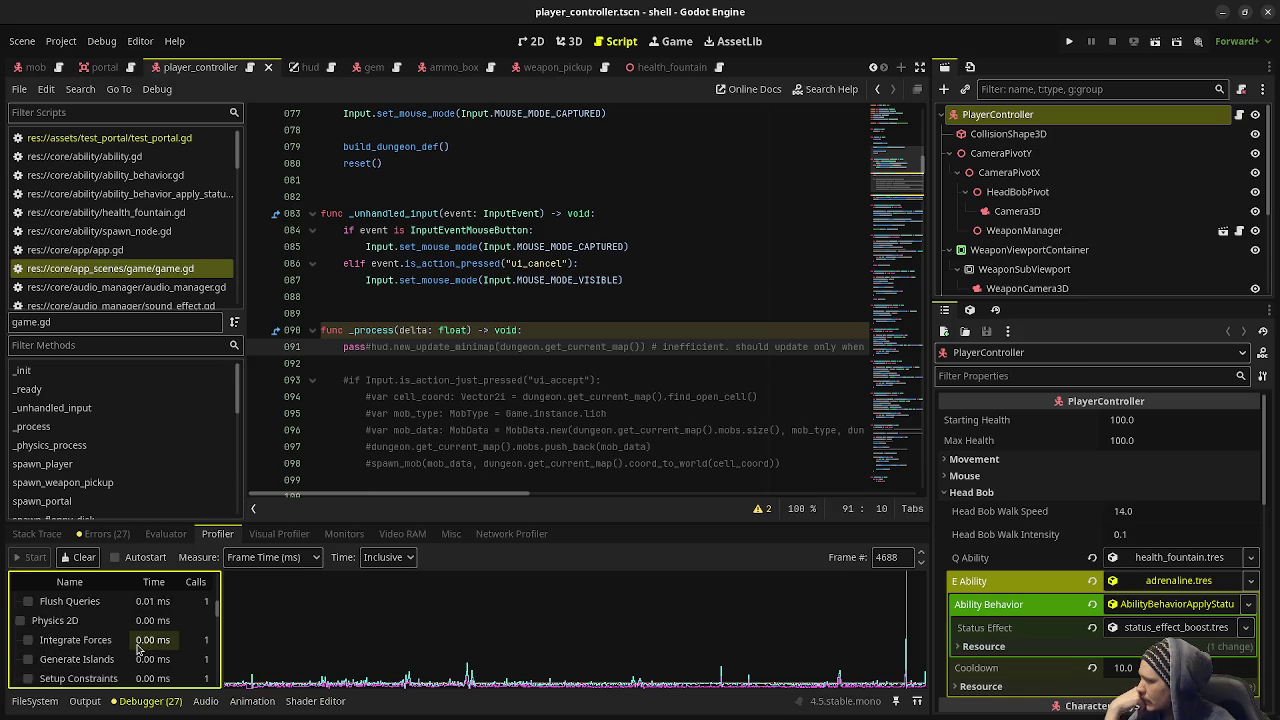
pyautogui.scroll(10, 138, 648)
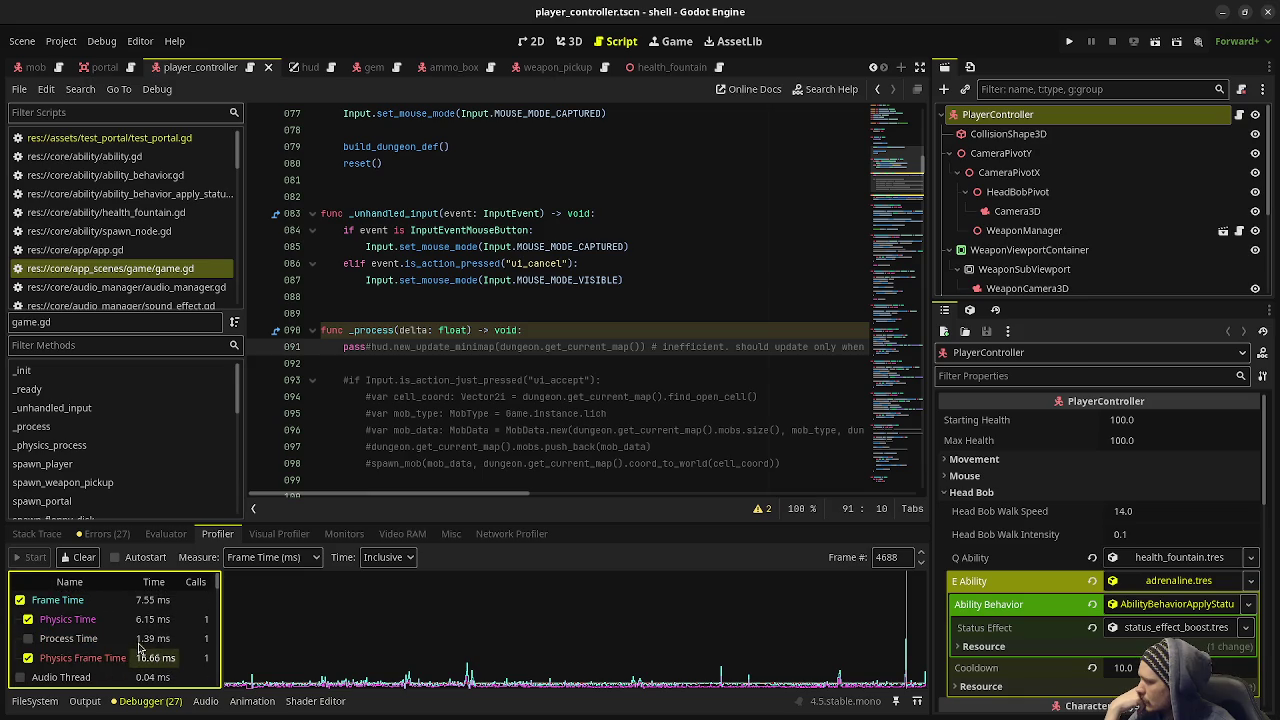
pyautogui.scroll(-3, 133, 650)
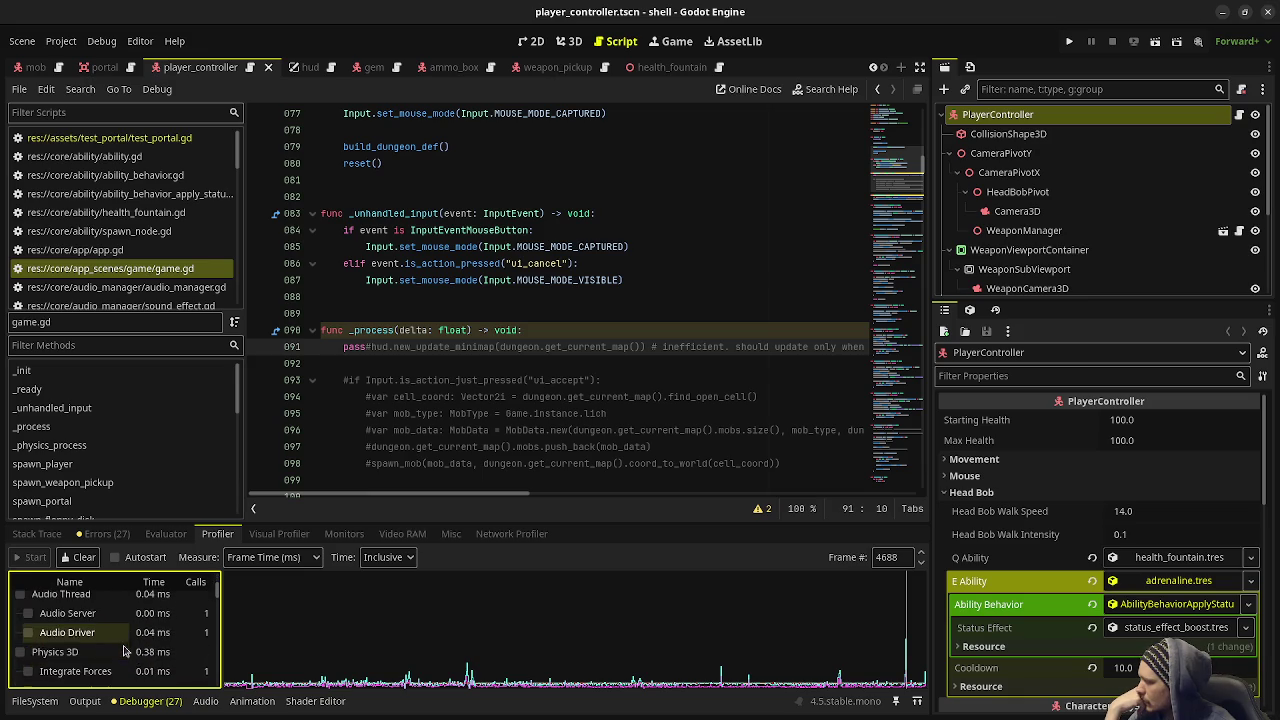
pyautogui.scroll(-2, 125, 651)
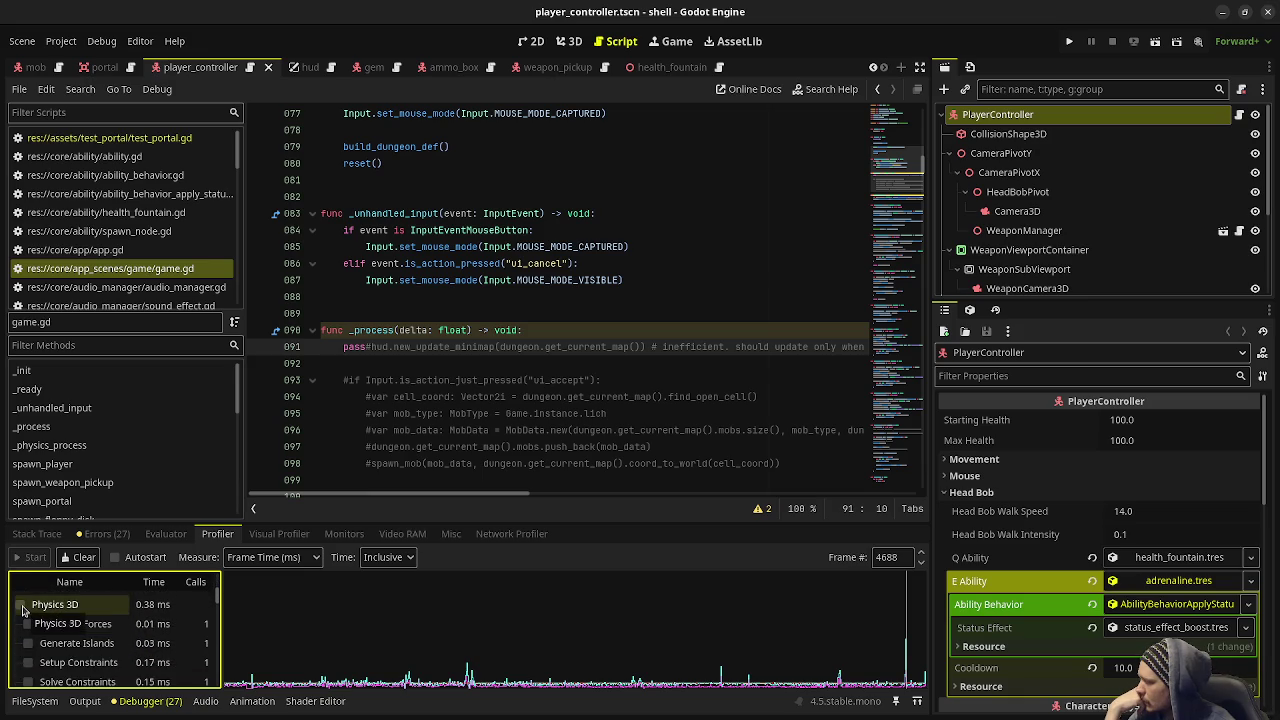
pyautogui.click(22, 610)
# Find Mob._physics_process in the timing list and graph it
pyautogui.scroll(-3, 104, 627)
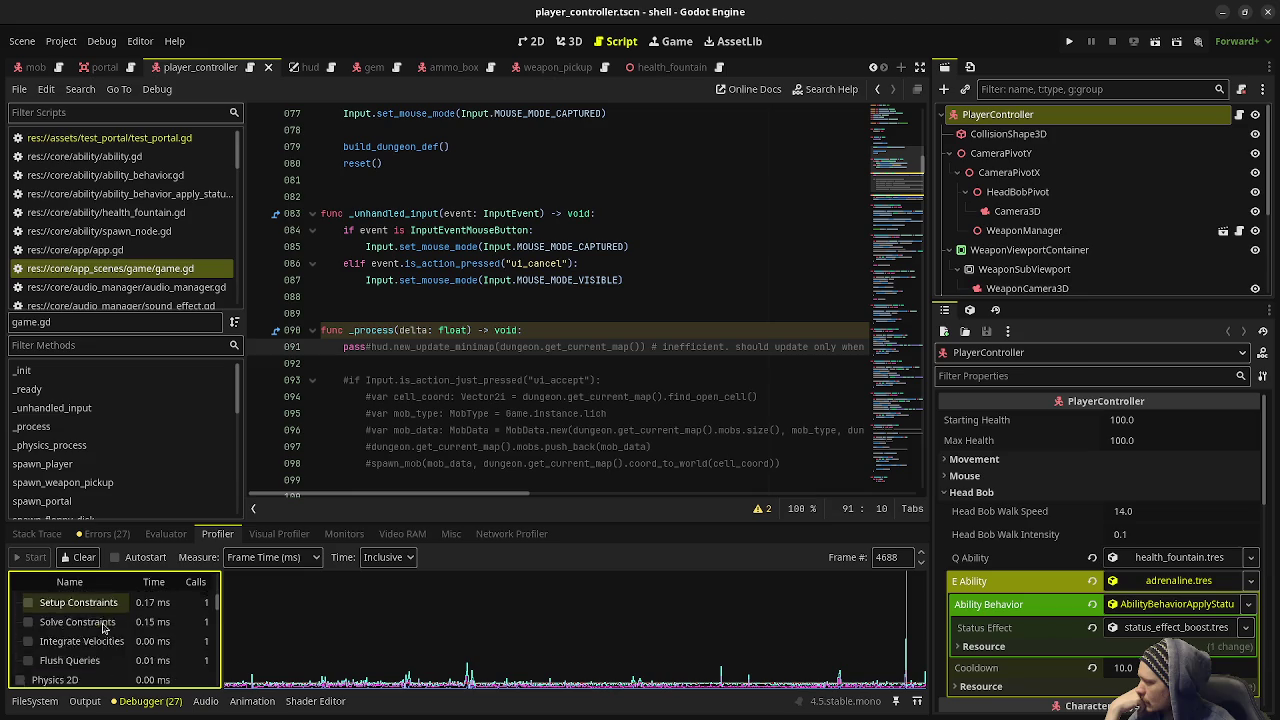
pyautogui.scroll(-3, 103, 627)
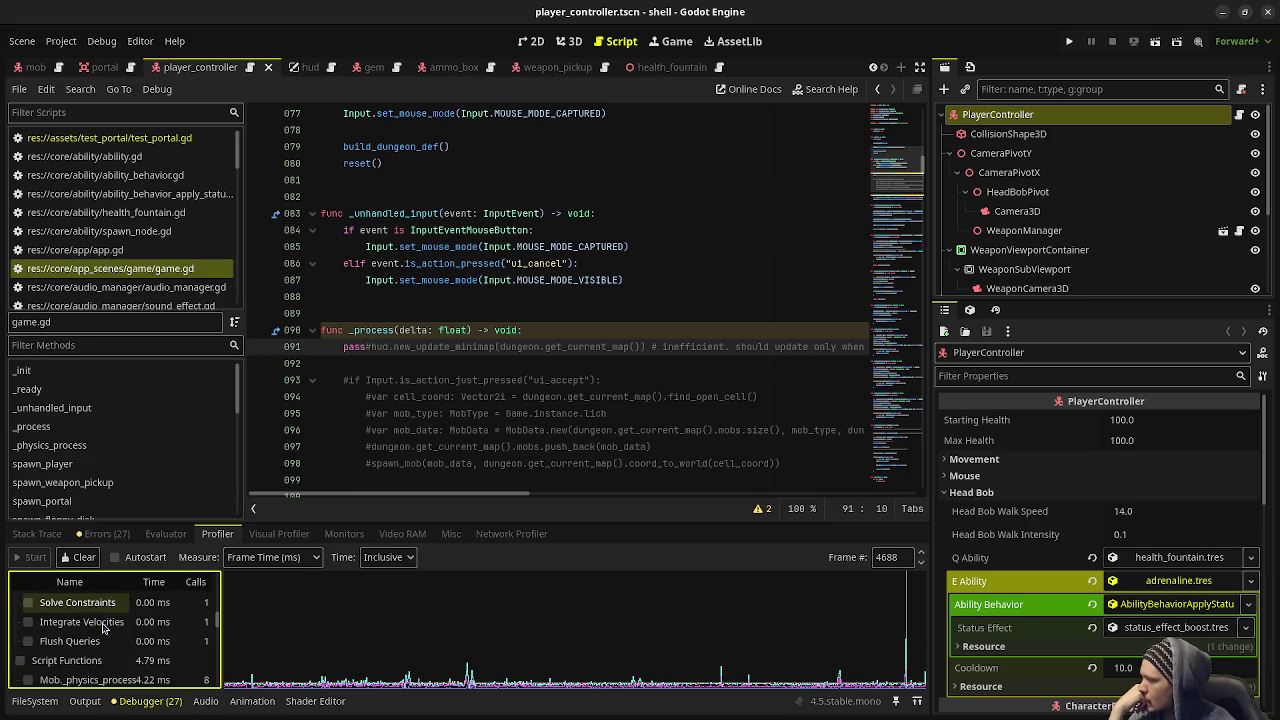
pyautogui.scroll(-1, 92, 658)
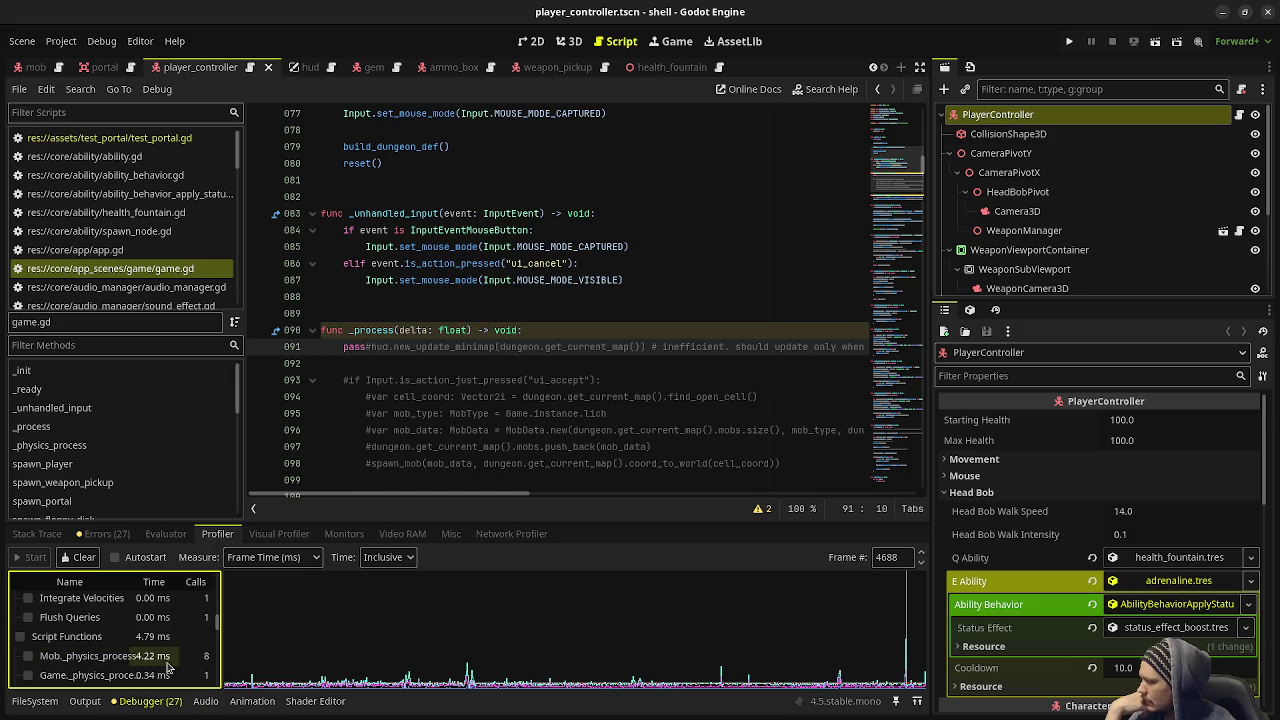
pyautogui.scroll(-6, 130, 664)
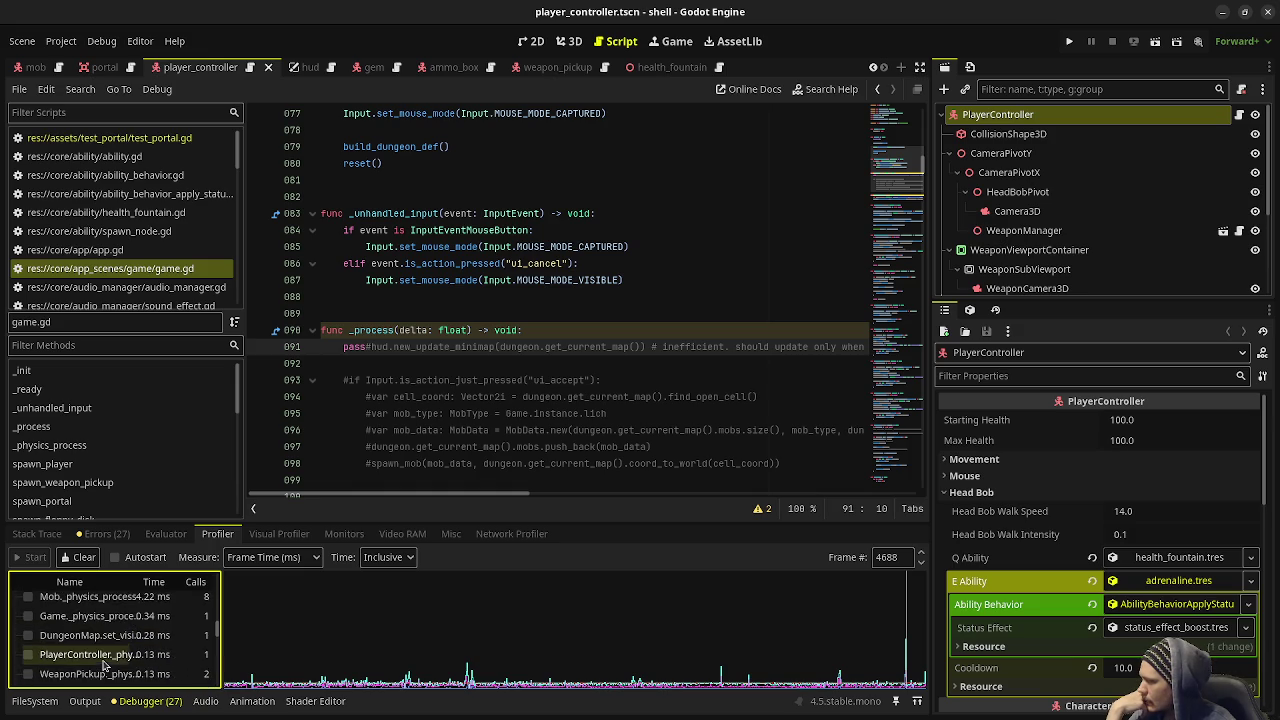
pyautogui.scroll(-10, 103, 663)
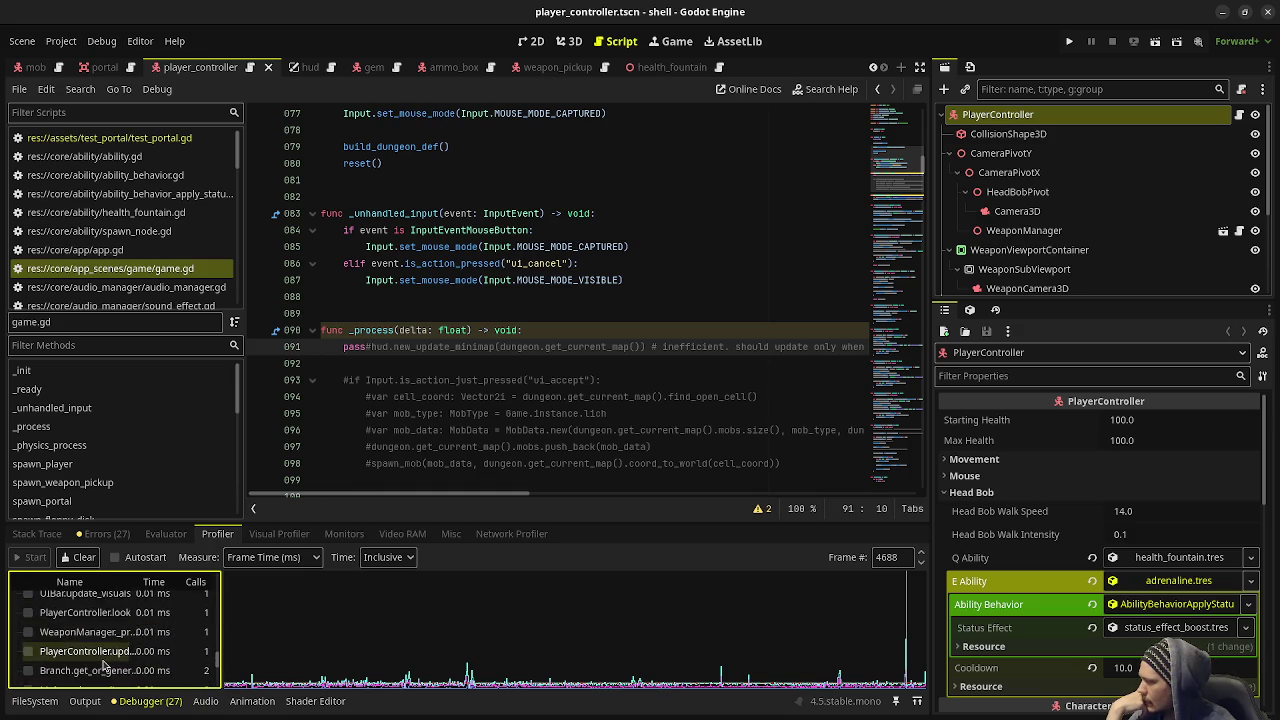
pyautogui.scroll(-3, 103, 665)
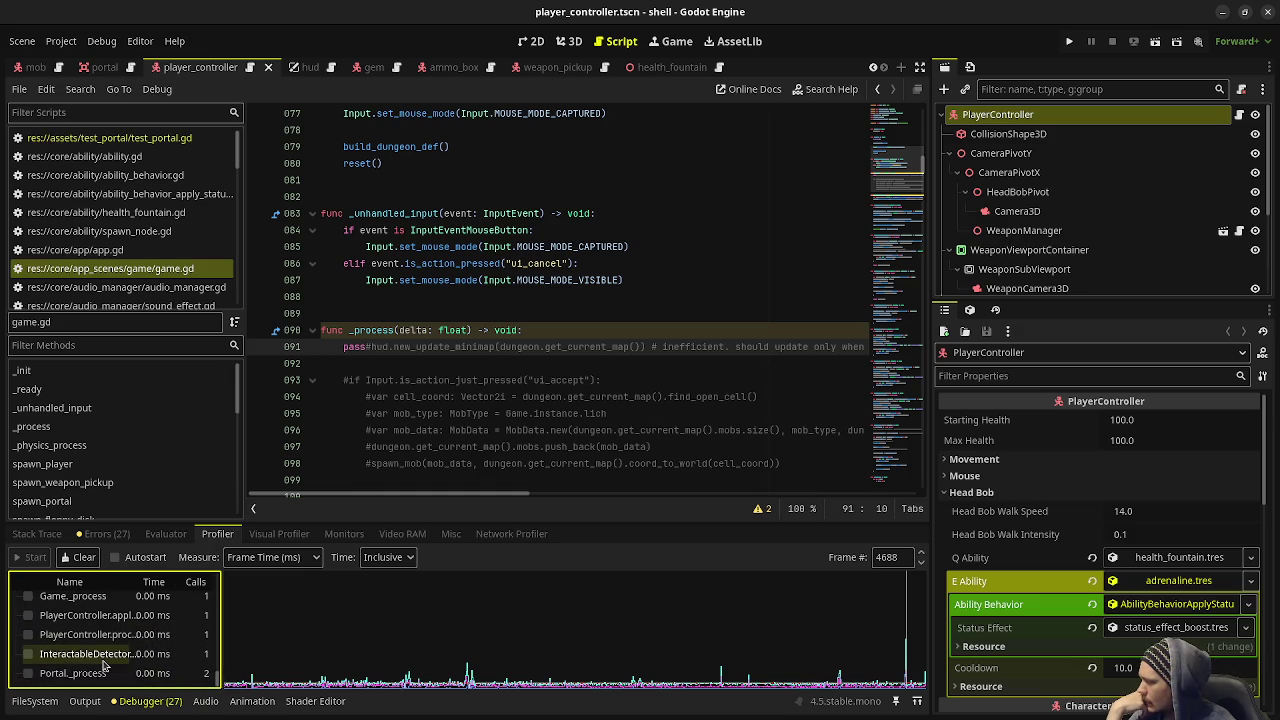
pyautogui.scroll(15, 103, 665)
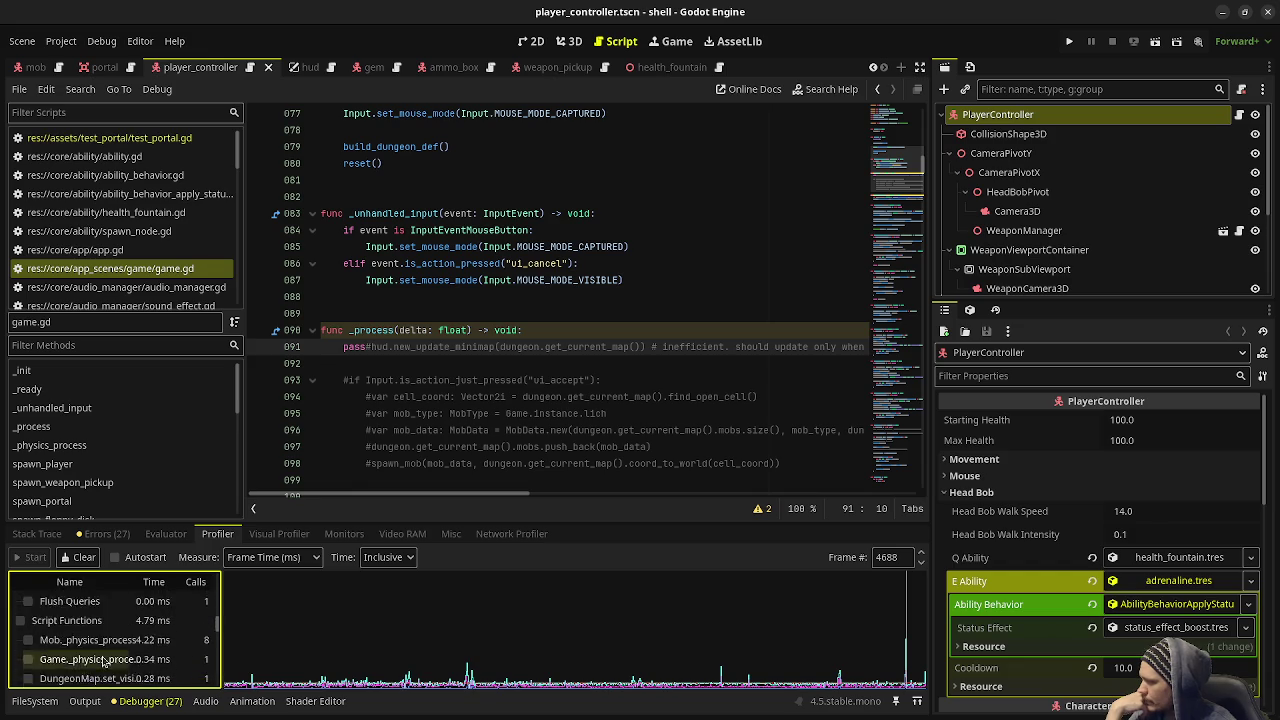
pyautogui.scroll(3, 103, 660)
pyautogui.scroll(-2, 60, 660)
pyautogui.click(28, 664)
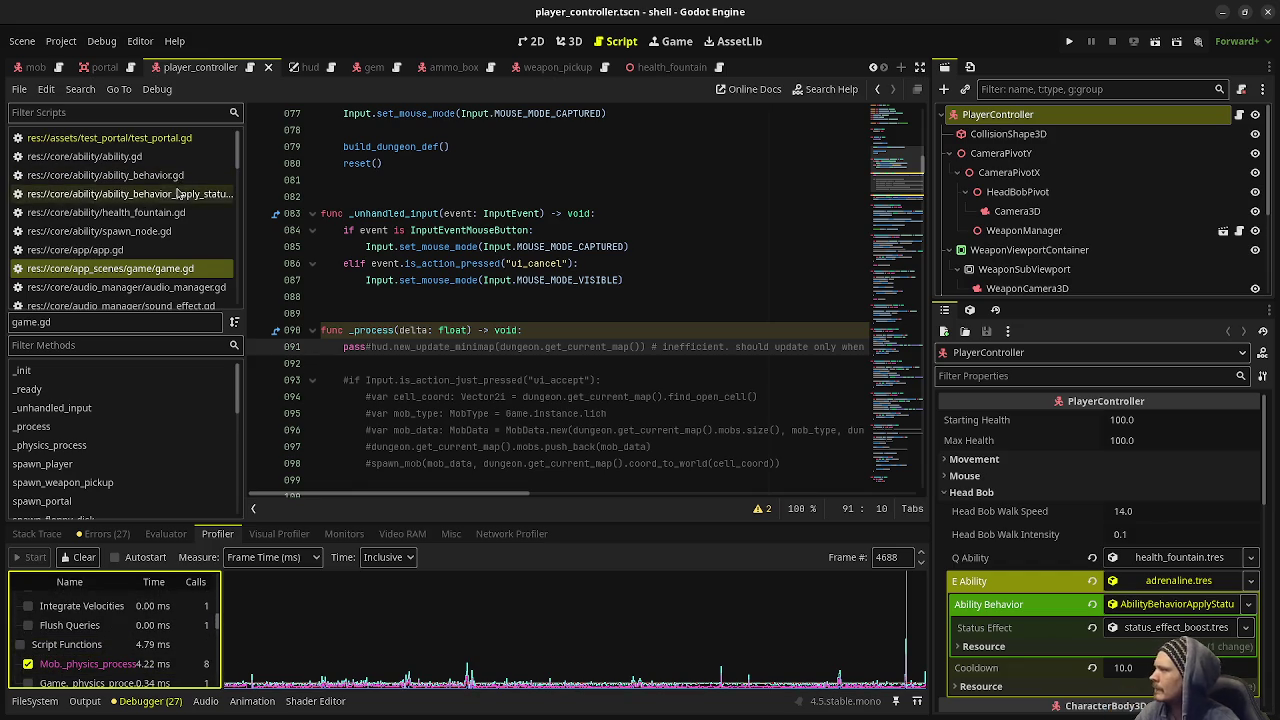
pyautogui.scroll(-5, 170, 230)
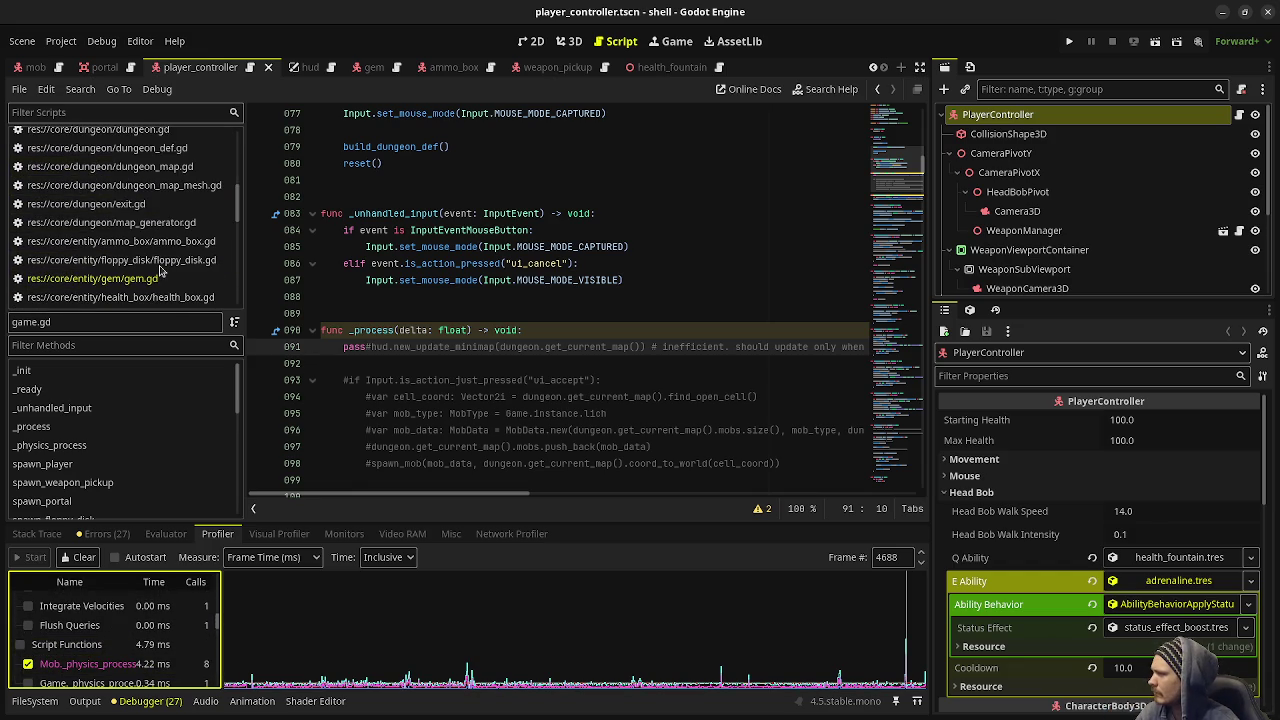
pyautogui.scroll(-3, 160, 270)
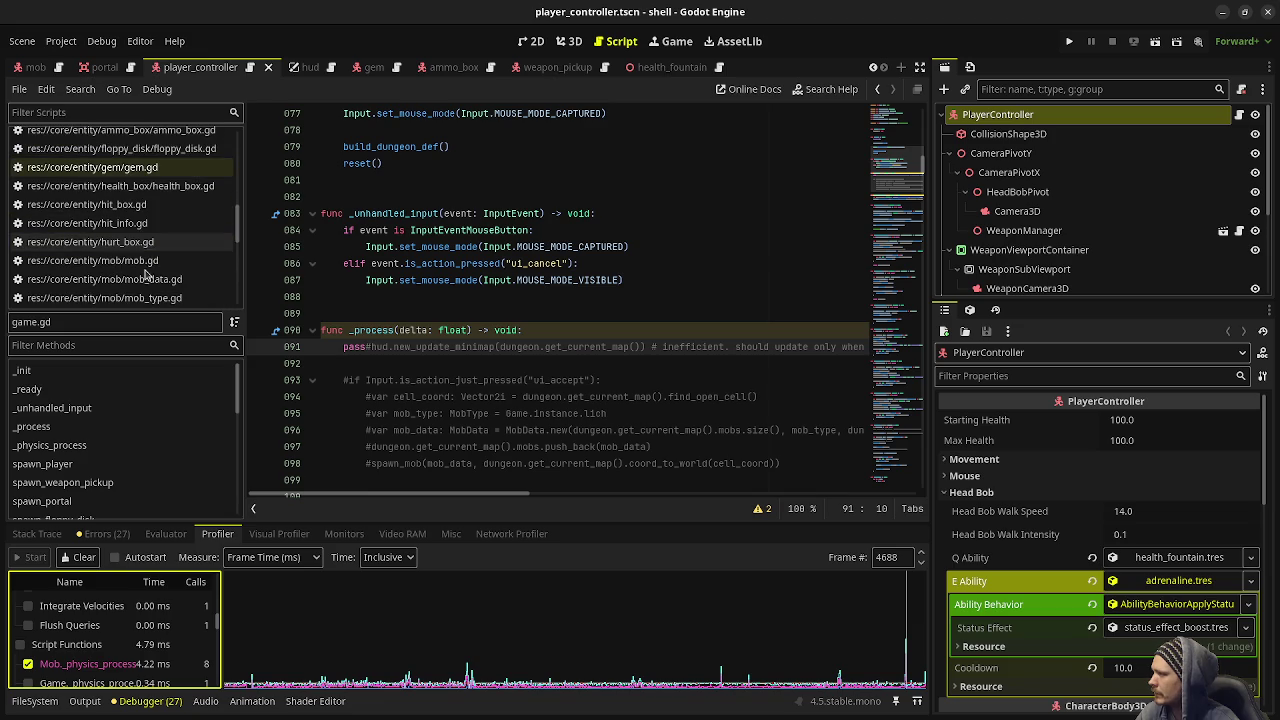
# Open mob.gd and scroll to its _physics_process function calling move_and_slide
pyautogui.click(140, 260)
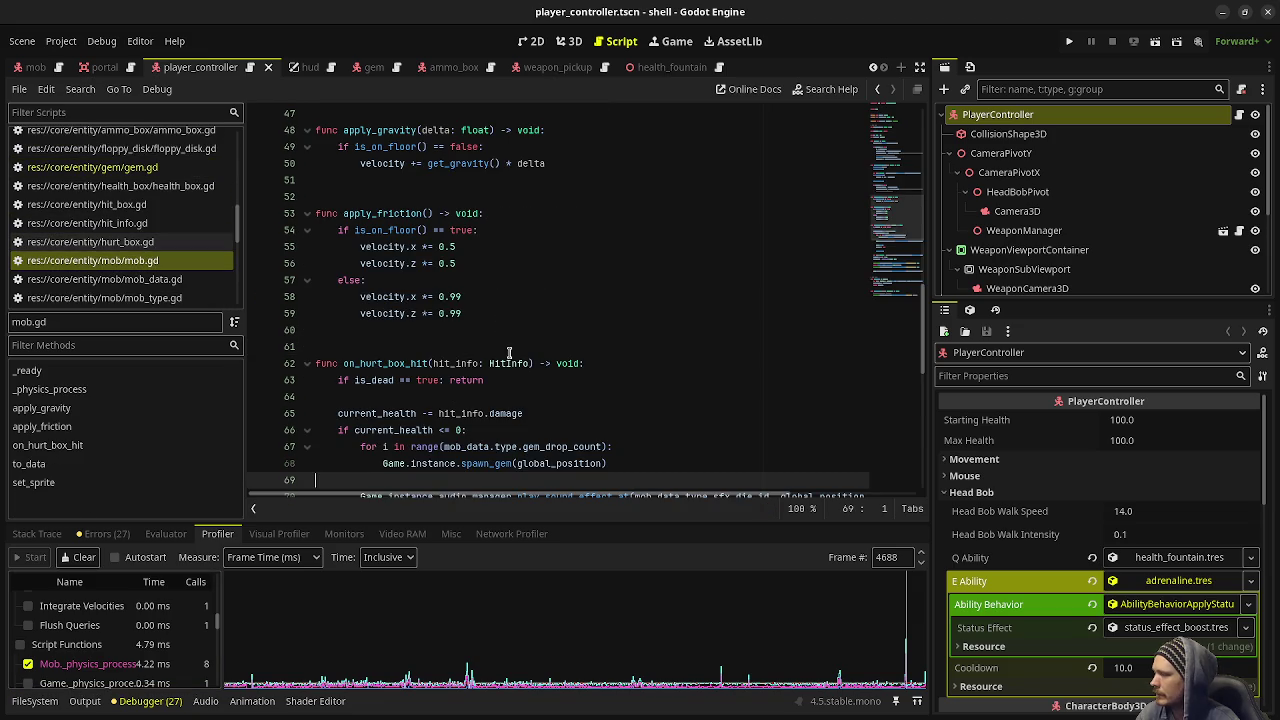
pyautogui.scroll(-6, 505, 348)
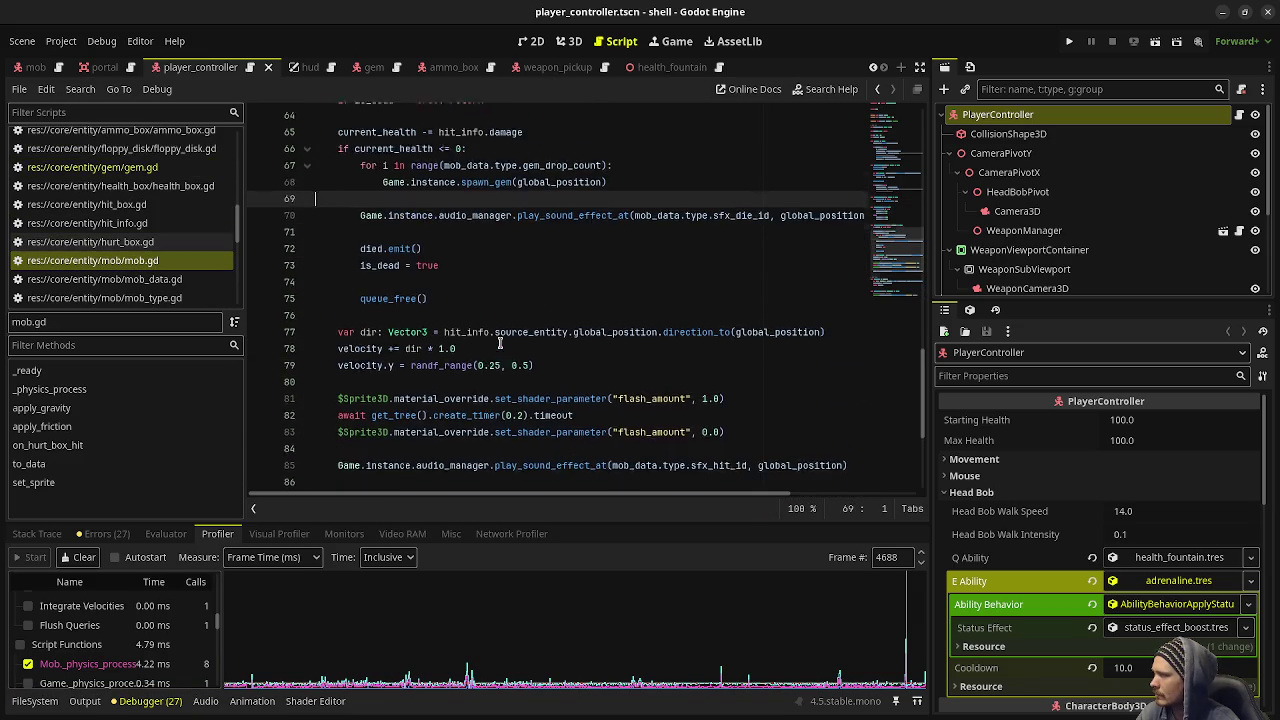
pyautogui.scroll(10, 500, 343)
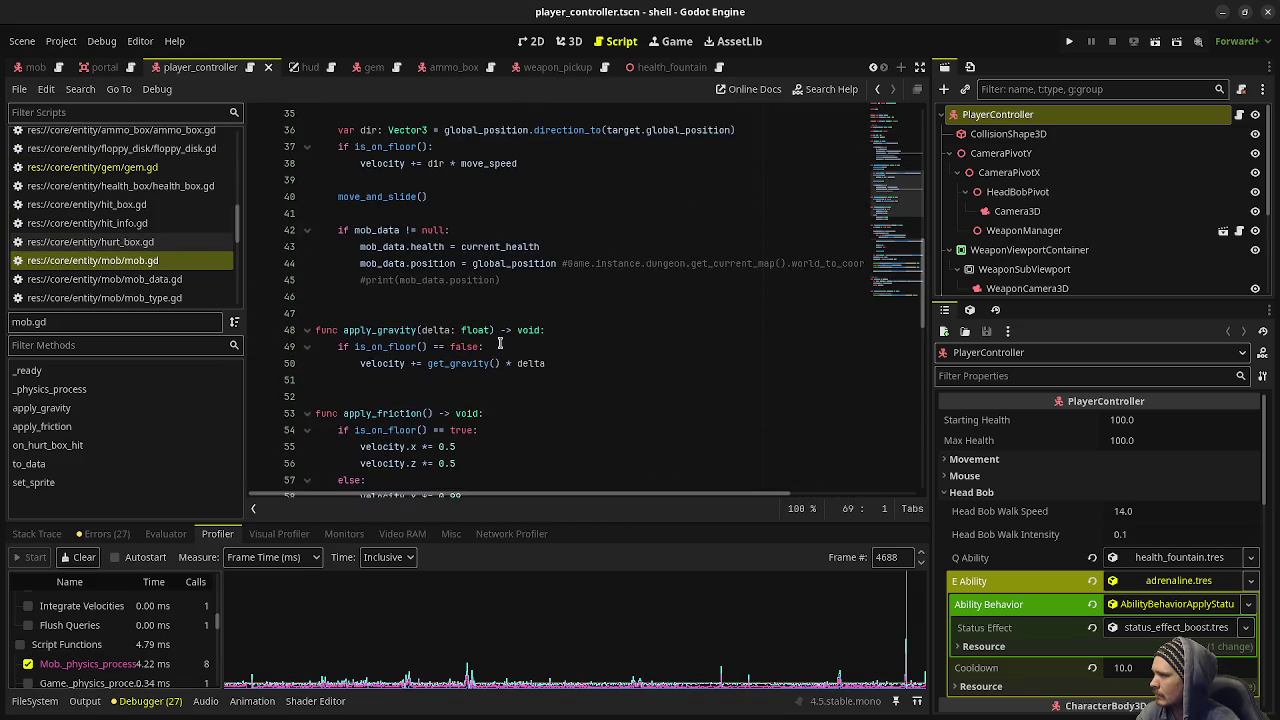
pyautogui.scroll(4, 500, 343)
pyautogui.scroll(-2, 497, 343)
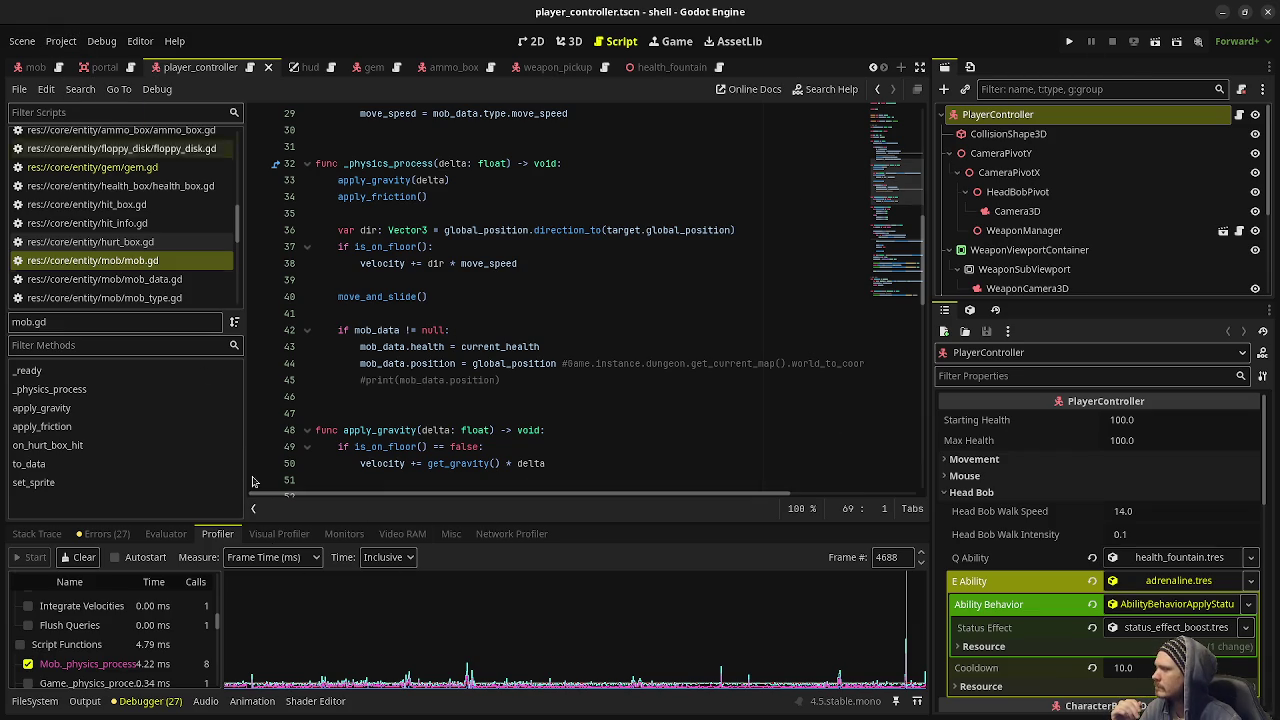
# Clear profiler data and set Physics > 3D Physics Engine to Jolt Physics in Project Settings
pyautogui.click(79, 557)
pyautogui.click(61, 41)
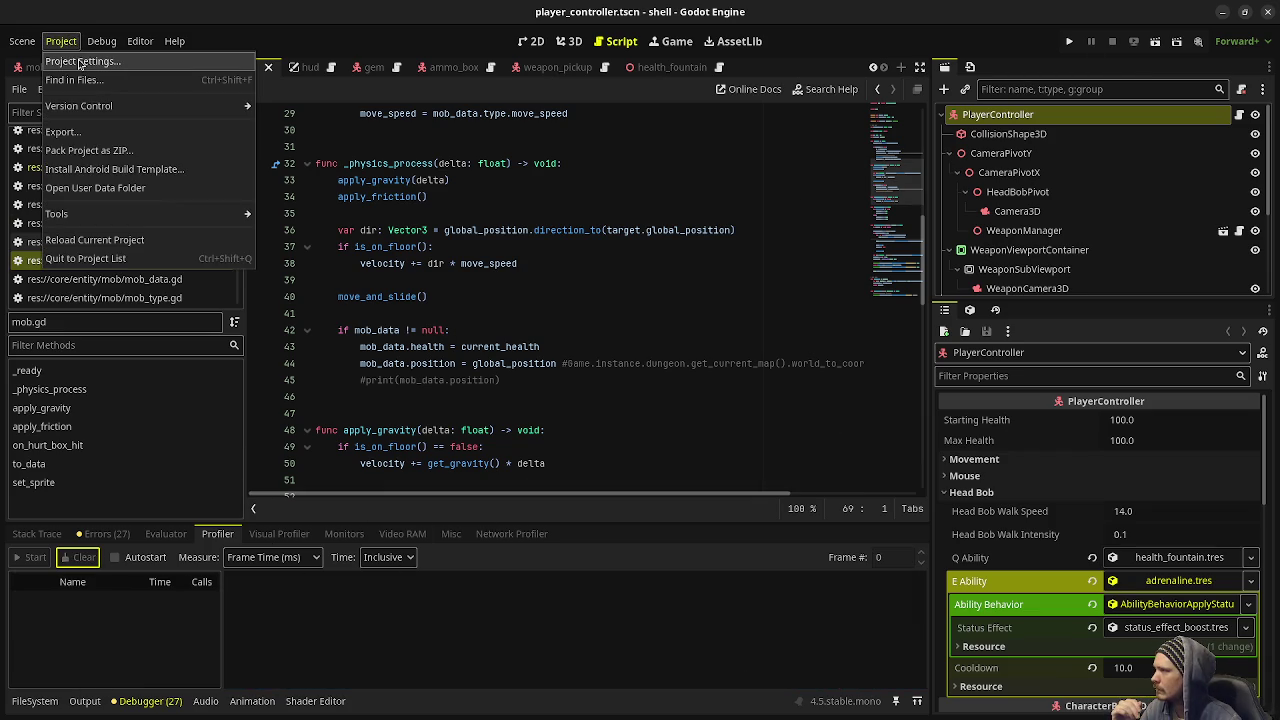
pyautogui.click(80, 62)
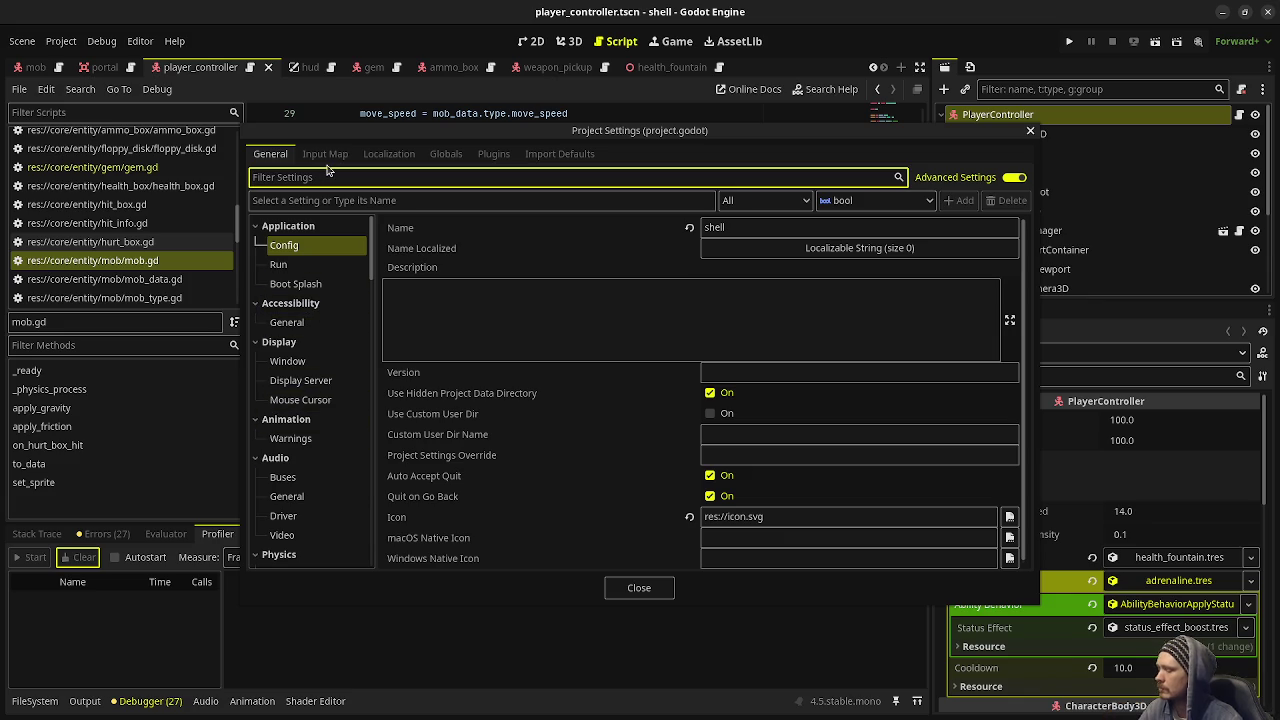
pyautogui.write('physi')
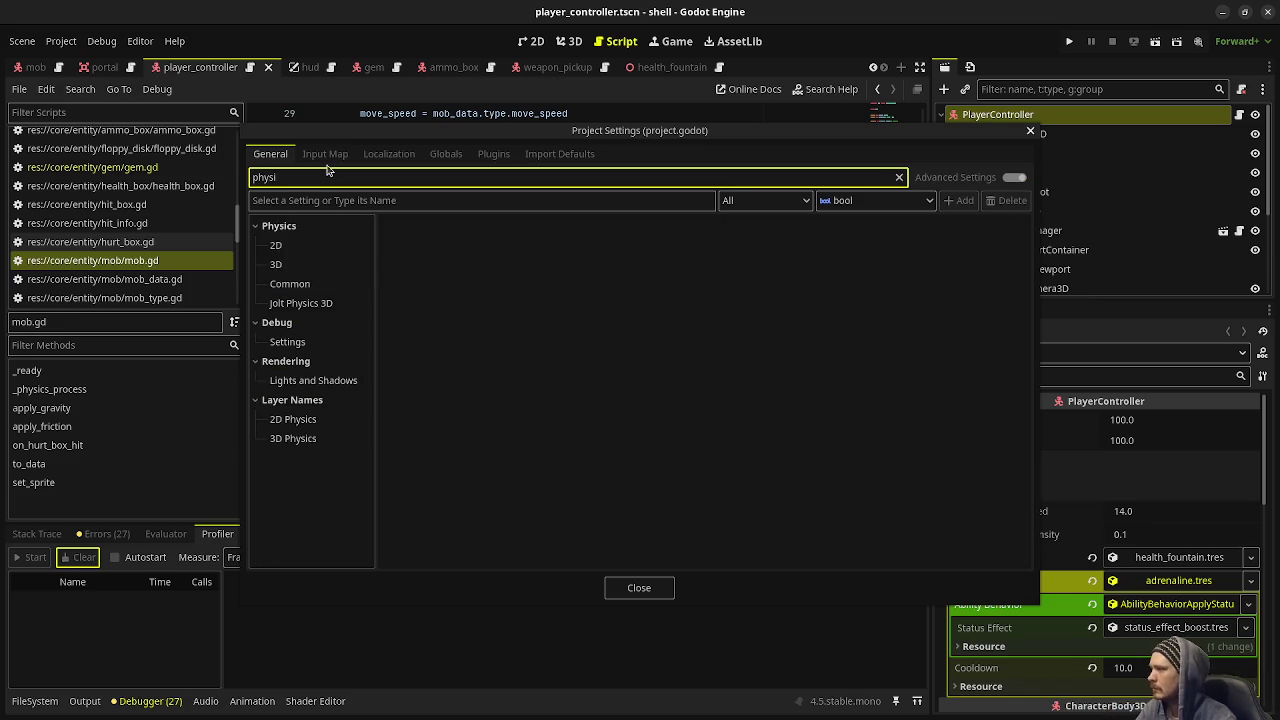
pyautogui.click(292, 263)
pyautogui.click(757, 249)
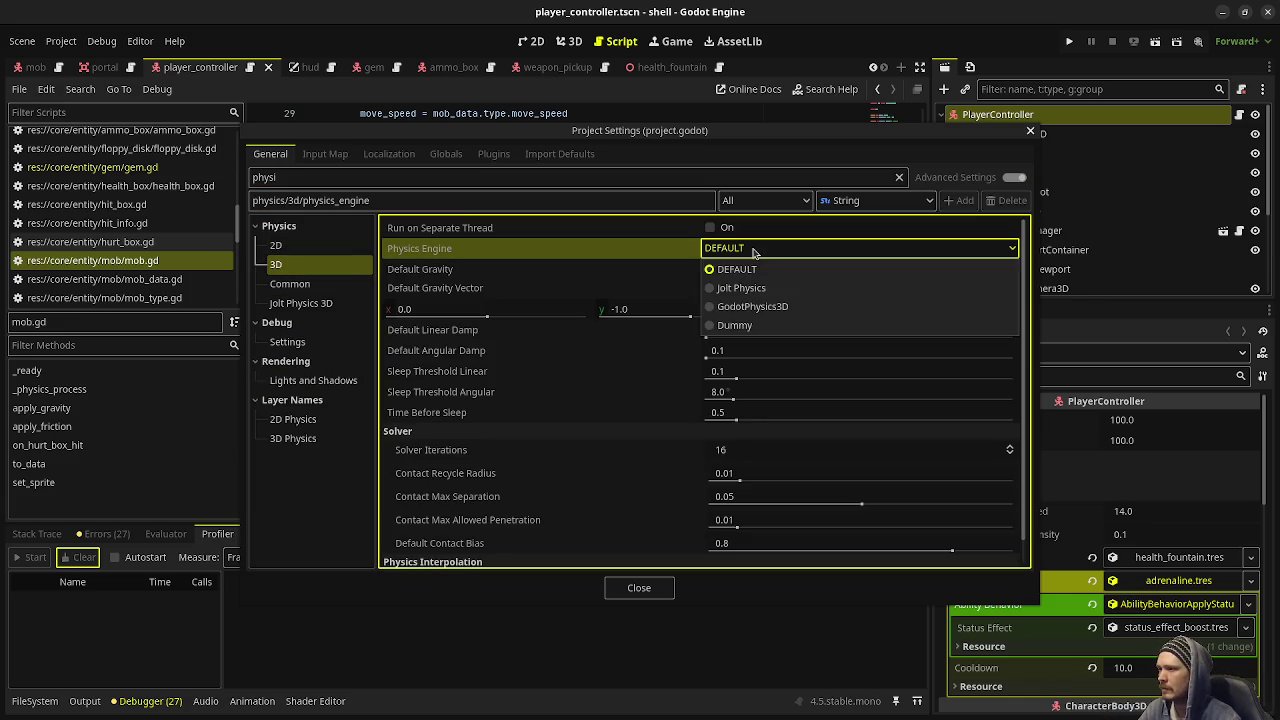
pyautogui.click(741, 287)
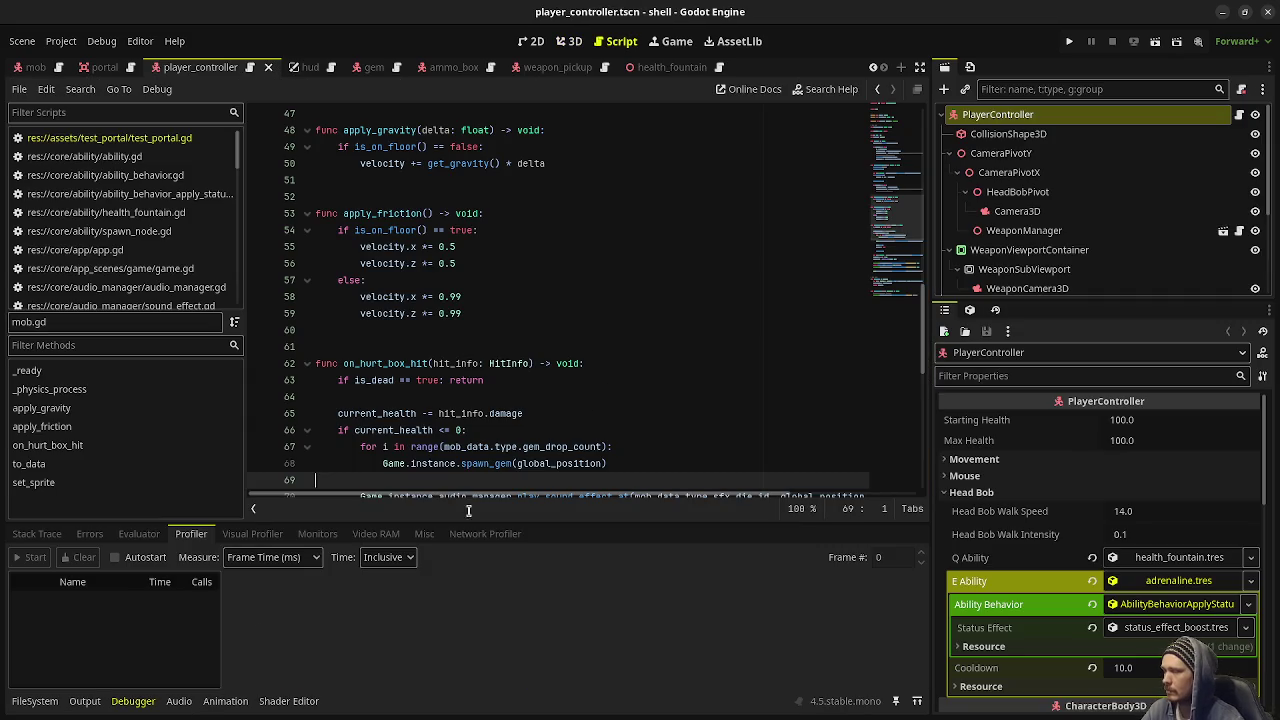
# Run the project and shoot the enemies in the first corridor
pyautogui.click(45, 701)
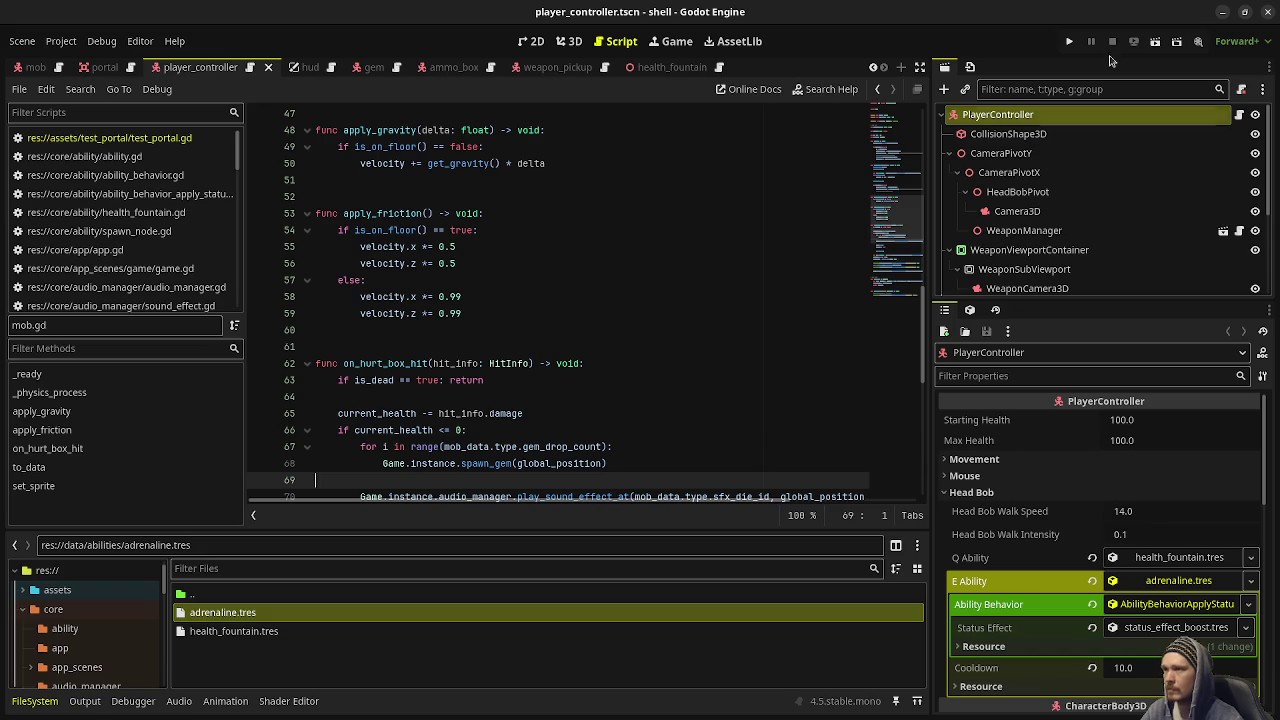
pyautogui.click(1069, 41)
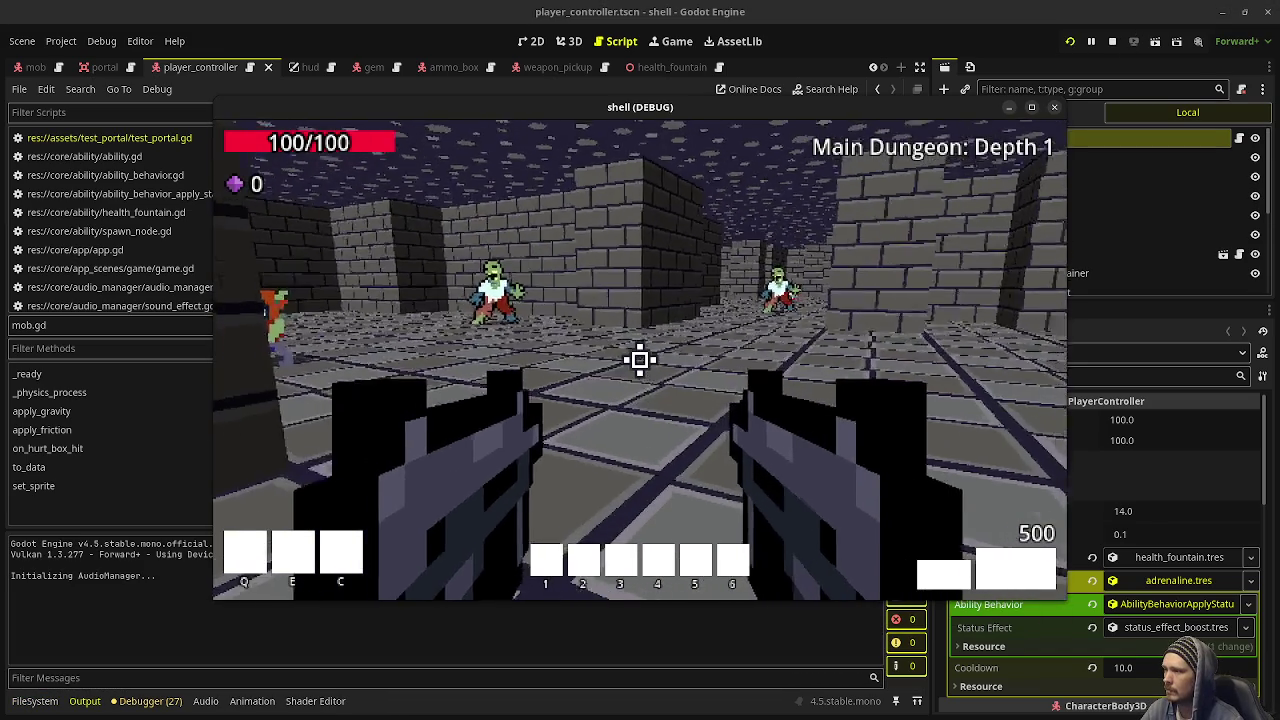
pyautogui.click(640, 360)
pyautogui.moveTo(640, 360); pyautogui.dragTo(640, 360)
pyautogui.click(640, 360)
pyautogui.click(640, 360)
# Collect gems and ammo, shoot the ghost enemy, then stop the game
pyautogui.press('w')
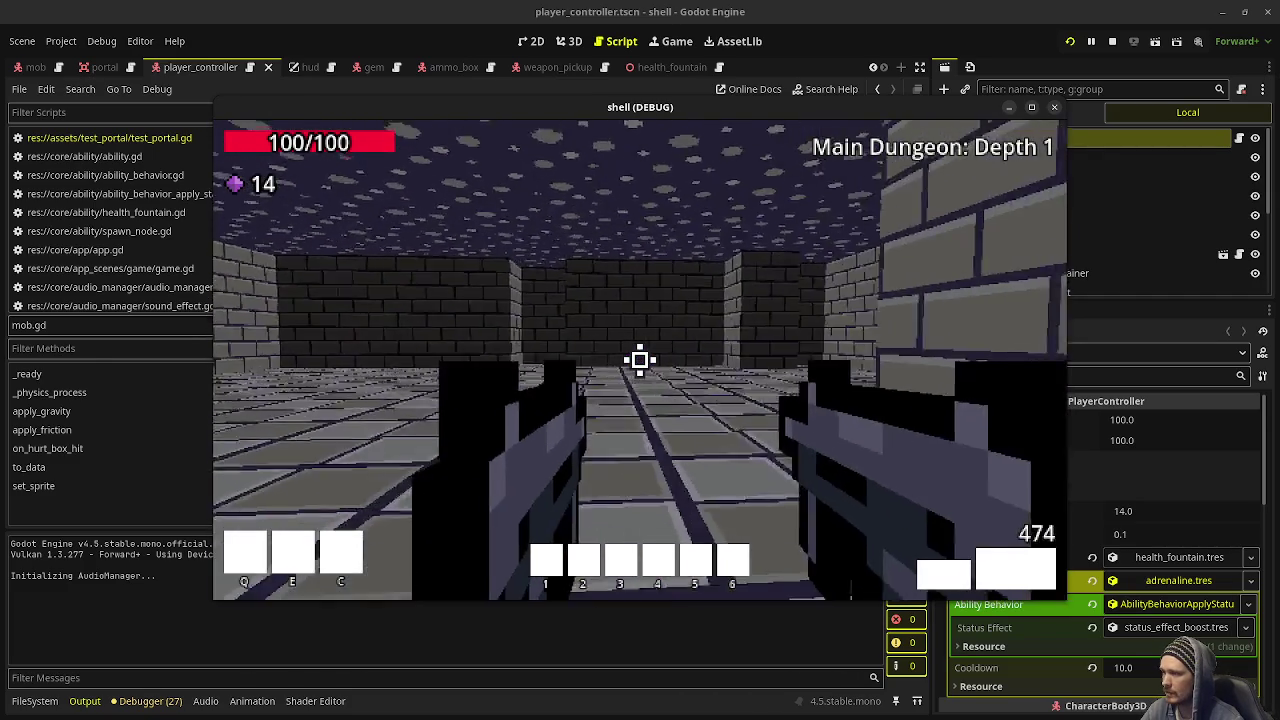
pyautogui.moveTo(640, 360); pyautogui.dragTo(640, 360)
pyautogui.press('w')
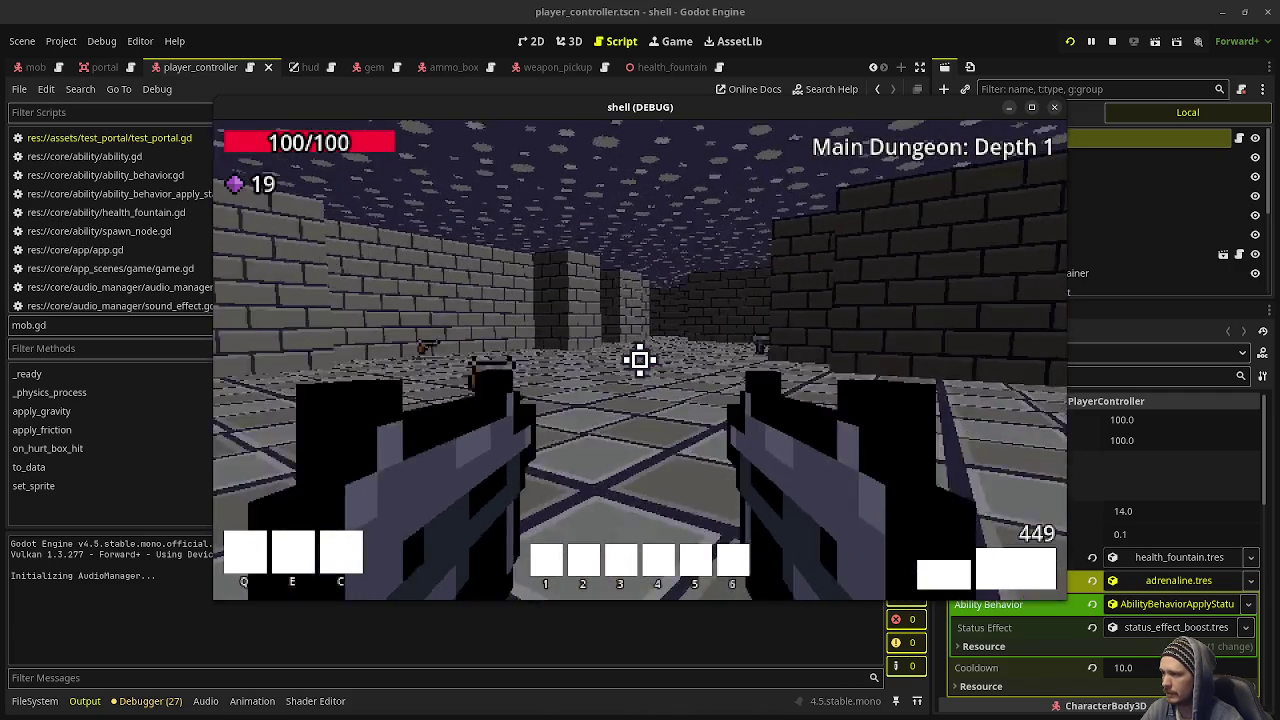
pyautogui.click(1112, 41)
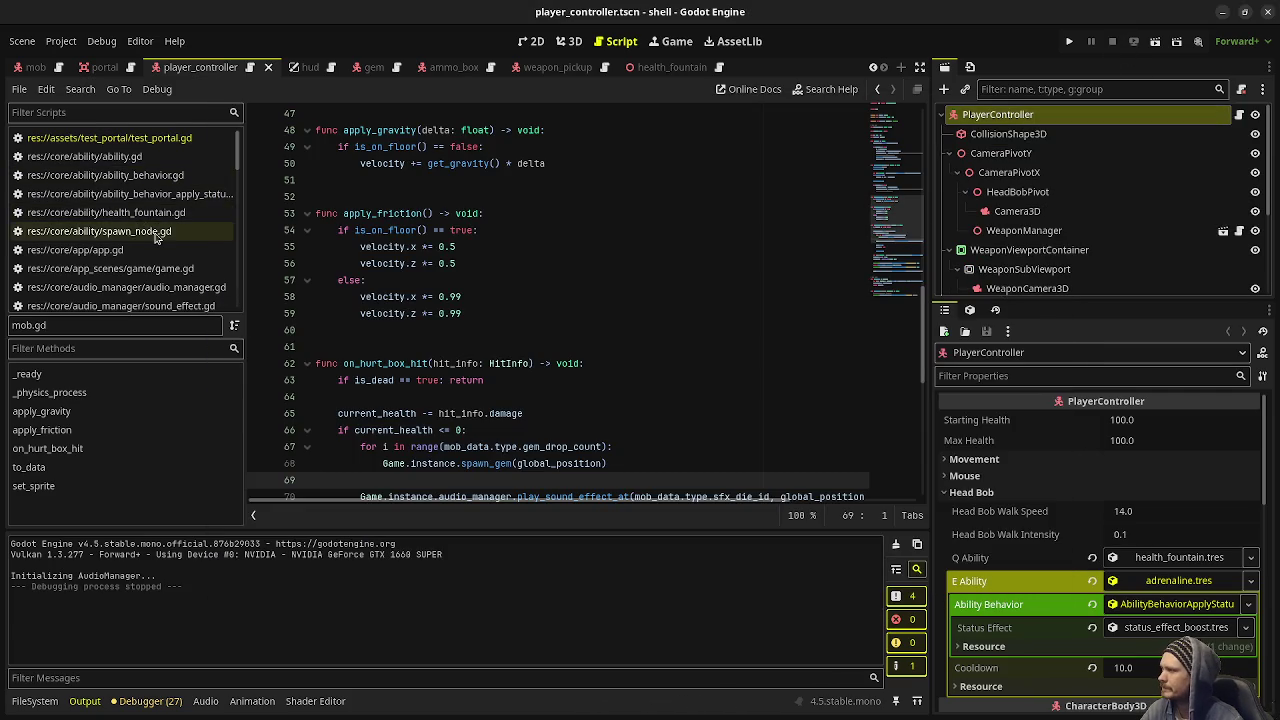
# In game.gd, re-enable the hud.new_update_minimap call on line 91 and relaunch with F5
pyautogui.scroll(-3, 150, 200)
pyautogui.click(166, 182)
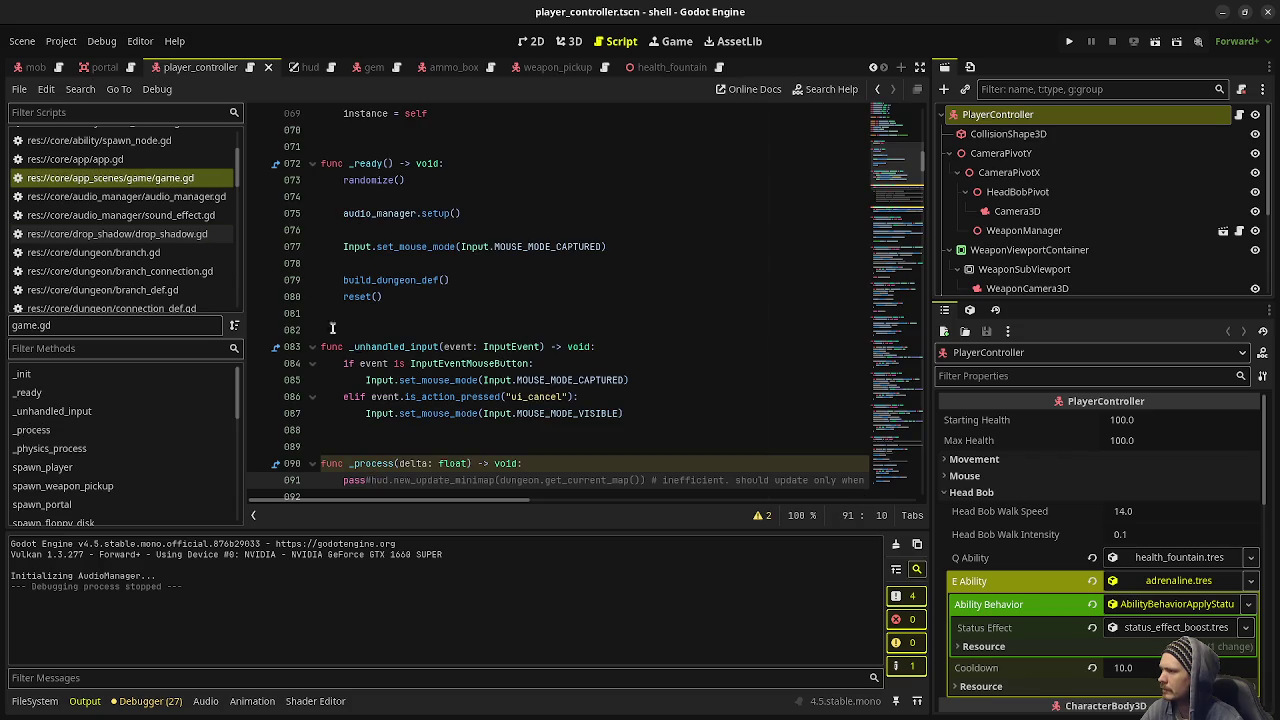
pyautogui.press('BackSpace')
pyautogui.press('BackSpace')
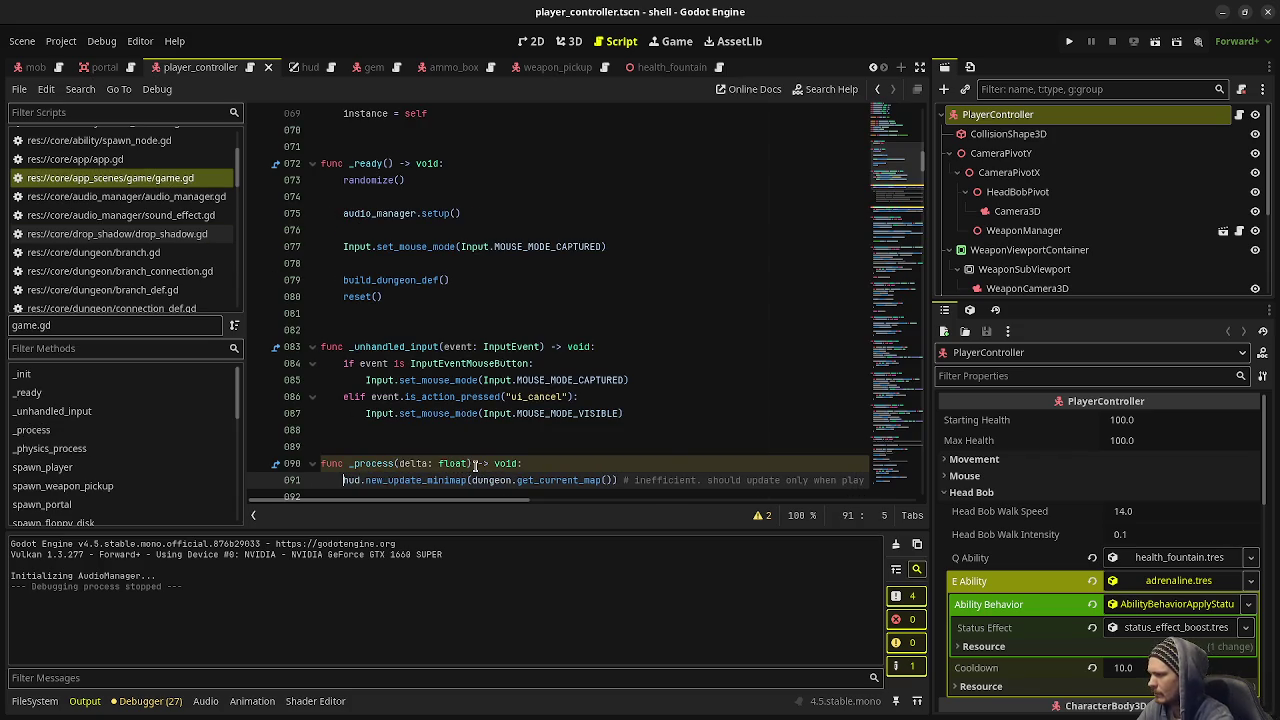
pyautogui.press('F5')
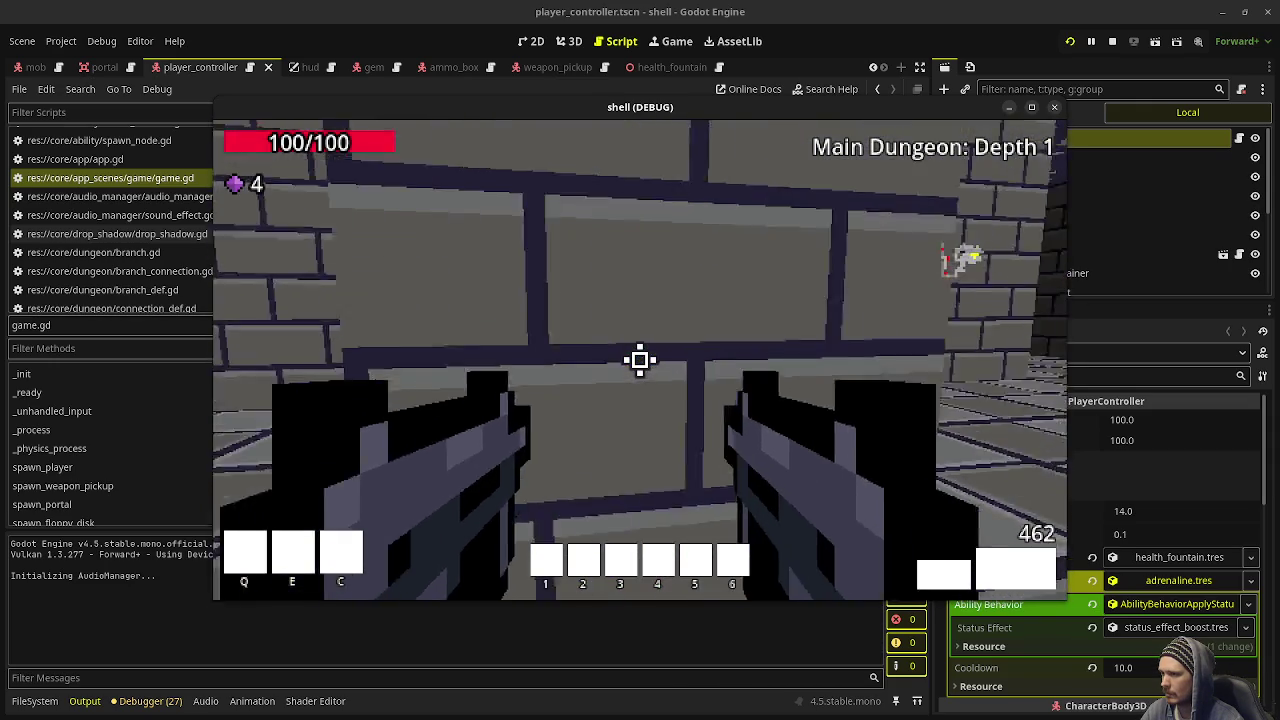
# Walk down the corridor toward the pillars and shoot the zombies ahead
pyautogui.press('w')
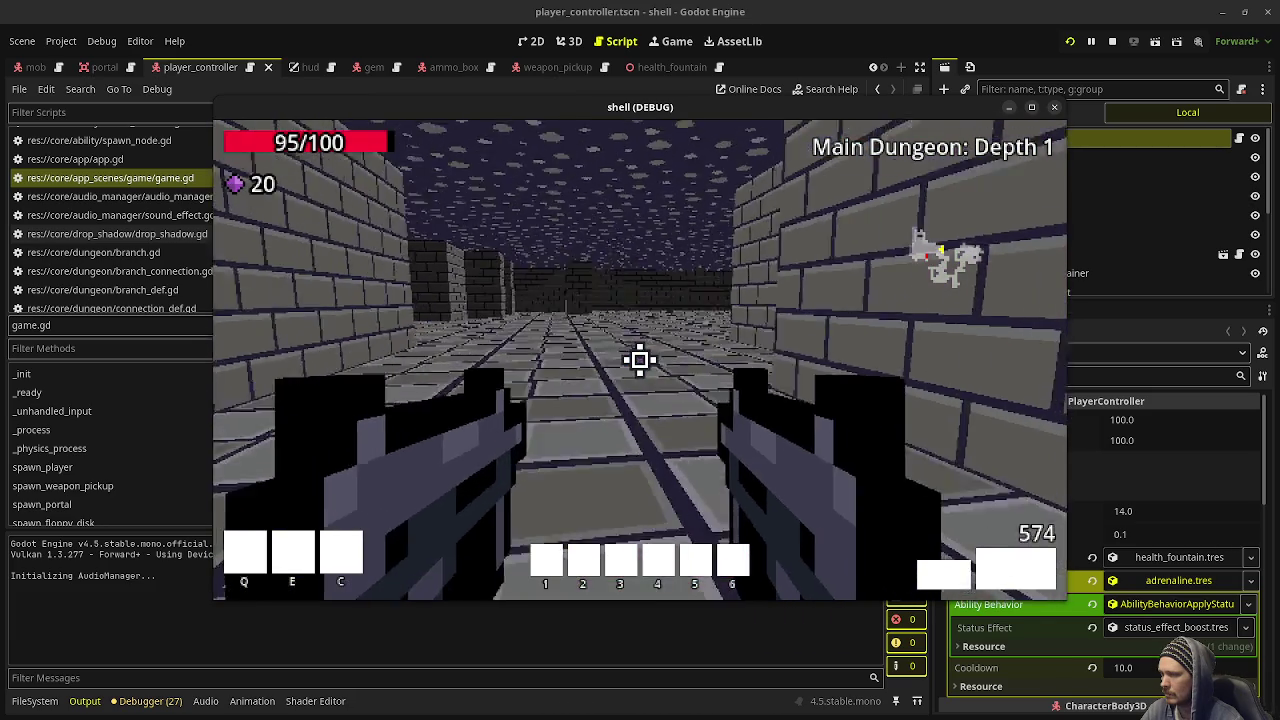
pyautogui.press('w')
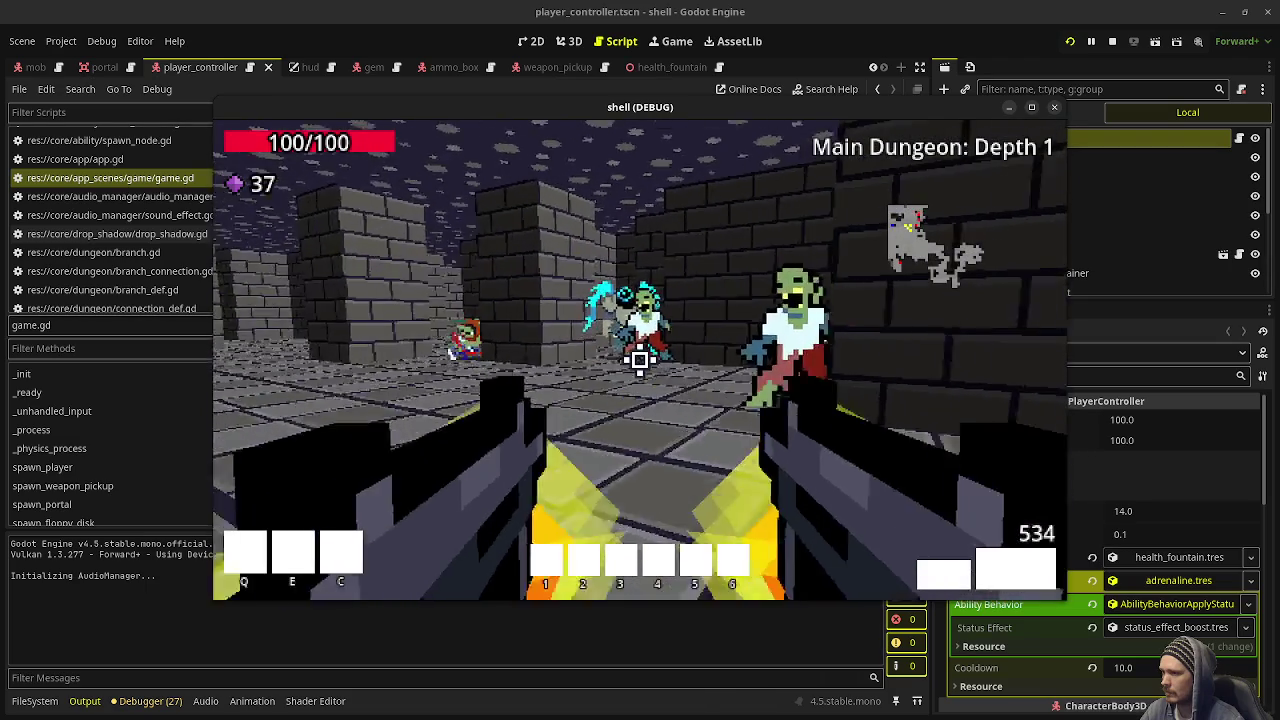
pyautogui.click(640, 360)
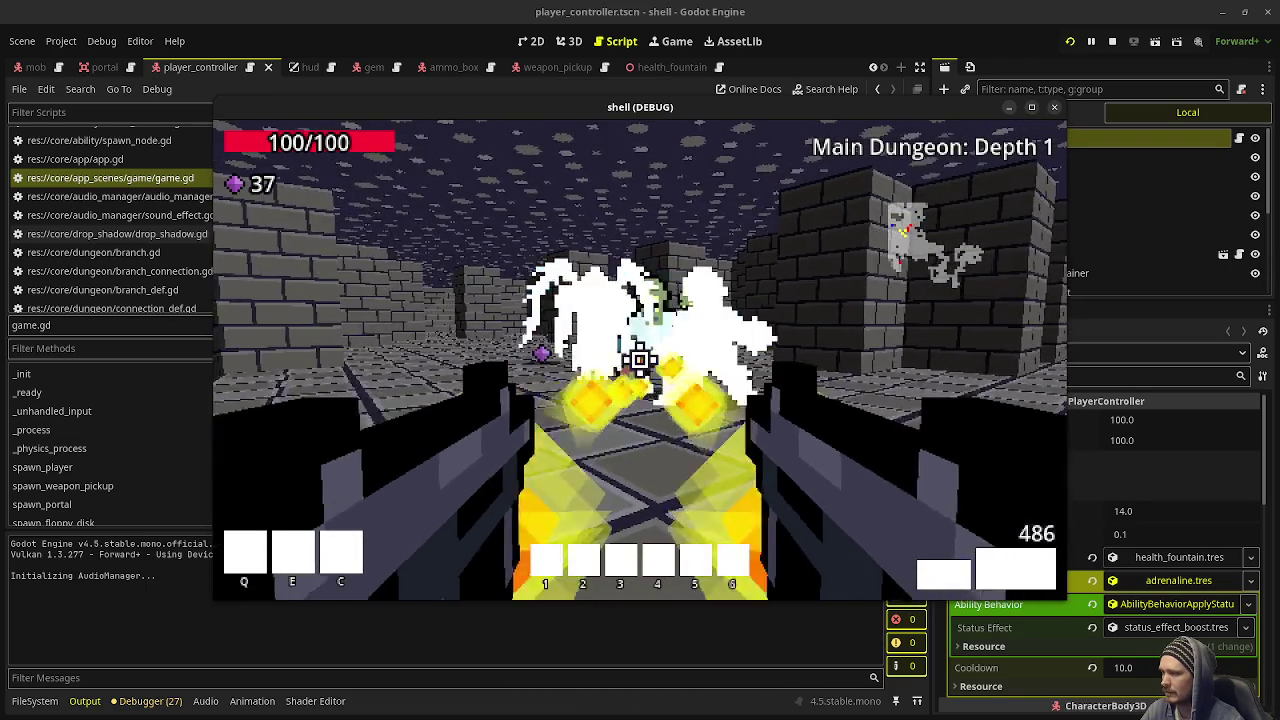
pyautogui.click(640, 360)
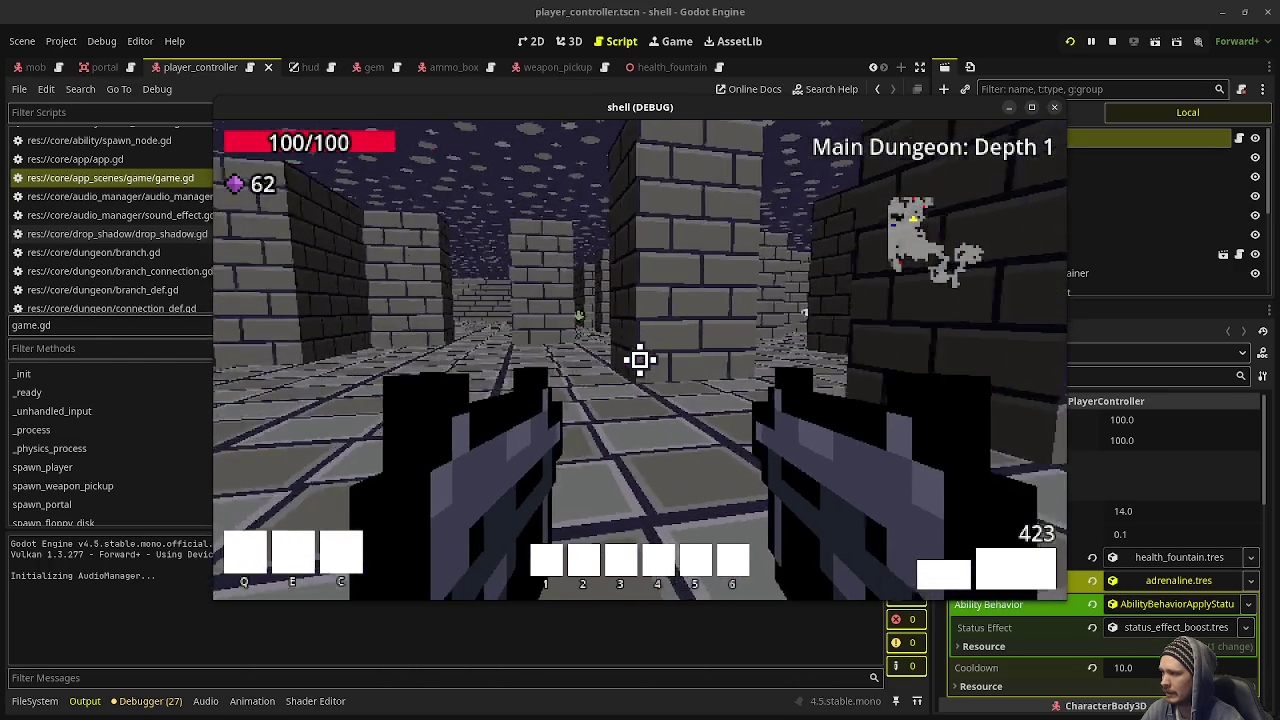
# Follow the wall through the next corridor and walk into the green portal
pyautogui.press('w')
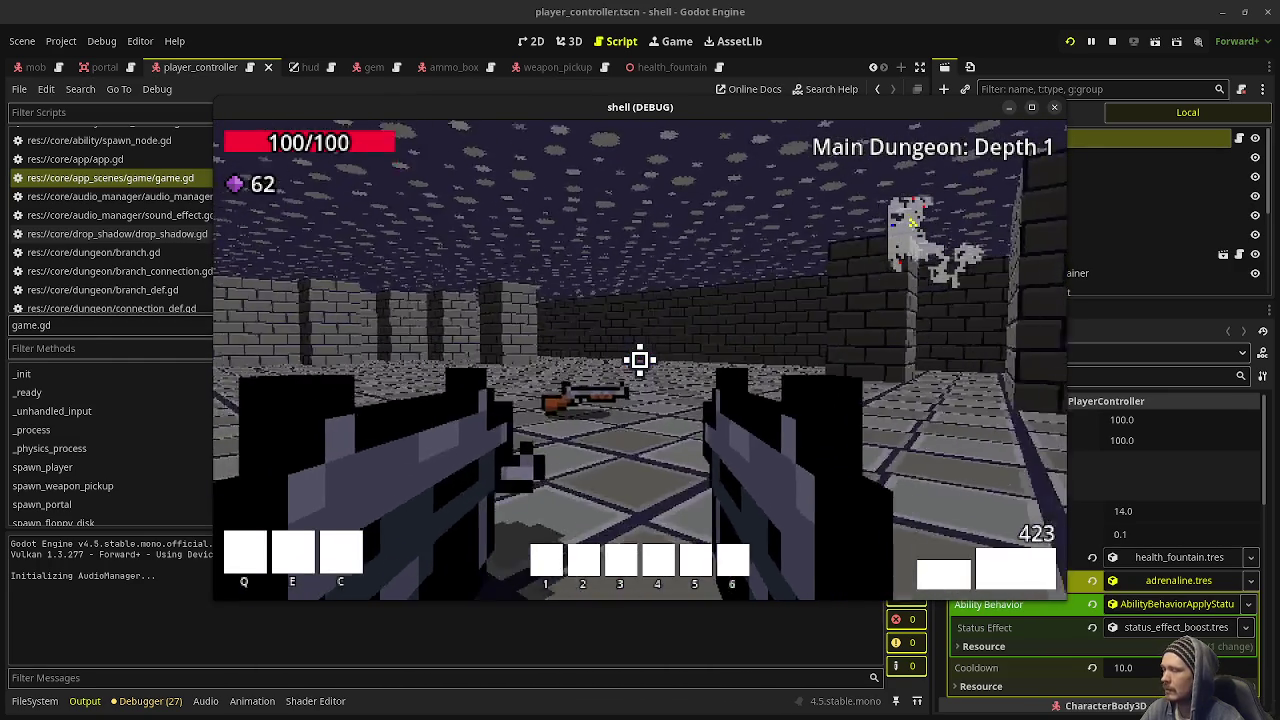
pyautogui.press('w')
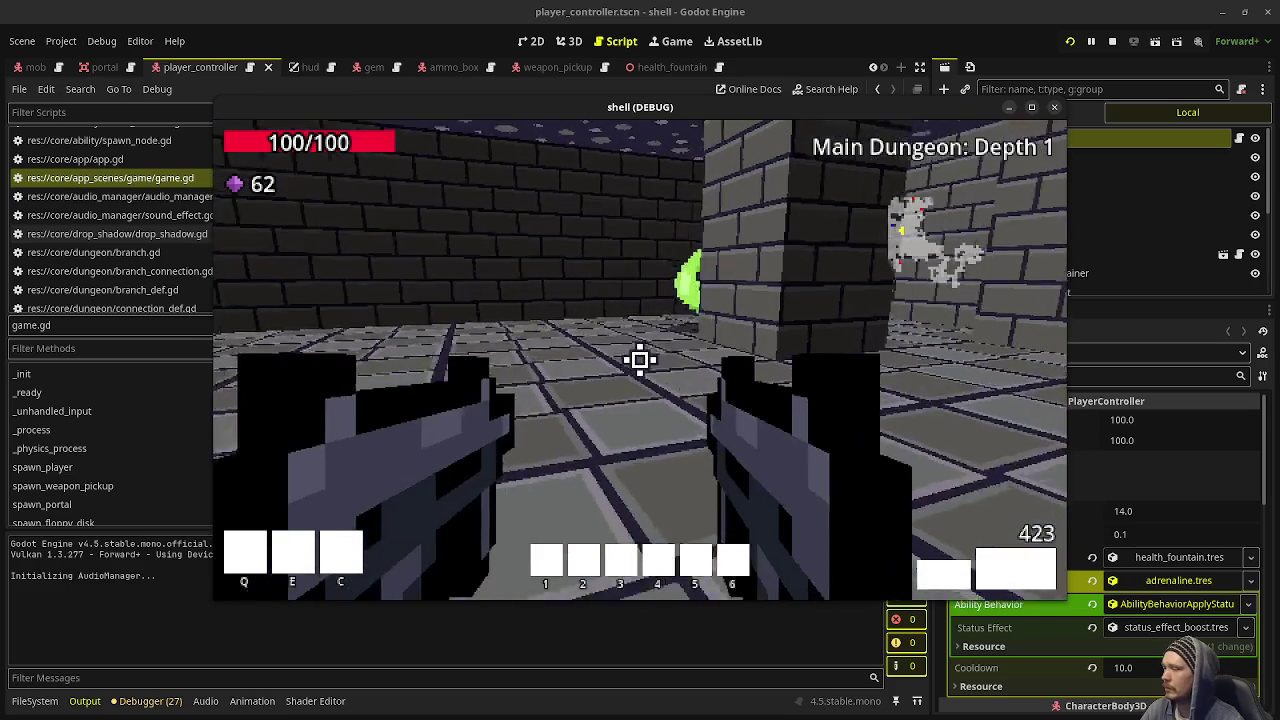
pyautogui.press('w')
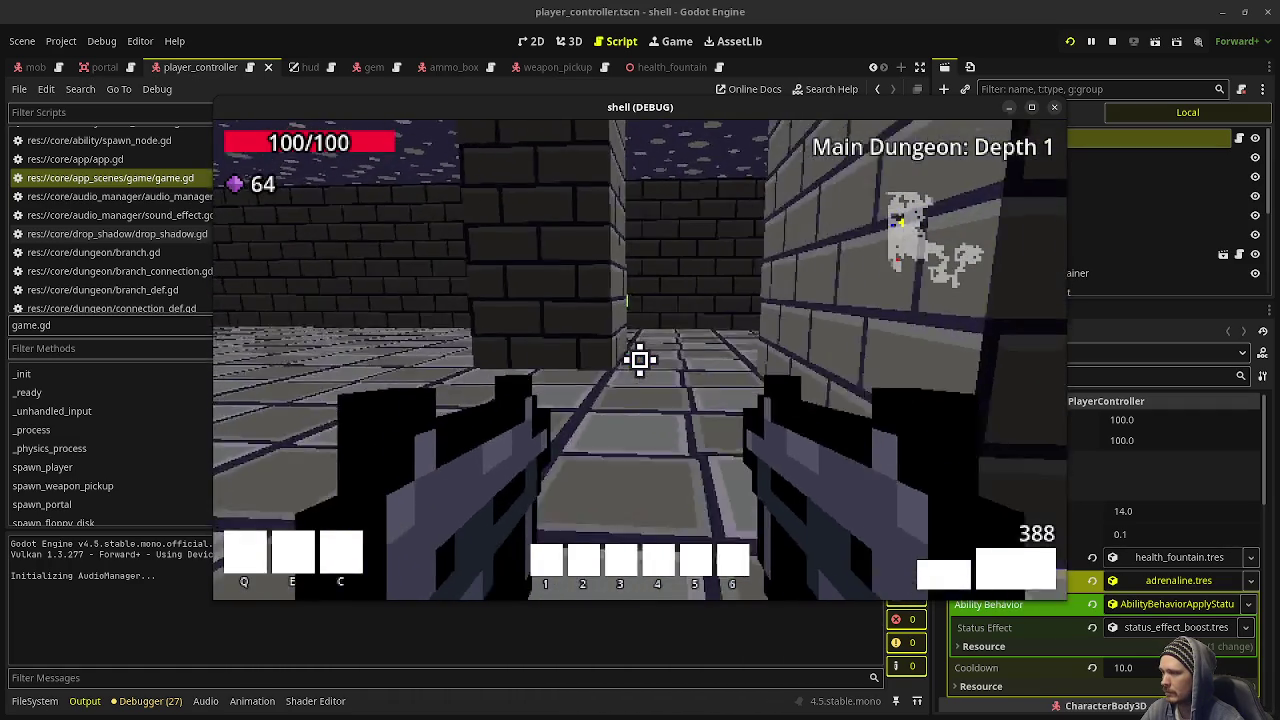
pyautogui.press('w')
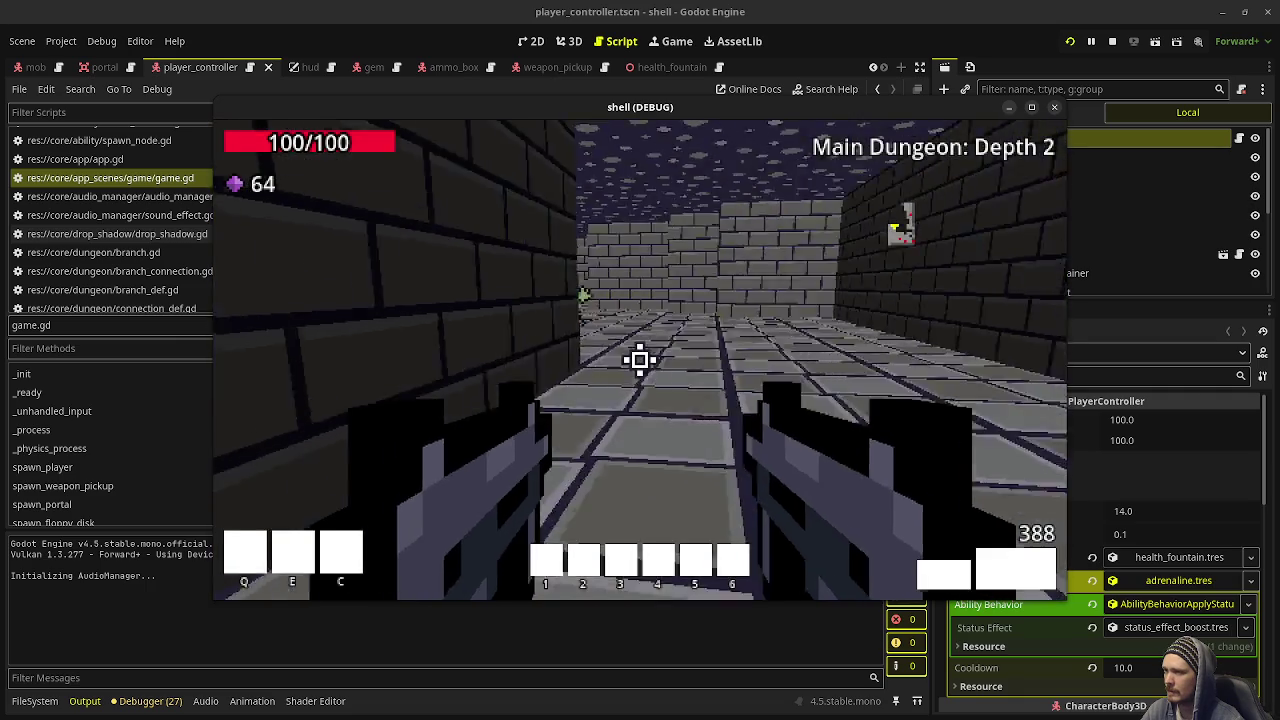
# Move through the Depth 2 corridor and shoot the approaching zombies
pyautogui.press('a')
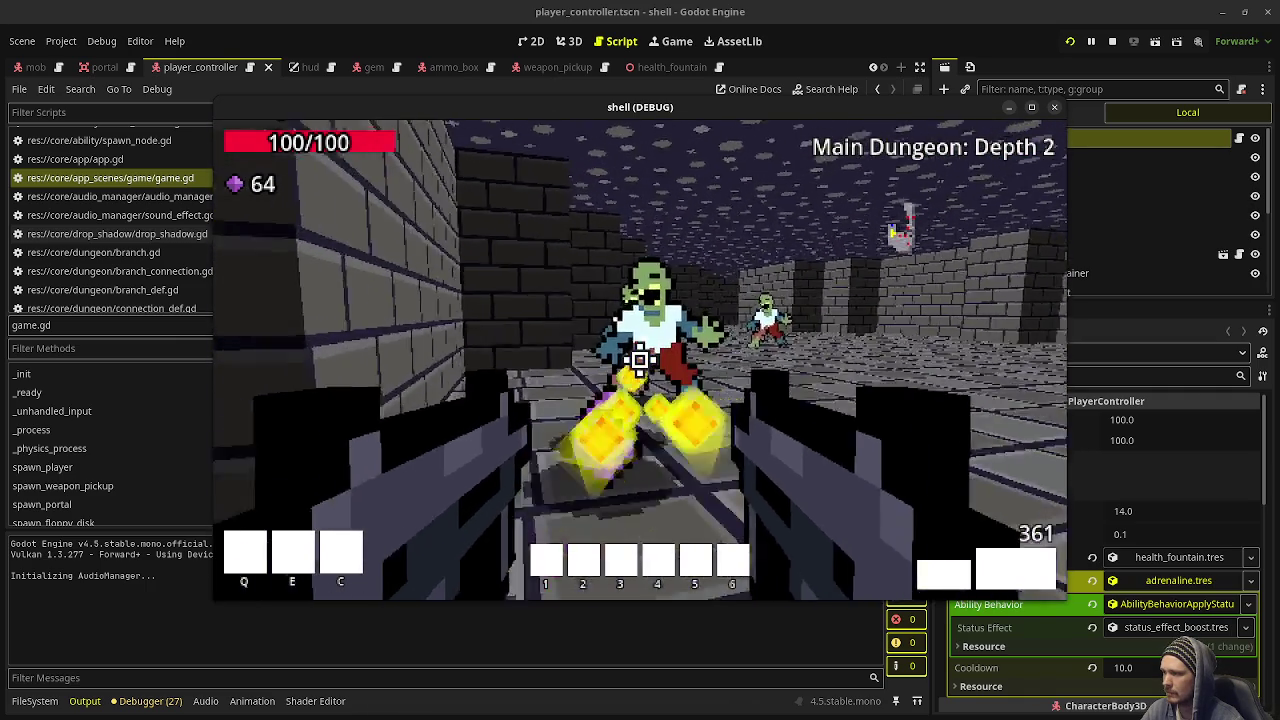
pyautogui.click(640, 360)
pyautogui.click(640, 360)
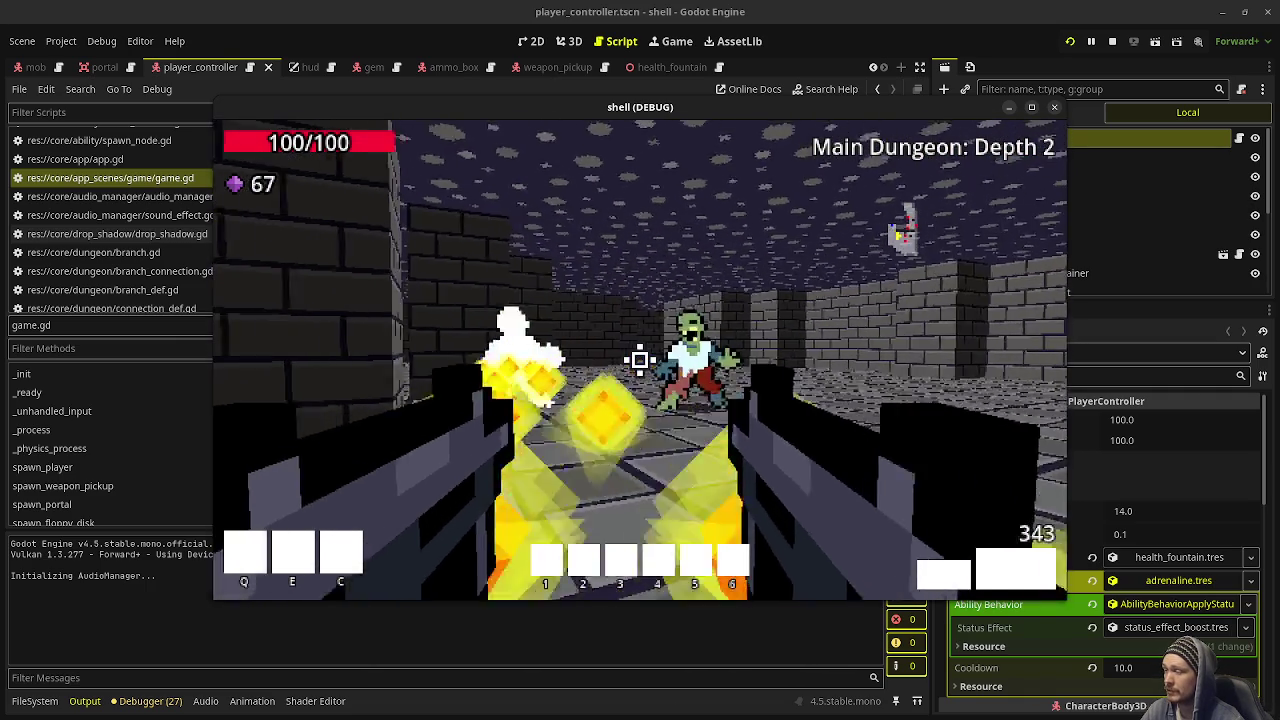
pyautogui.click(640, 360)
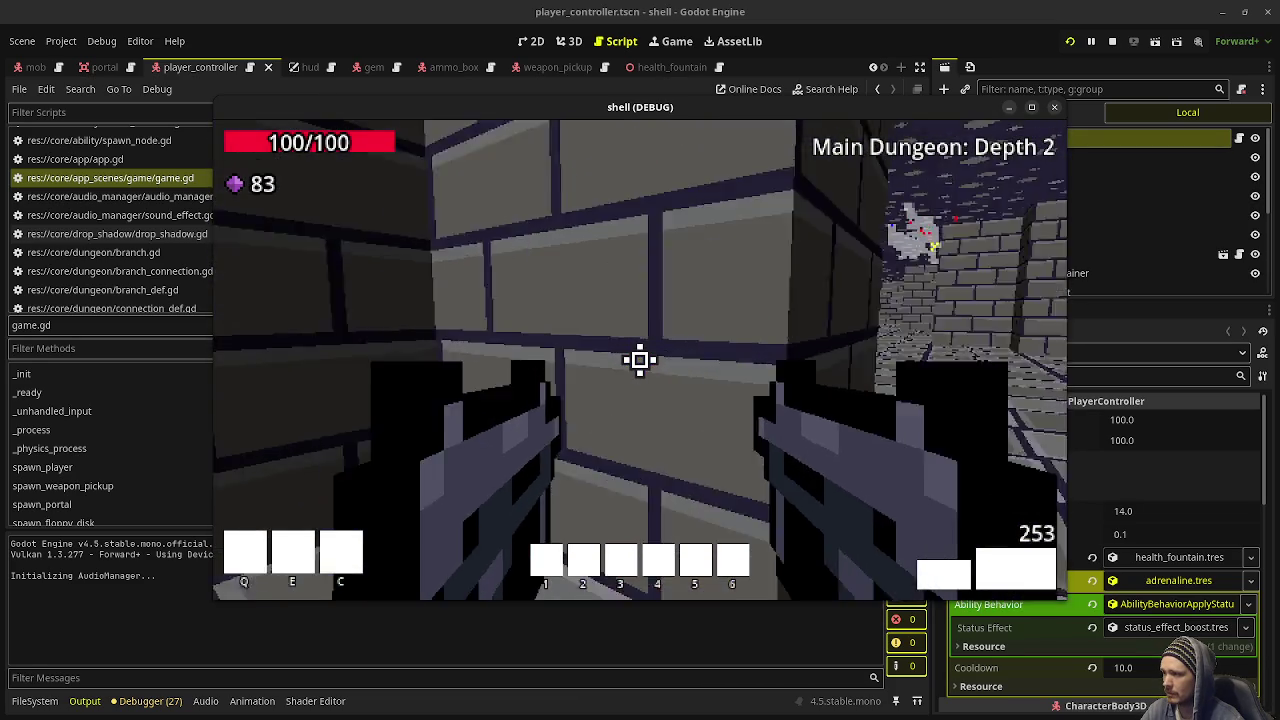
# Walk past the brick pillar into the corridor, then release the mouse with Esc
pyautogui.moveTo(640, 360)
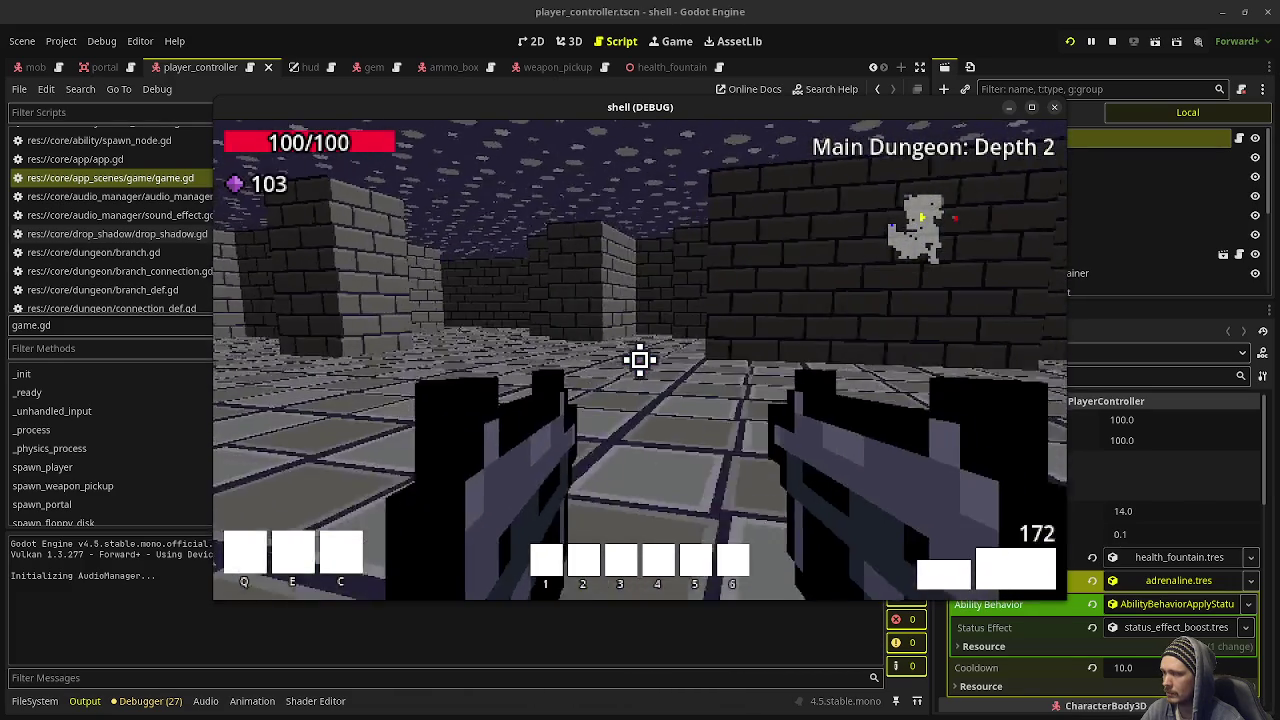
pyautogui.press('w')
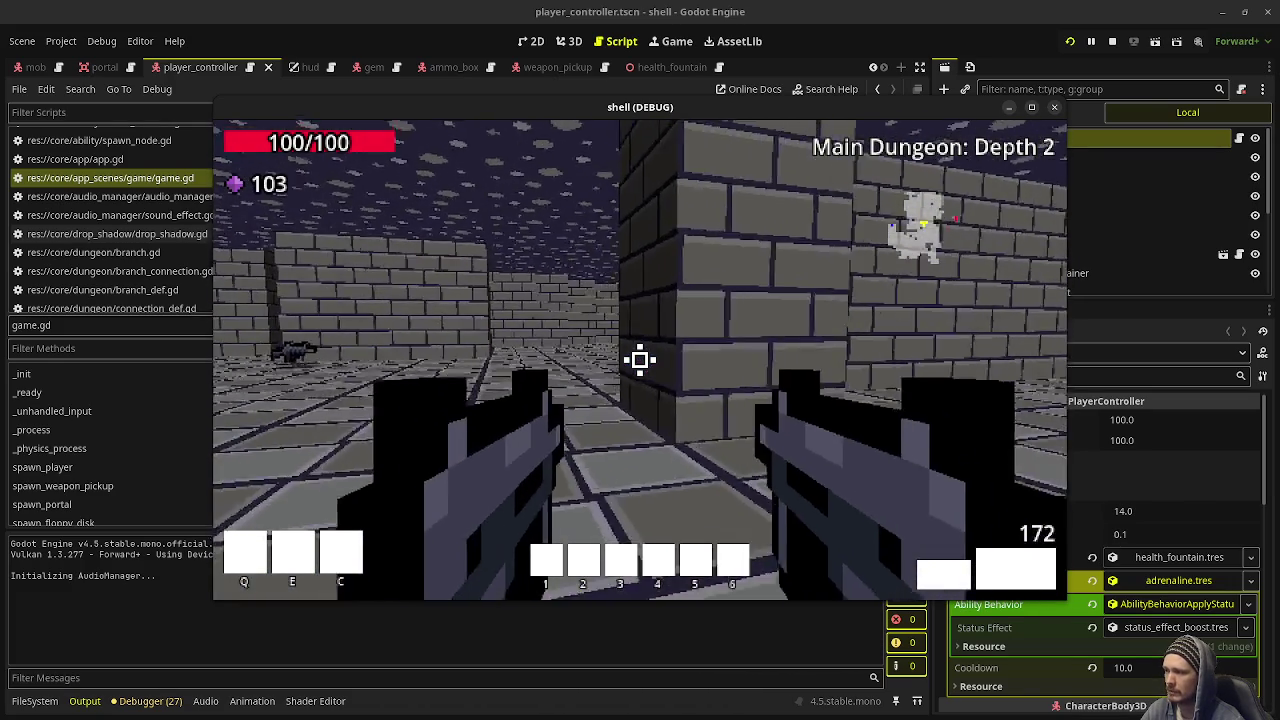
pyautogui.press('w')
pyautogui.press('w')
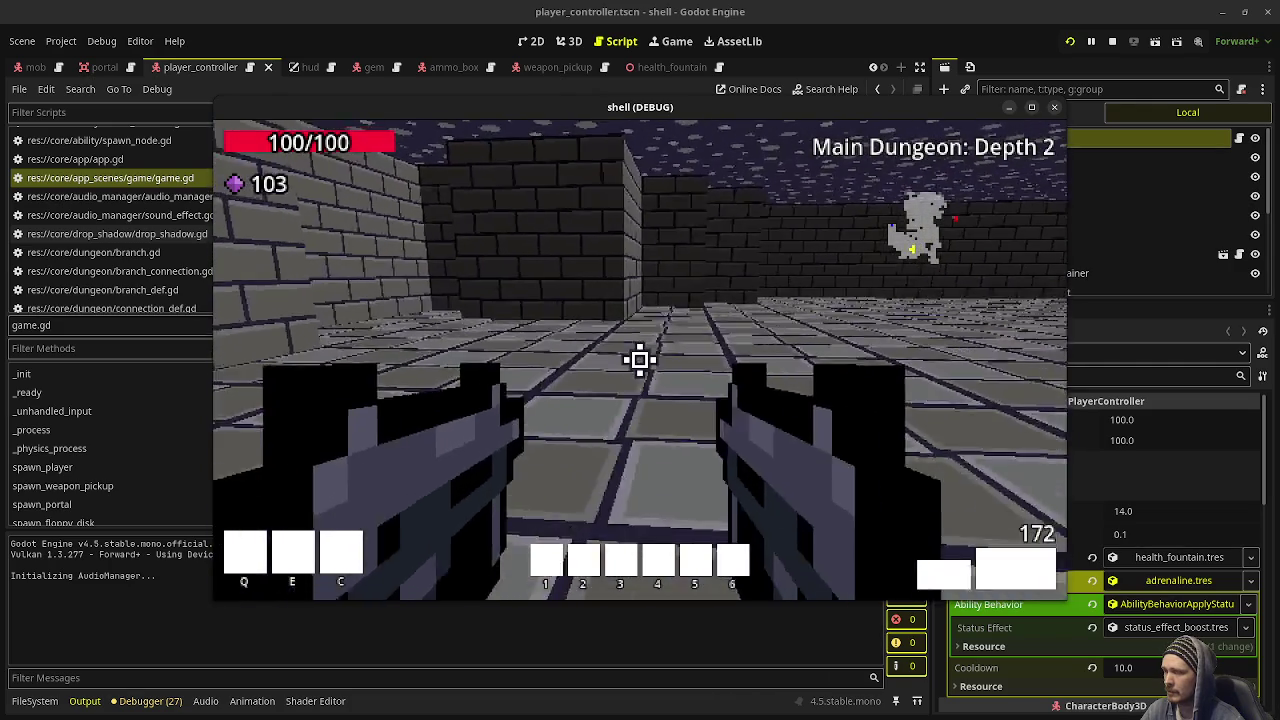
pyautogui.press('Escape')
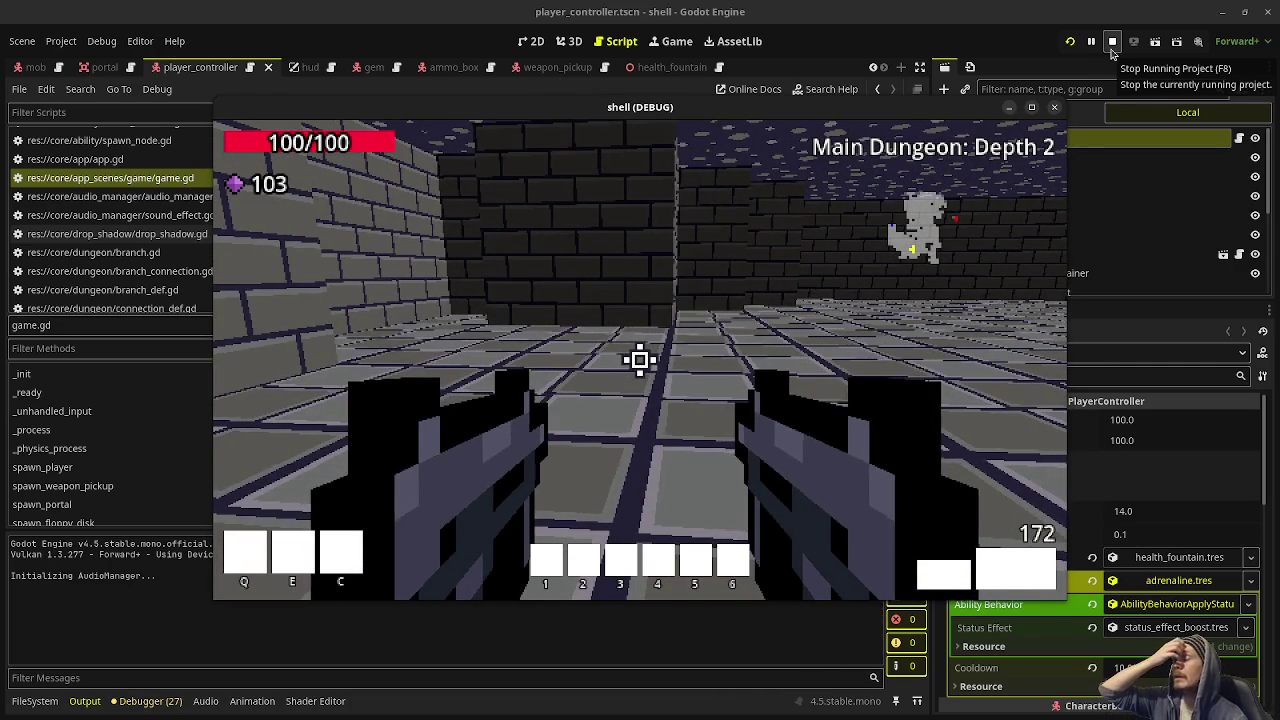
# Stop the game run and open map_generator.gd from the Scripts list
pyautogui.click(1109, 46)
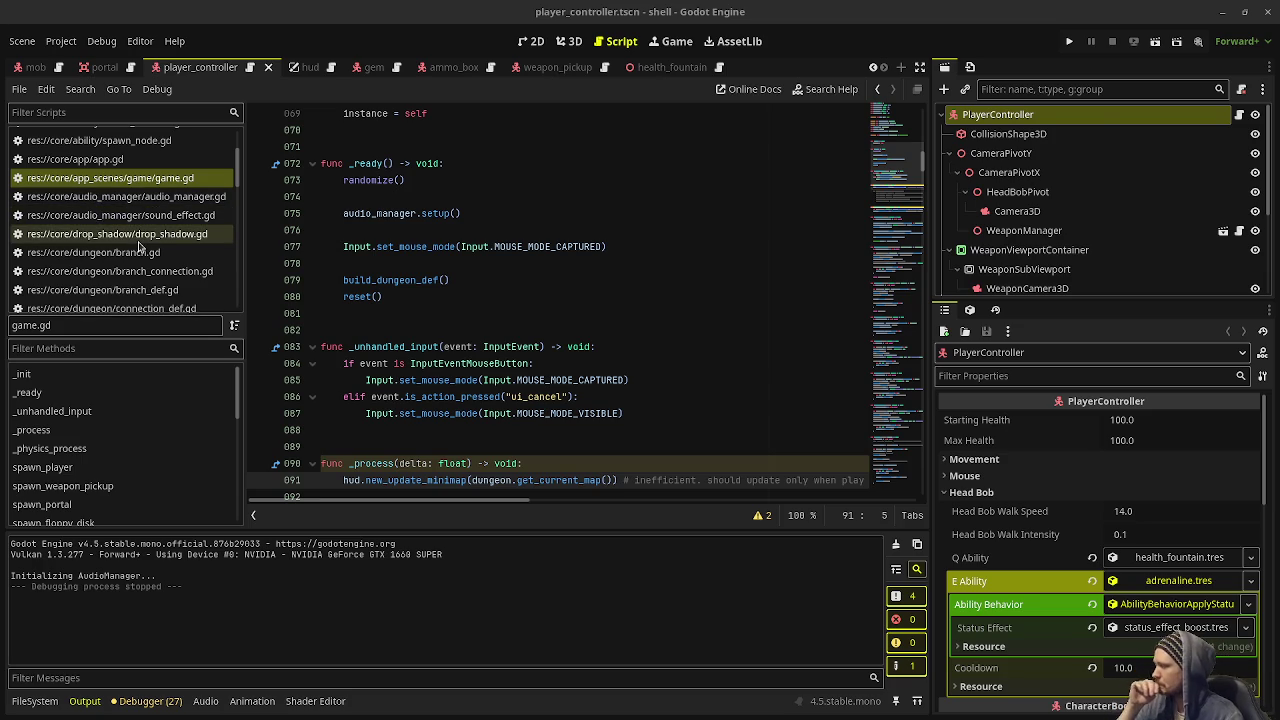
pyautogui.scroll(-3, 140, 246)
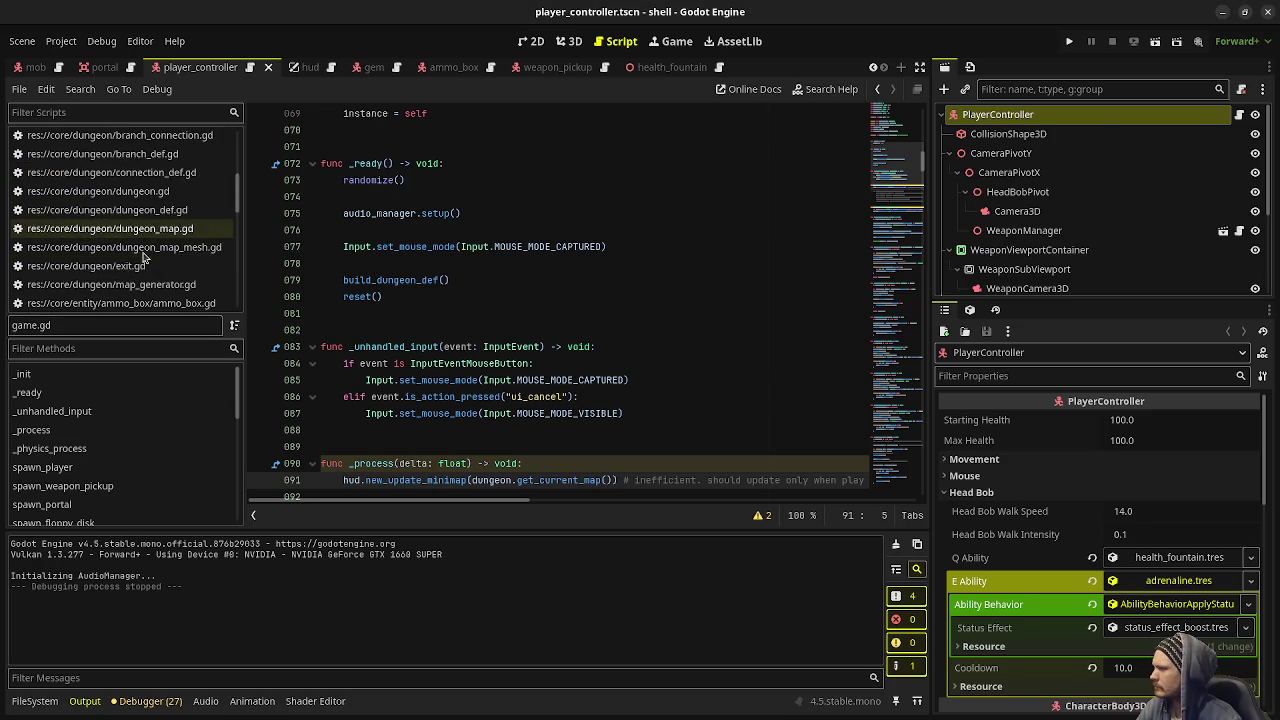
pyautogui.click(160, 260)
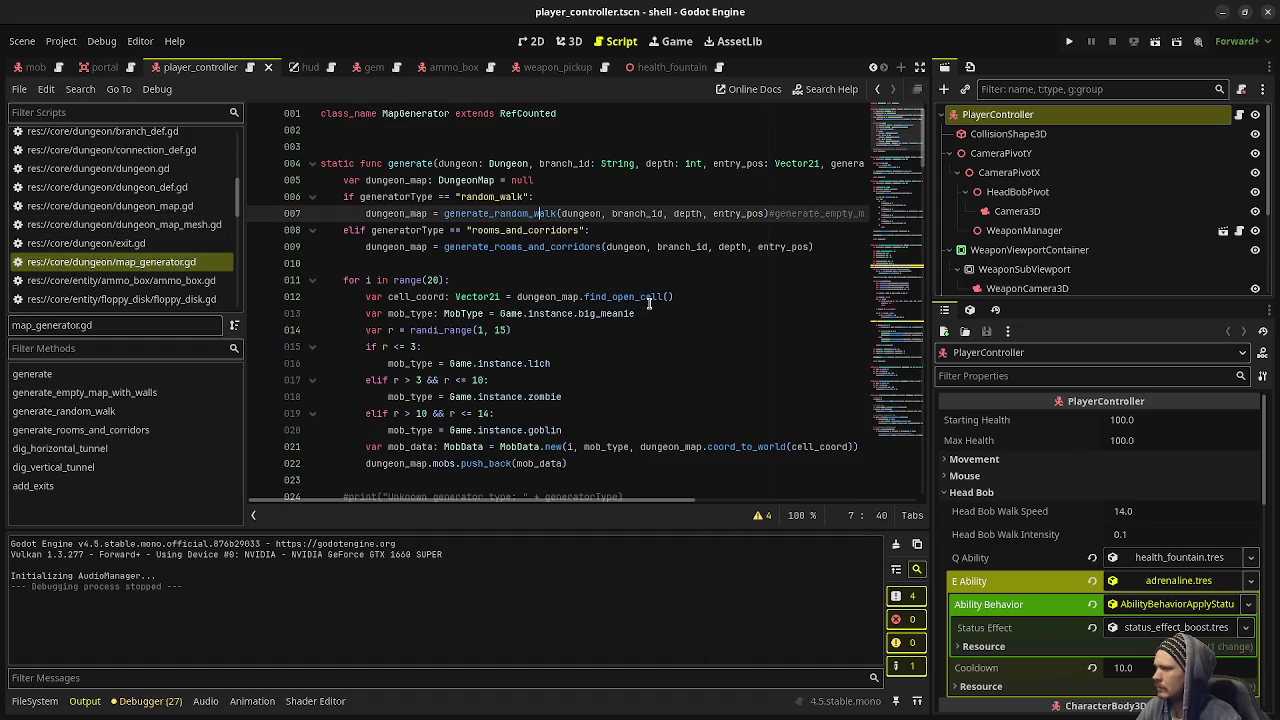
# On line 7, swap generate_random_walk for generate_empty_map_with_walls, keeping the old call commented out
pyautogui.click(770, 213)
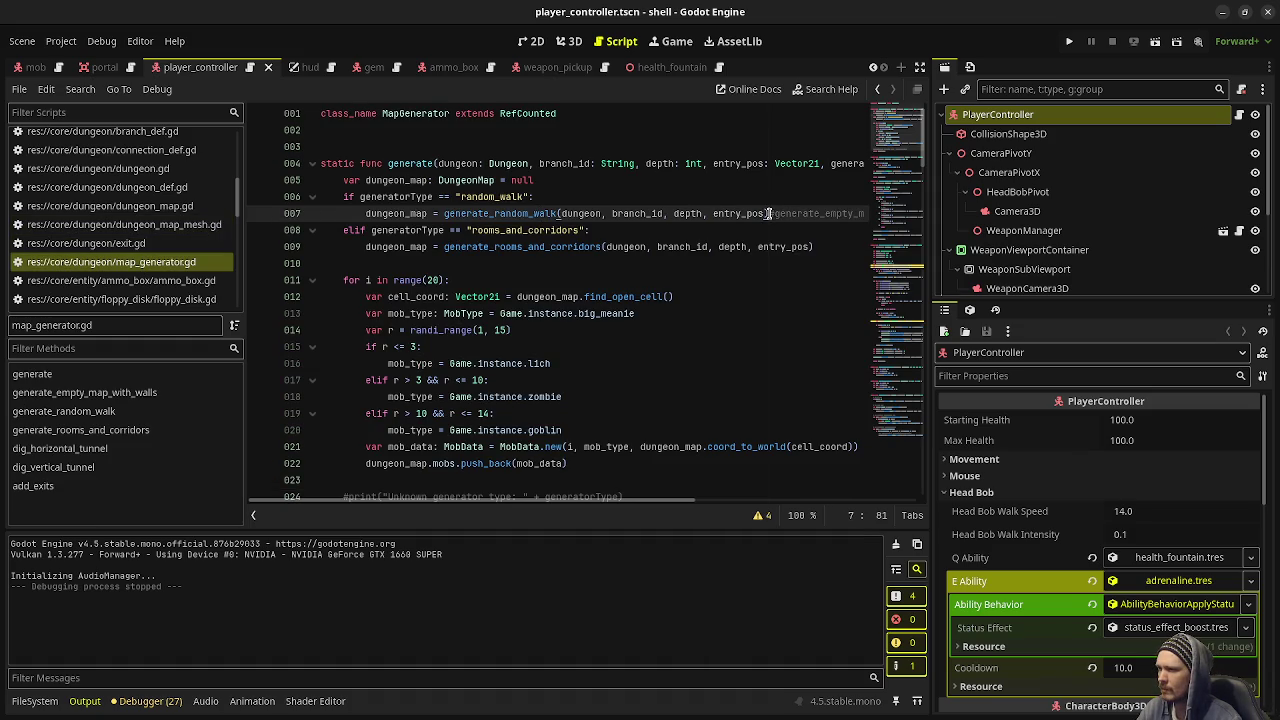
pyautogui.moveTo(770, 213); pyautogui.dragTo(441, 213)
pyautogui.hotkey('ctrl', 'c')
pyautogui.press('Delete')
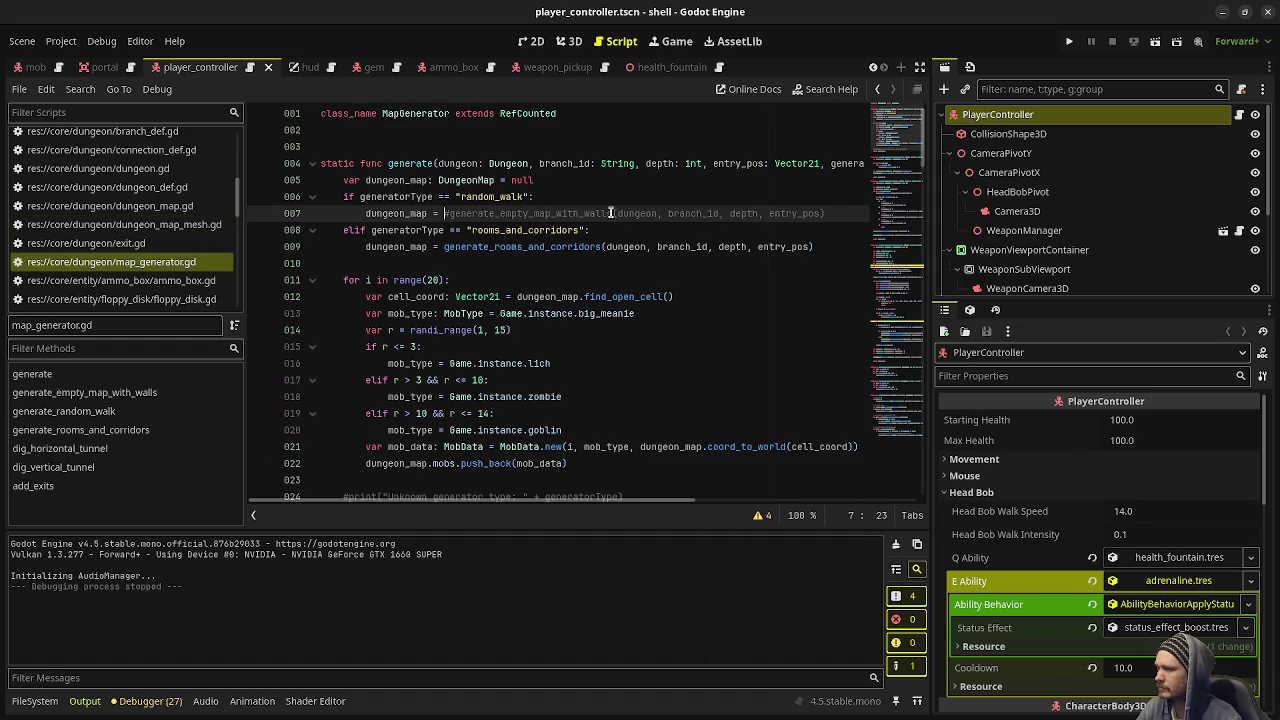
pyautogui.write('g')
pyautogui.press('Delete')
pyautogui.write('enerate_empty_map_with_walls(dungeon, branch_id, depth, entry_pos)')
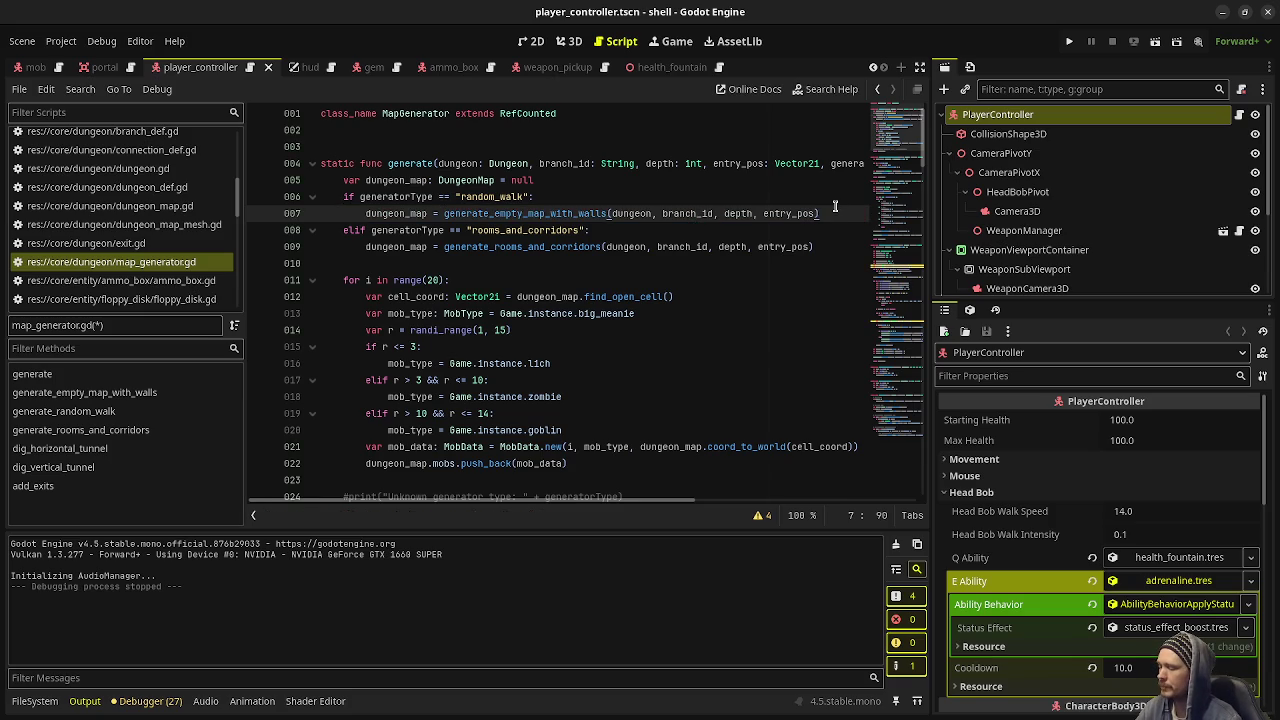
pyautogui.hotkey('ctrl', 'v')
# Run the game with F5 and shoot the skeleton enemies in the open empty map
pyautogui.press('F5')
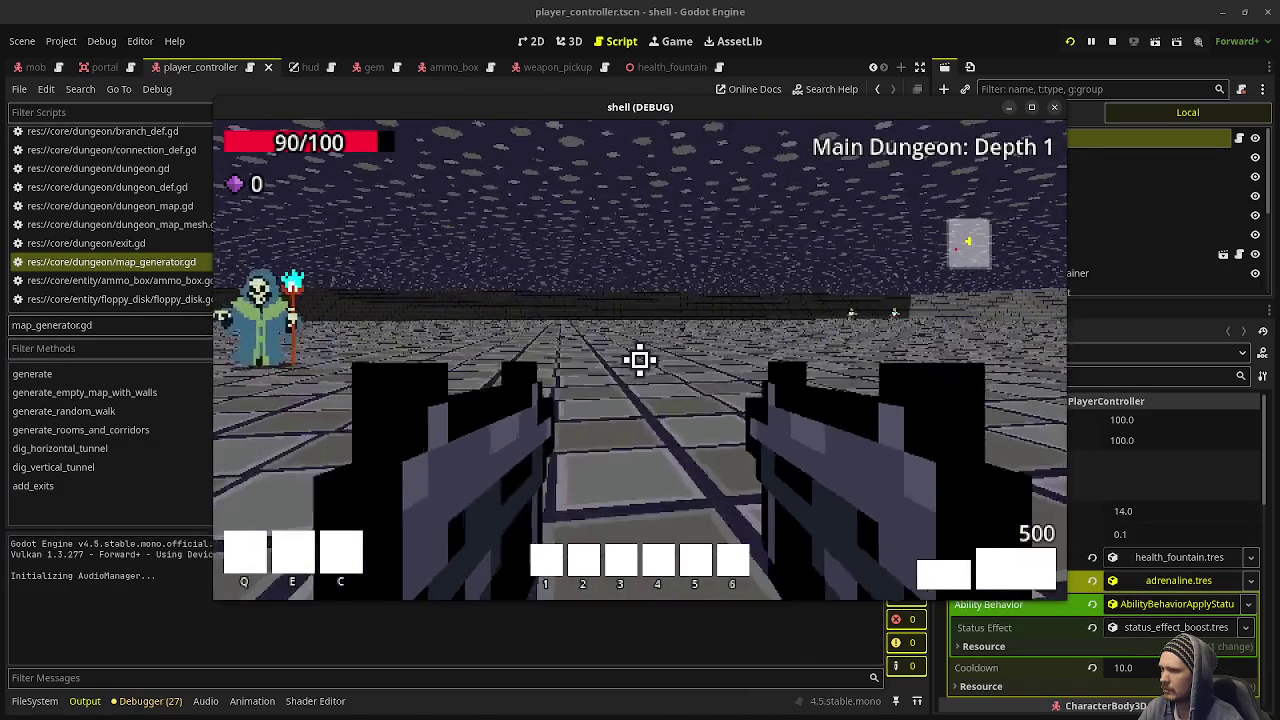
pyautogui.click(640, 360)
pyautogui.click(640, 360)
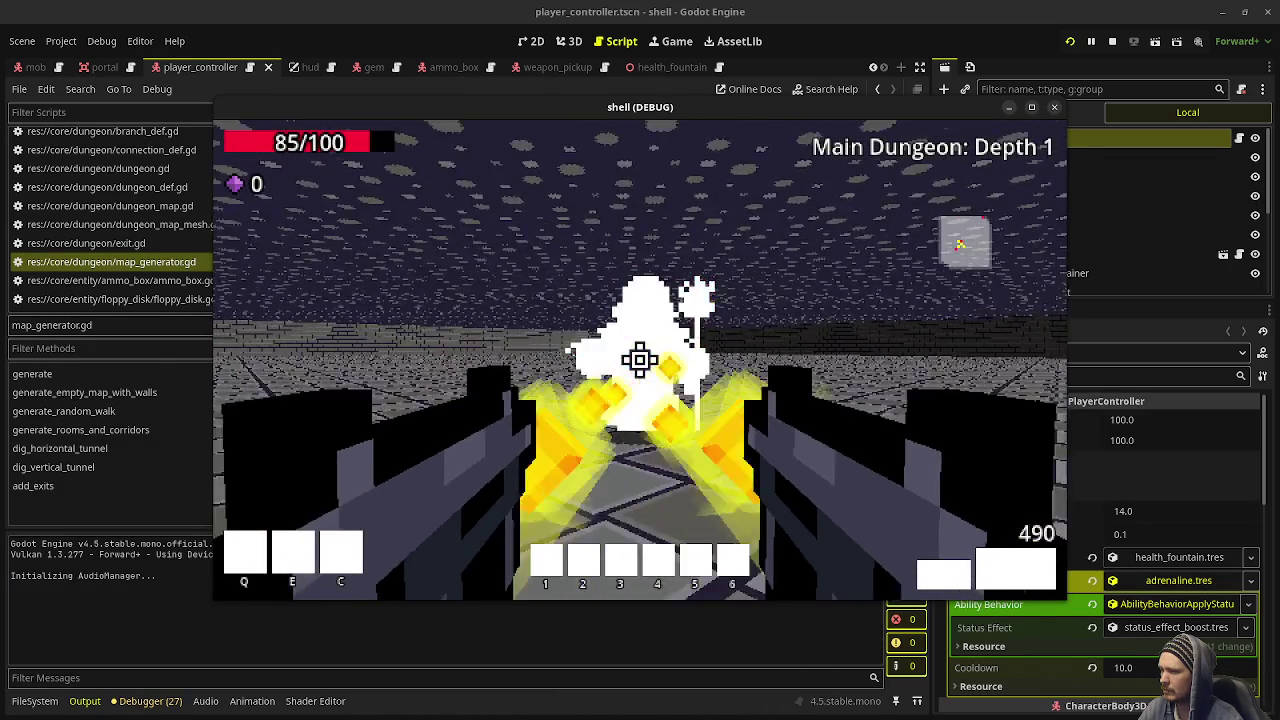
pyautogui.click(640, 360)
pyautogui.click(640, 360)
pyautogui.click(640, 360)
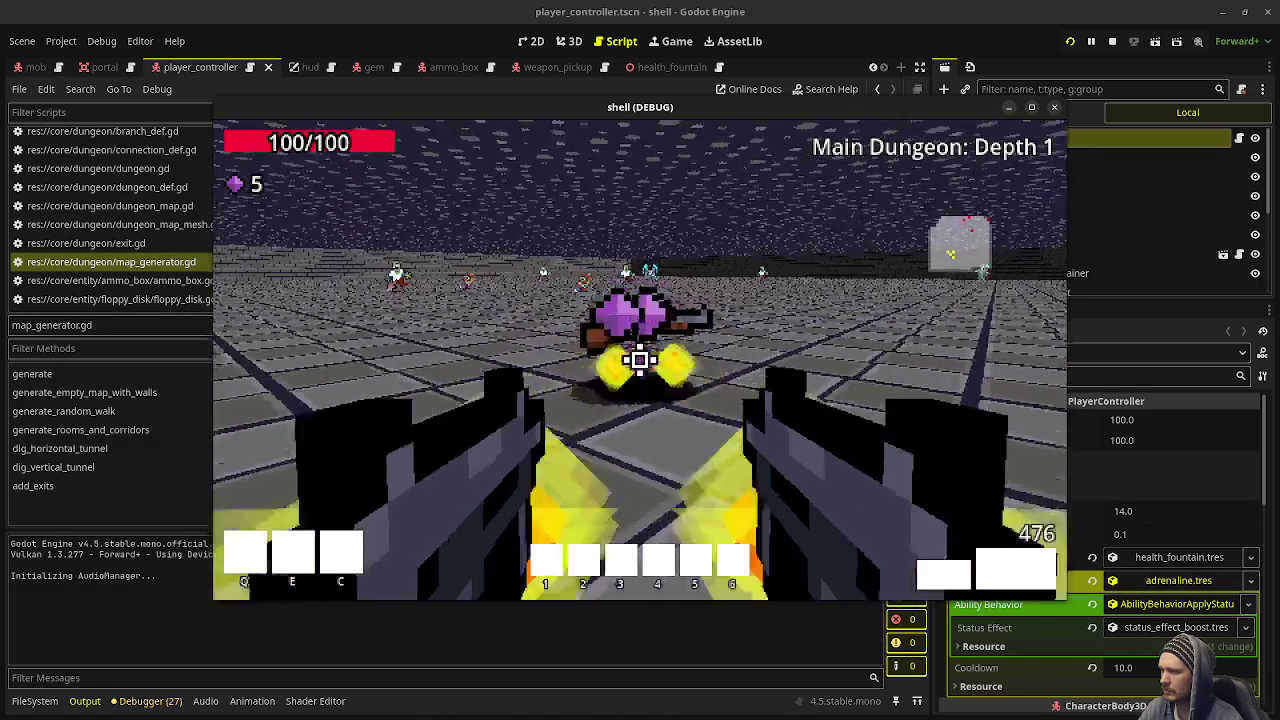
pyautogui.click(640, 360)
# Stop the game with F8 and scroll through map_generator.gd without changes
pyautogui.press('F8')
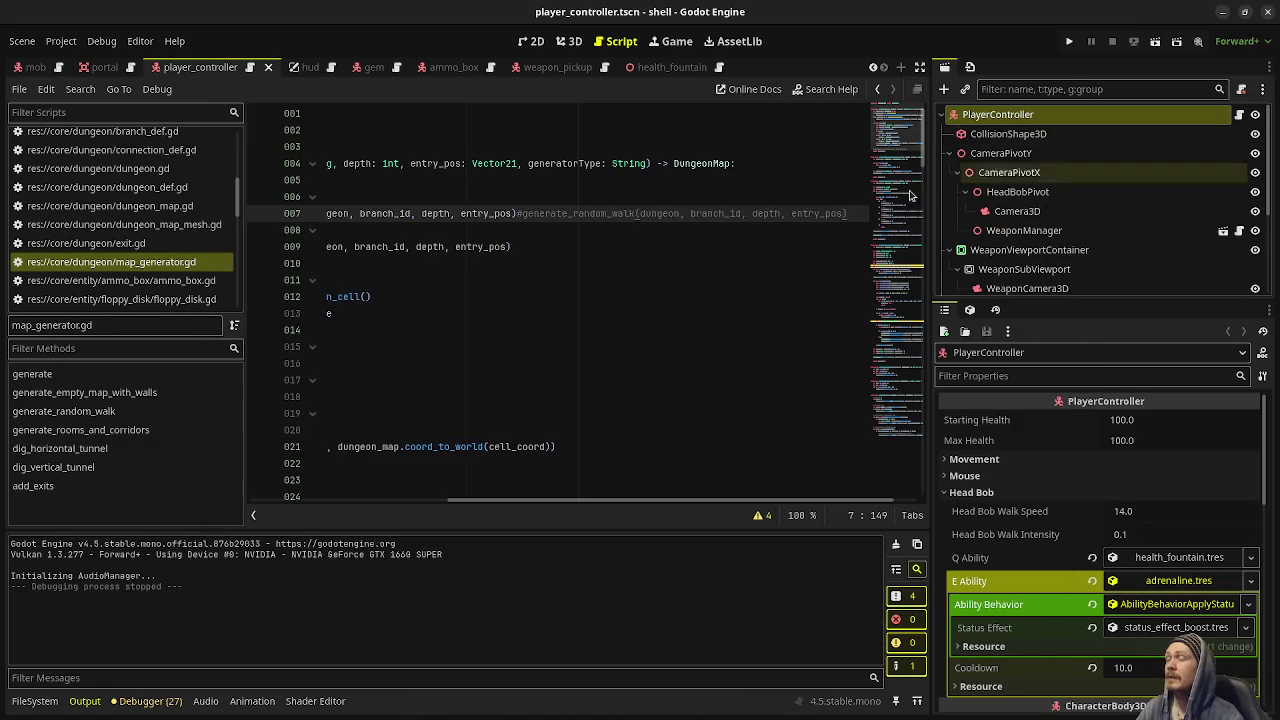
pyautogui.moveTo(508, 500); pyautogui.dragTo(308, 510)
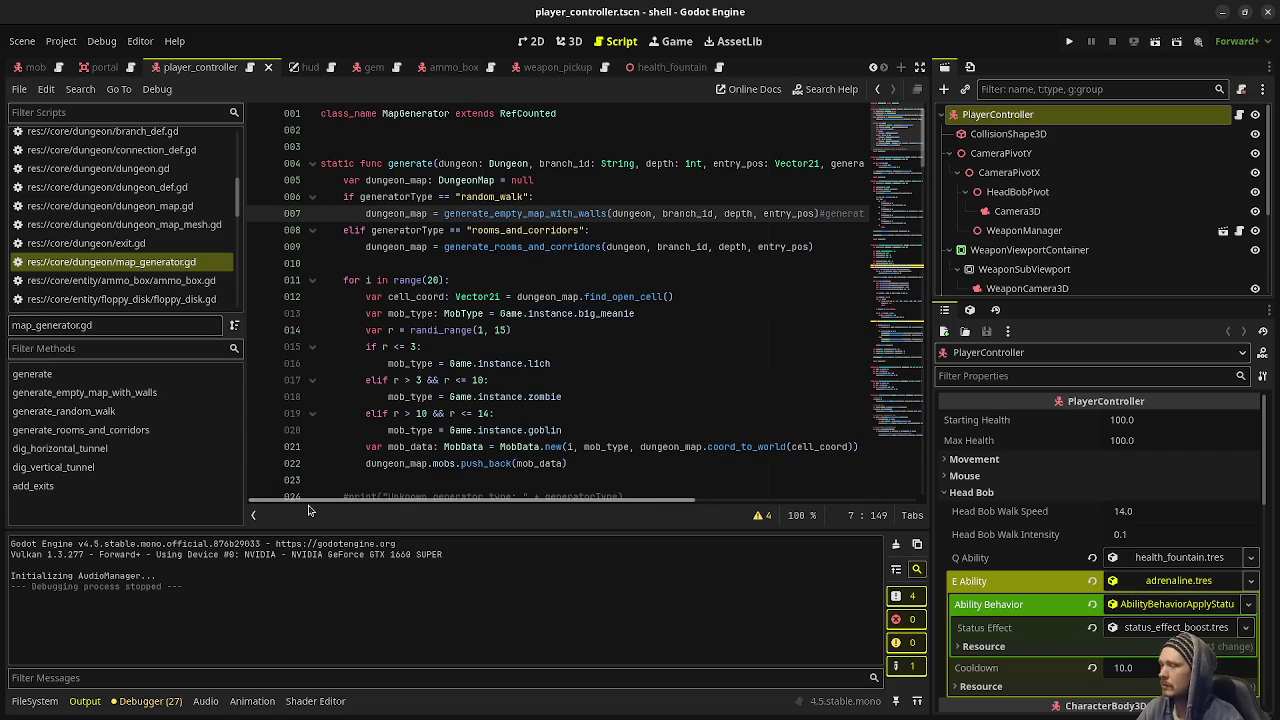
pyautogui.scroll(-2, 607, 368)
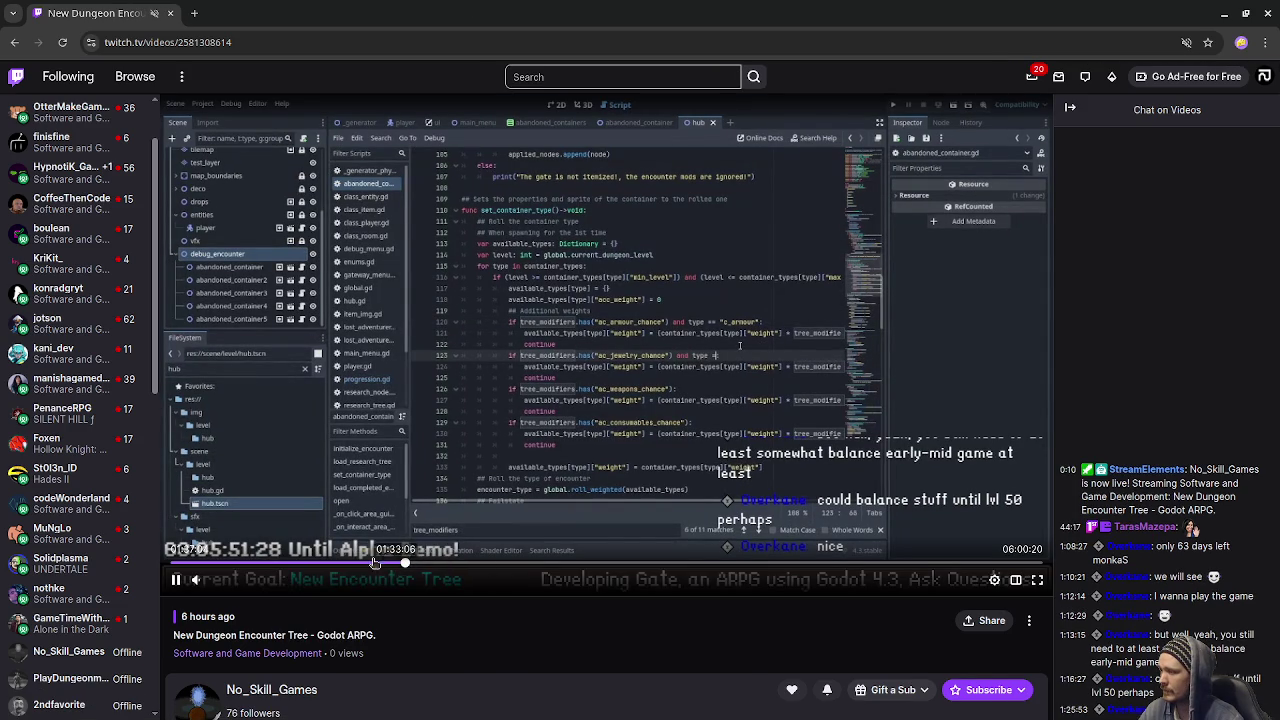
# Skip the Twitch VOD ahead to about 02:48, where dropped rings and sashes appear
pyautogui.click(591, 563)
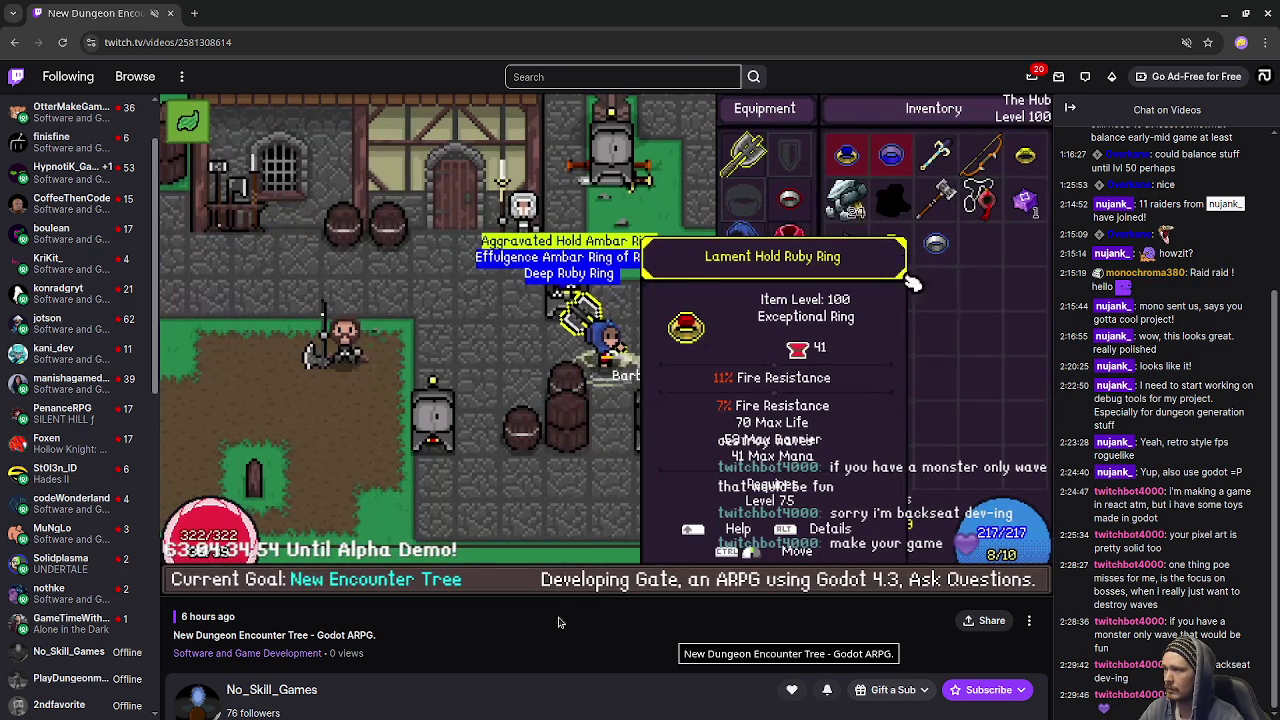
pyautogui.moveTo(561, 581)
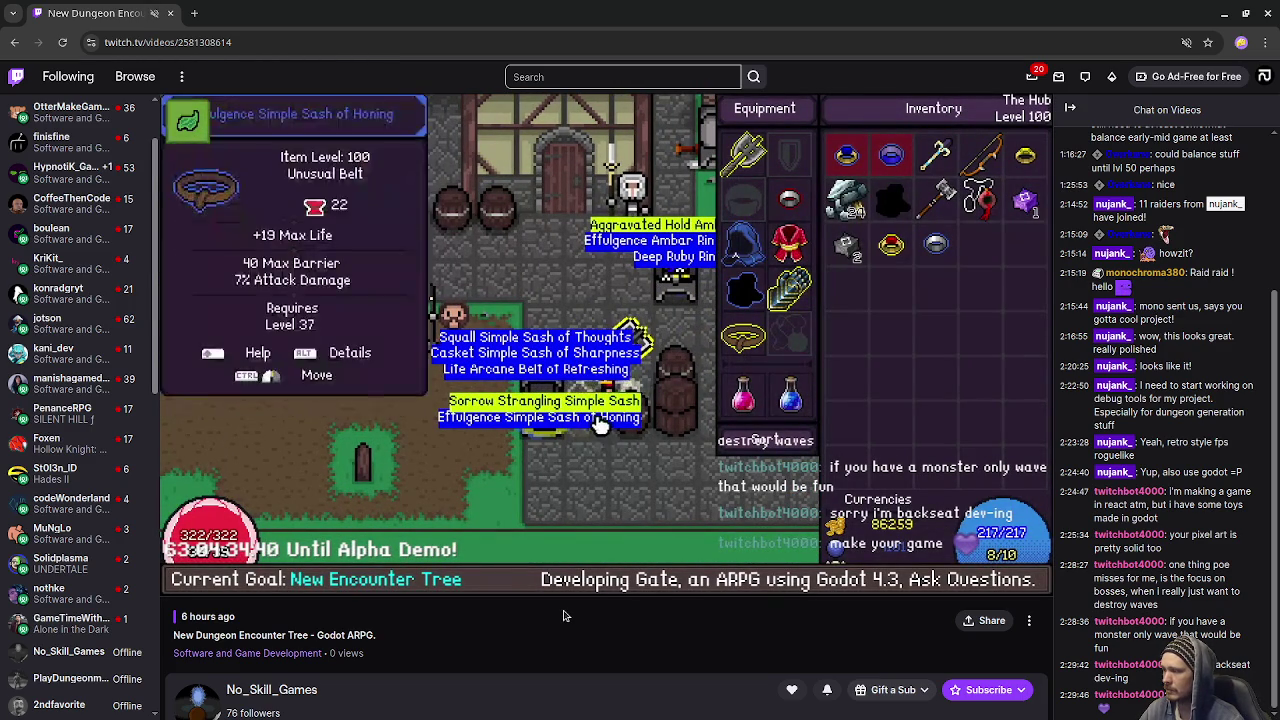
pyautogui.moveTo(617, 579)
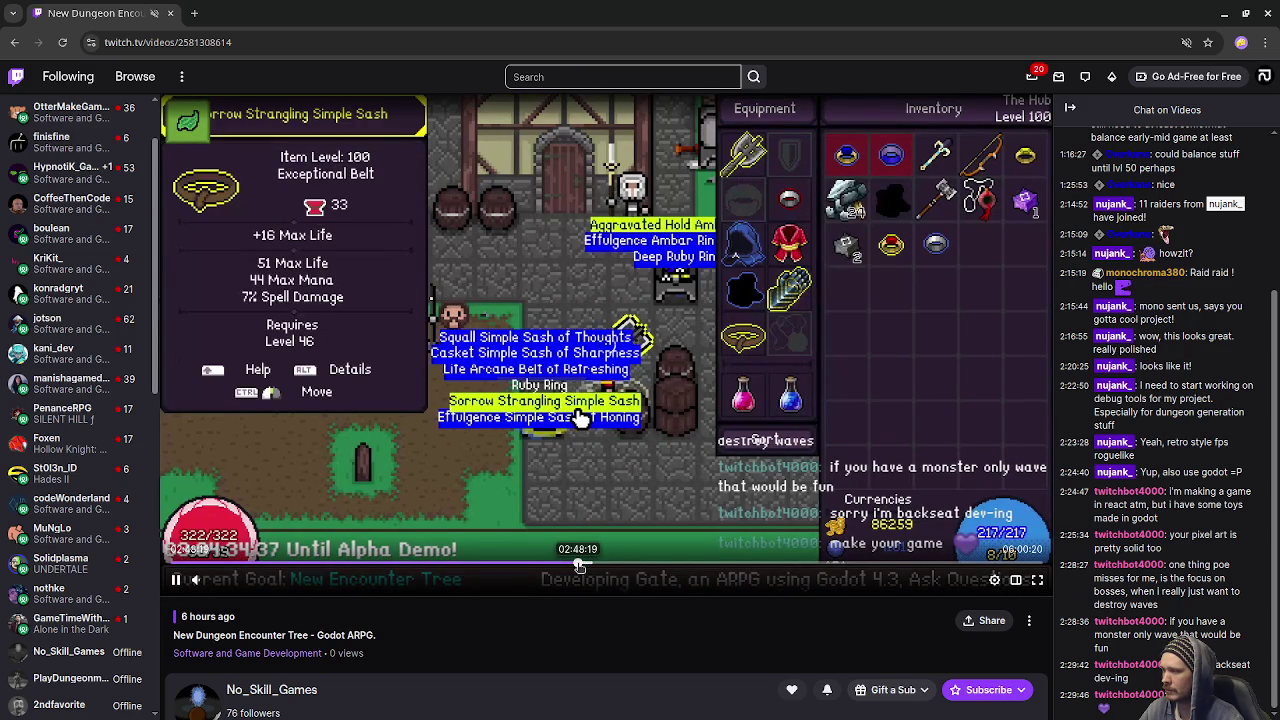
# Scrub back through earlier scenes of the Twitch replay, then close it to return to Godot
pyautogui.click(578, 565)
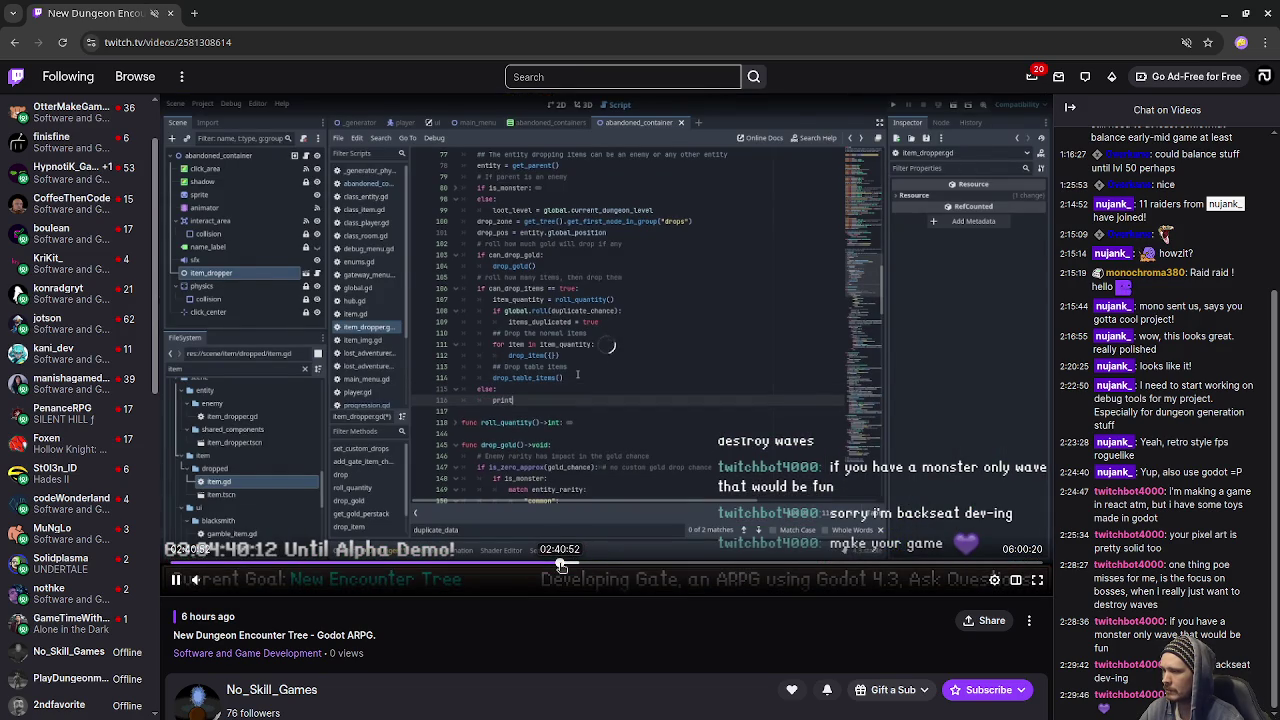
pyautogui.click(558, 565)
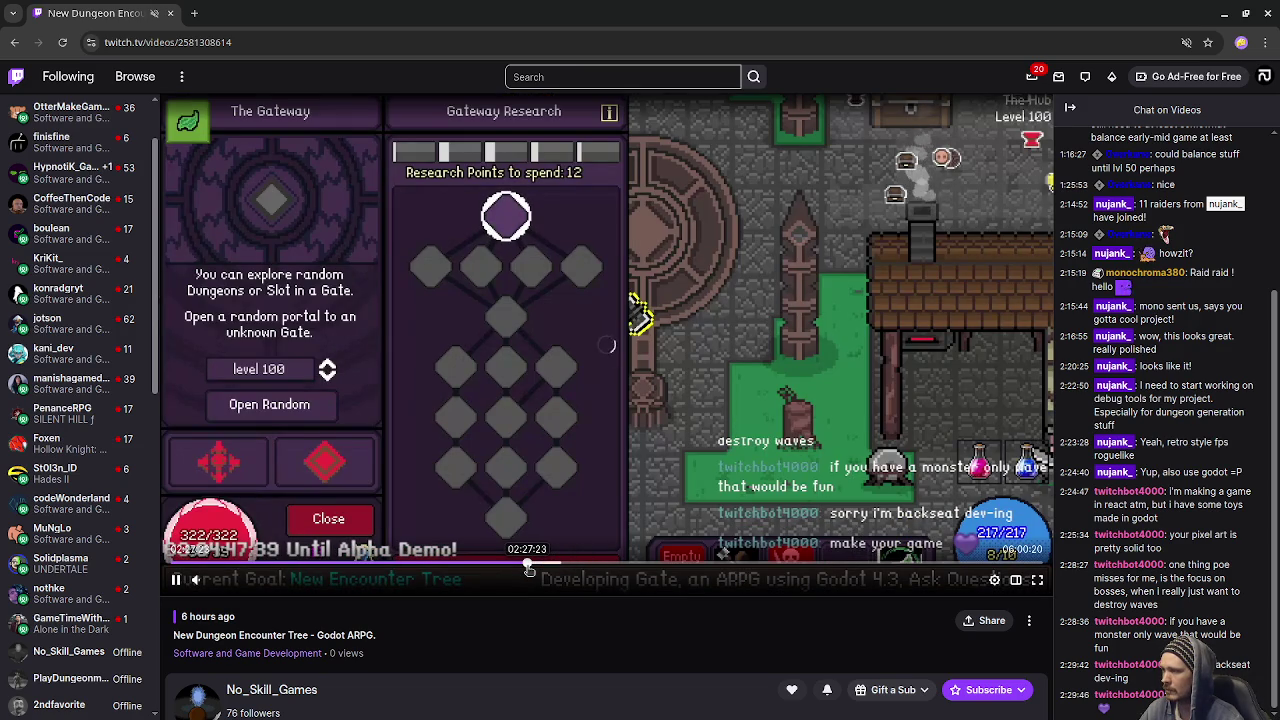
pyautogui.click(526, 566)
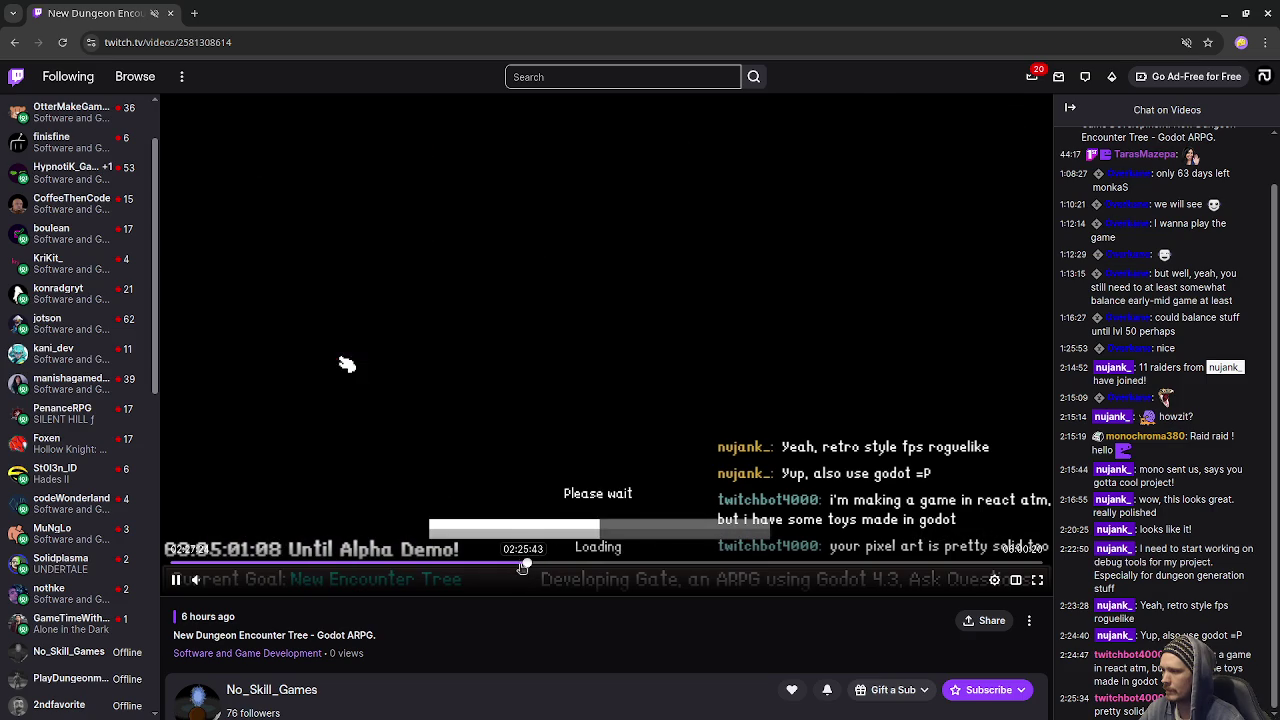
pyautogui.click(519, 566)
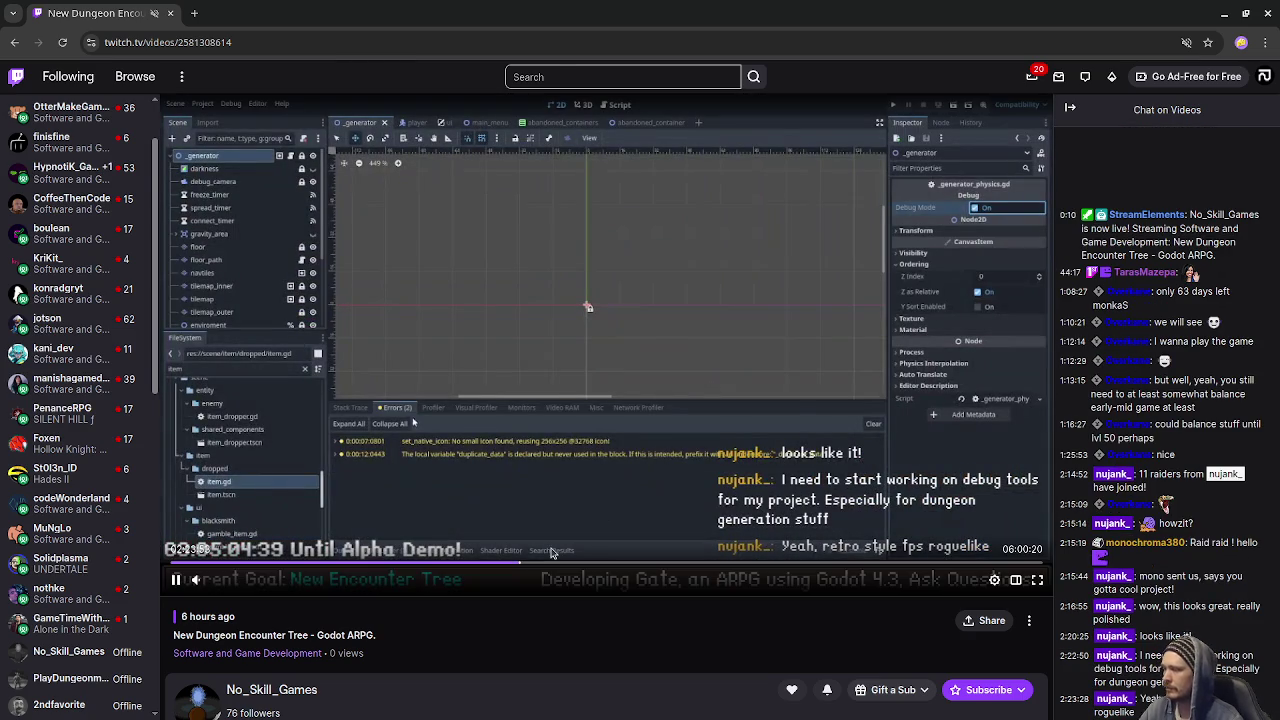
pyautogui.click(509, 567)
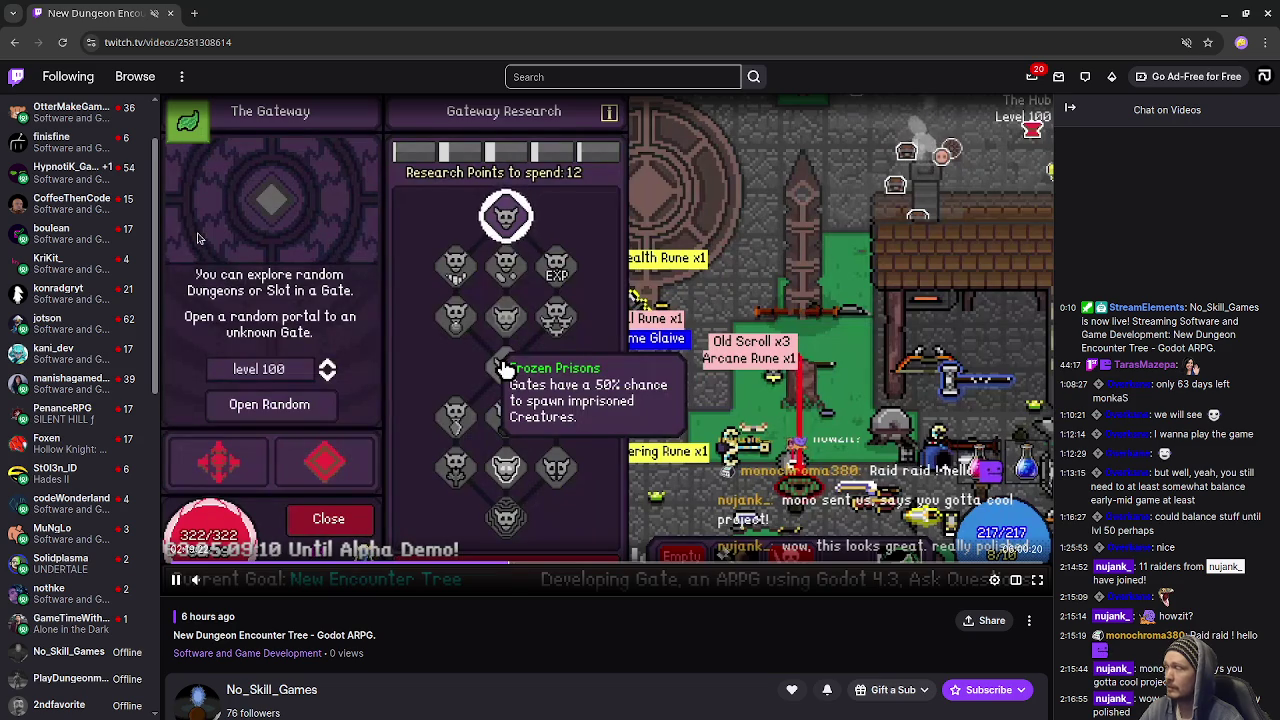
pyautogui.click(171, 13)
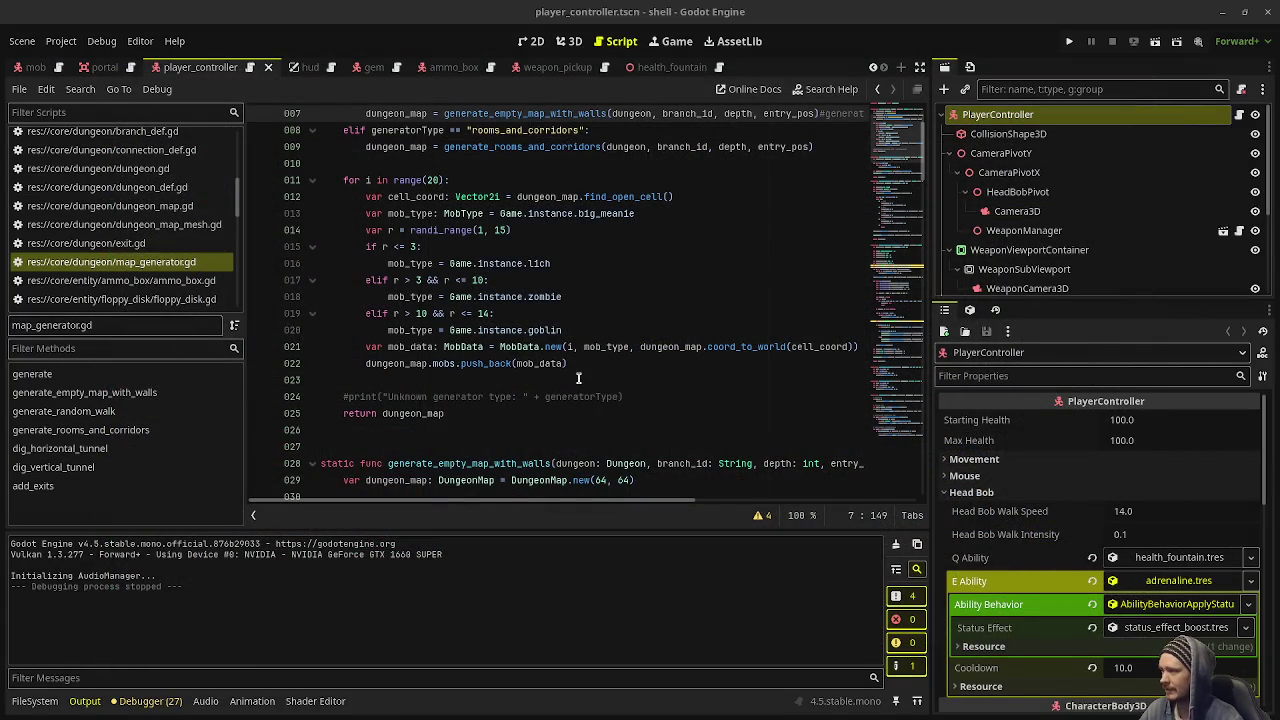
# Show the FileSystem panel at res://data/abilities and scroll the scripts list to the top
pyautogui.scroll(2, 579, 379)
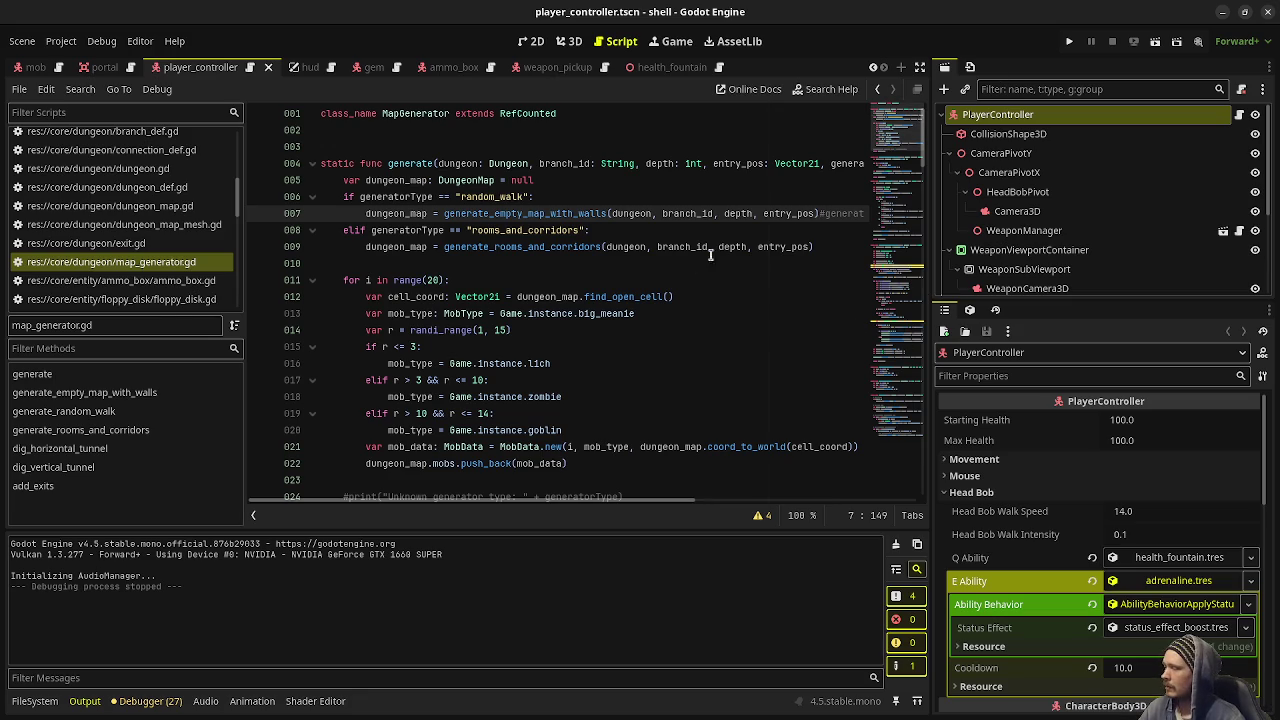
pyautogui.click(30, 702)
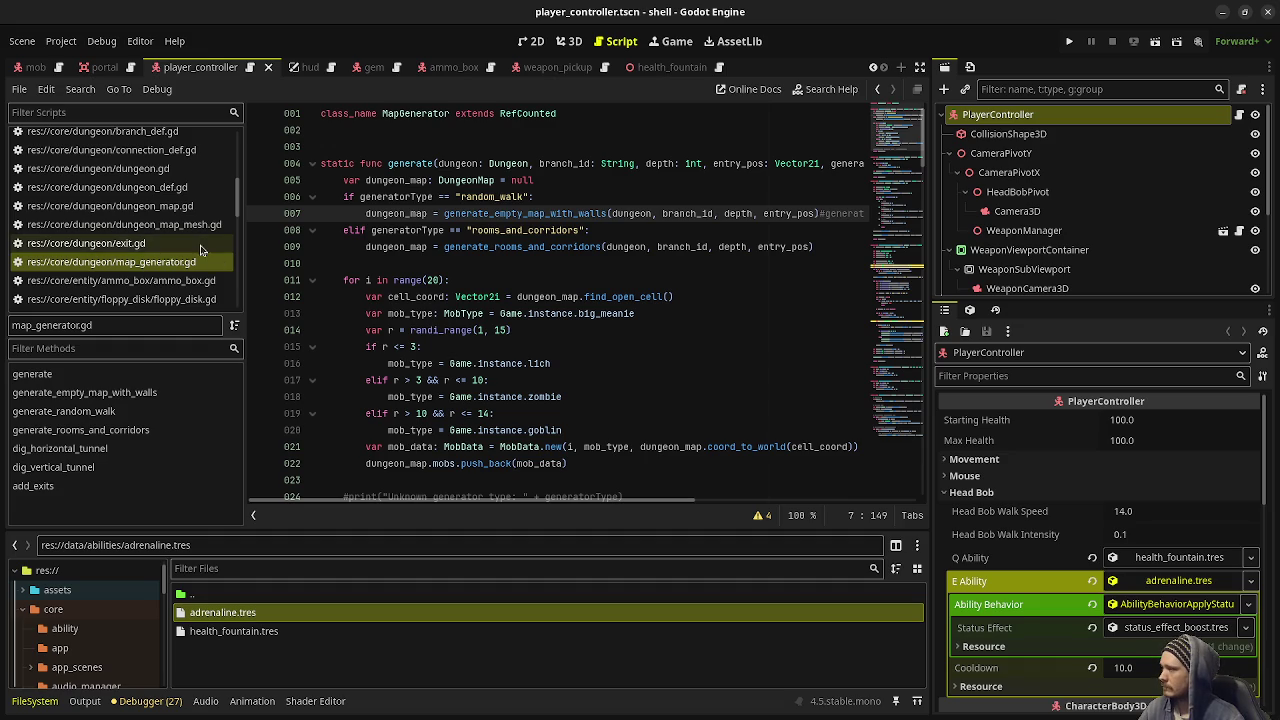
pyautogui.scroll(-5, 166, 223)
pyautogui.scroll(5, 155, 230)
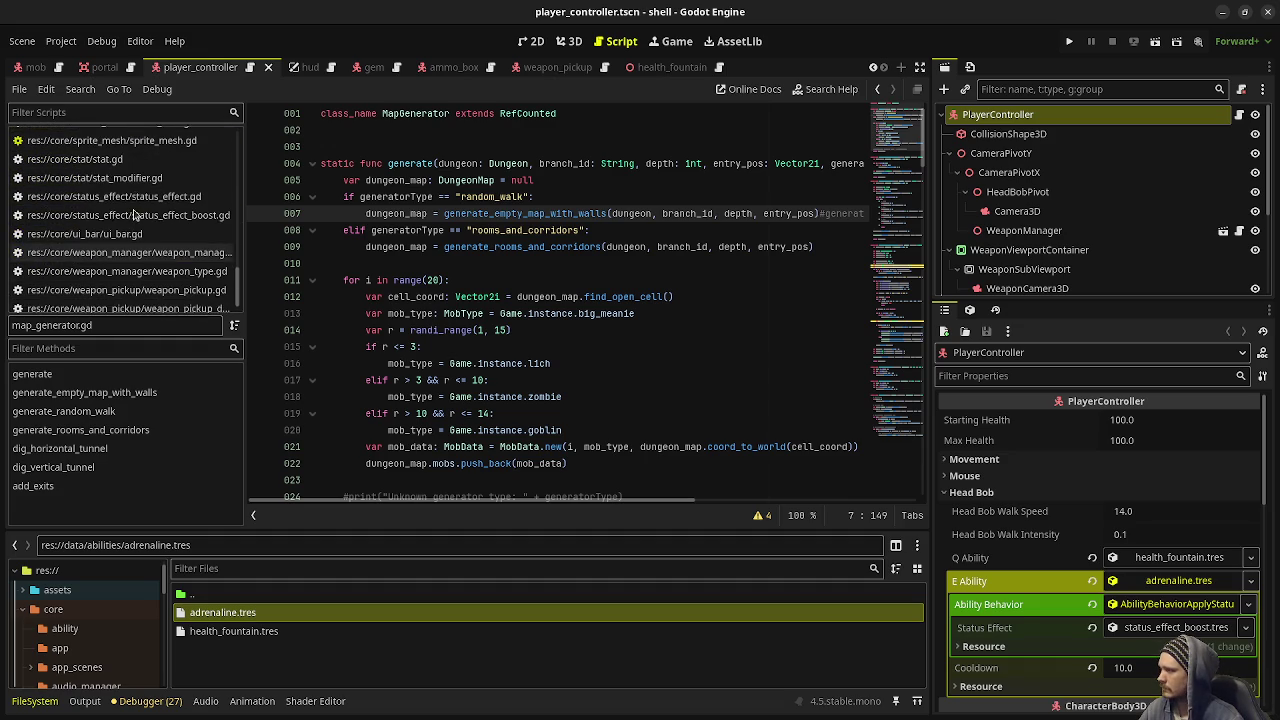
pyautogui.scroll(5, 143, 240)
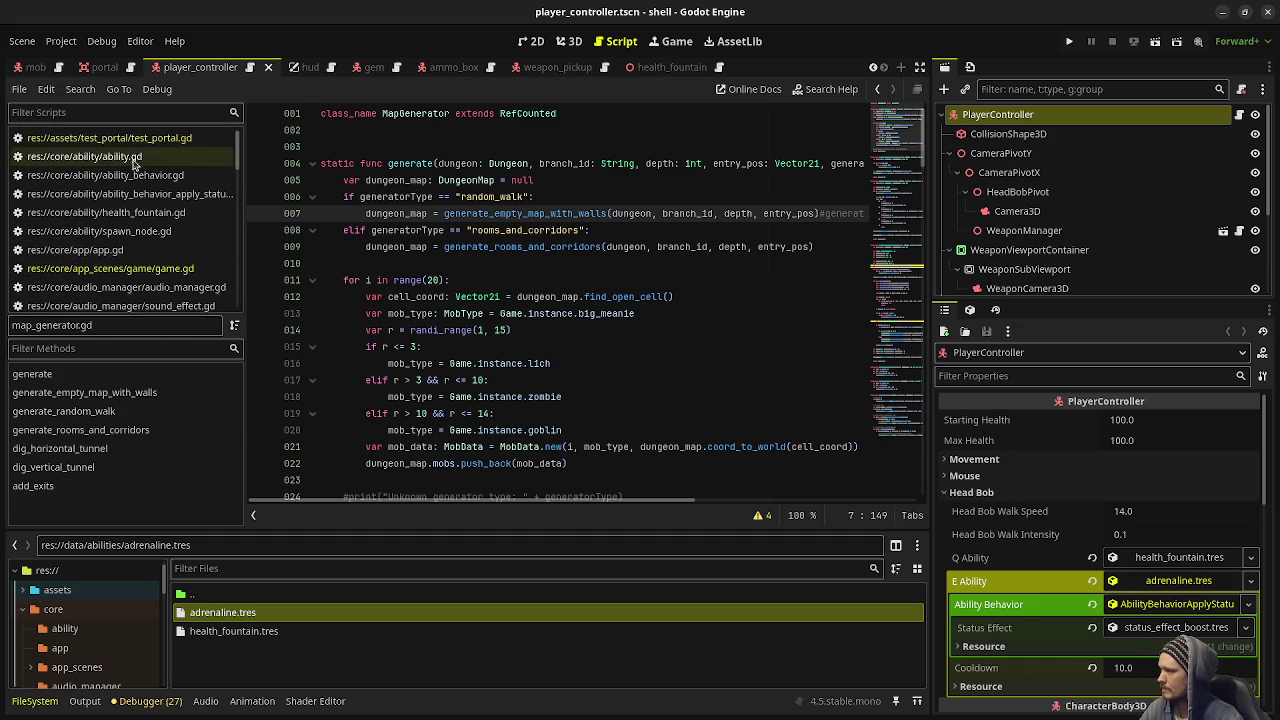
# Open ability.gd to review its exported cooldown and timer-gated execute
pyautogui.click(110, 156)
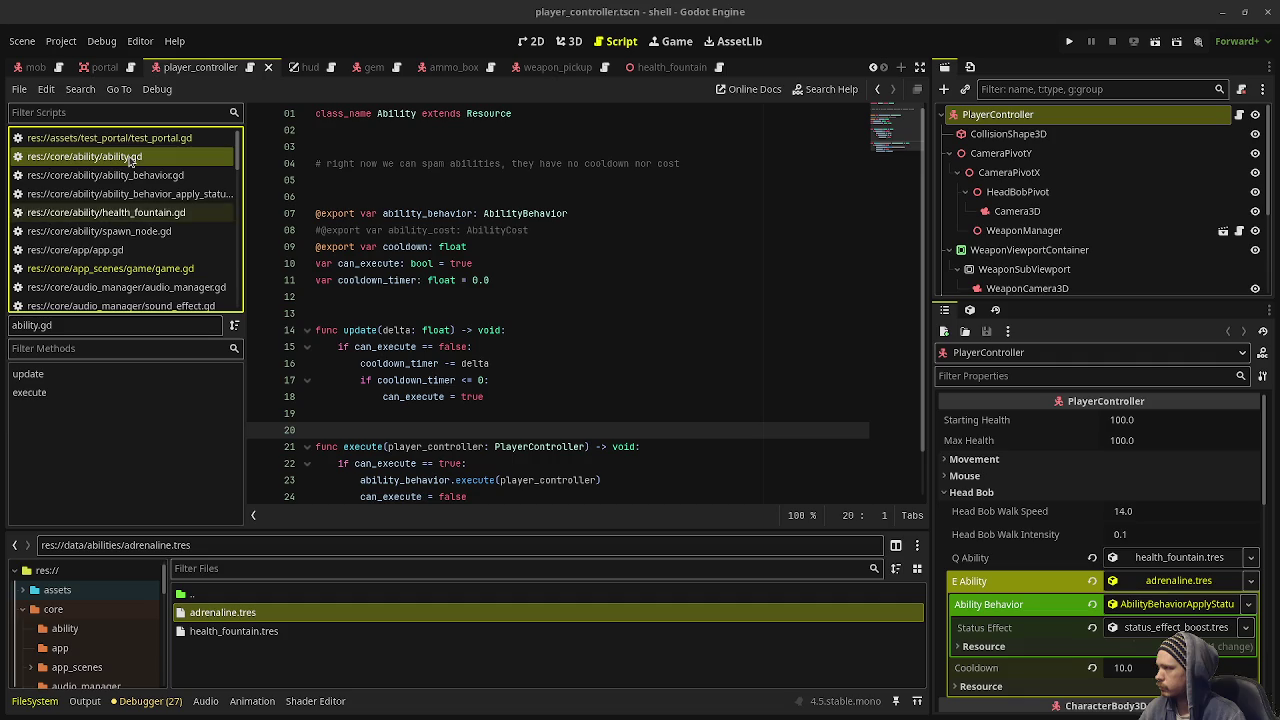
# Open game.gd and delete the 'make weapon pickups persistent' to-do note
pyautogui.click(167, 263)
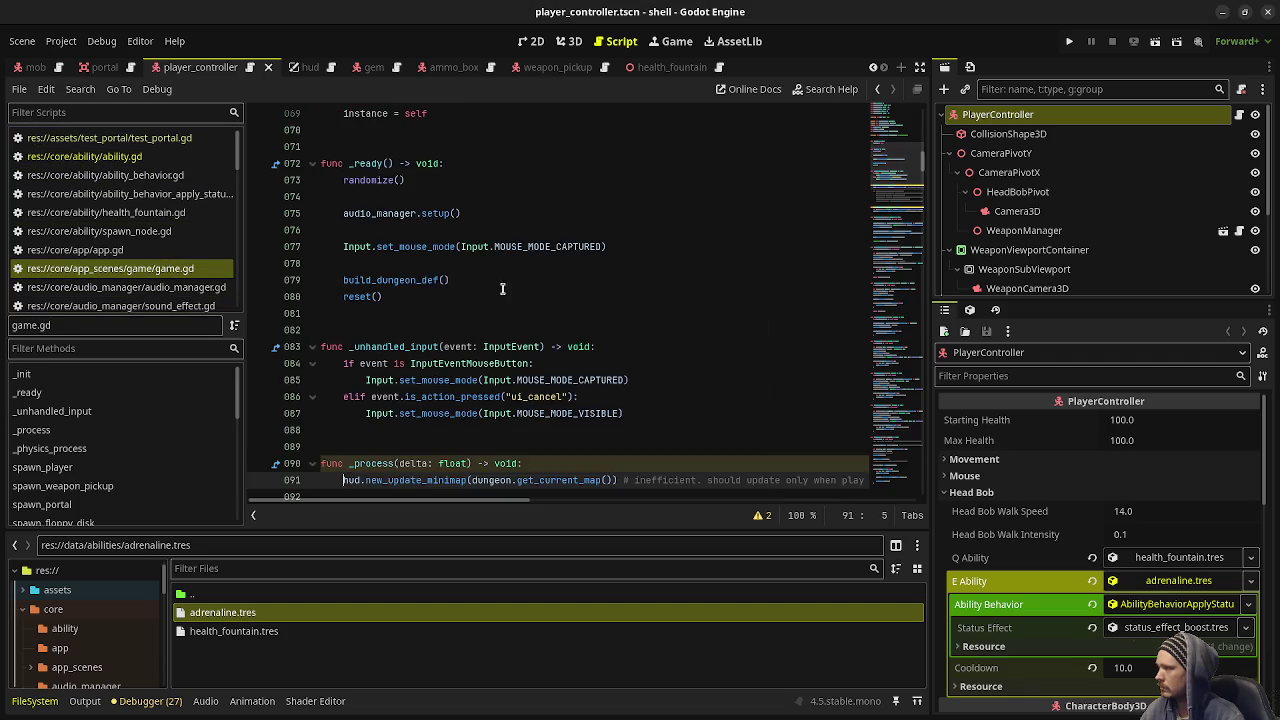
pyautogui.scroll(20, 660, 317)
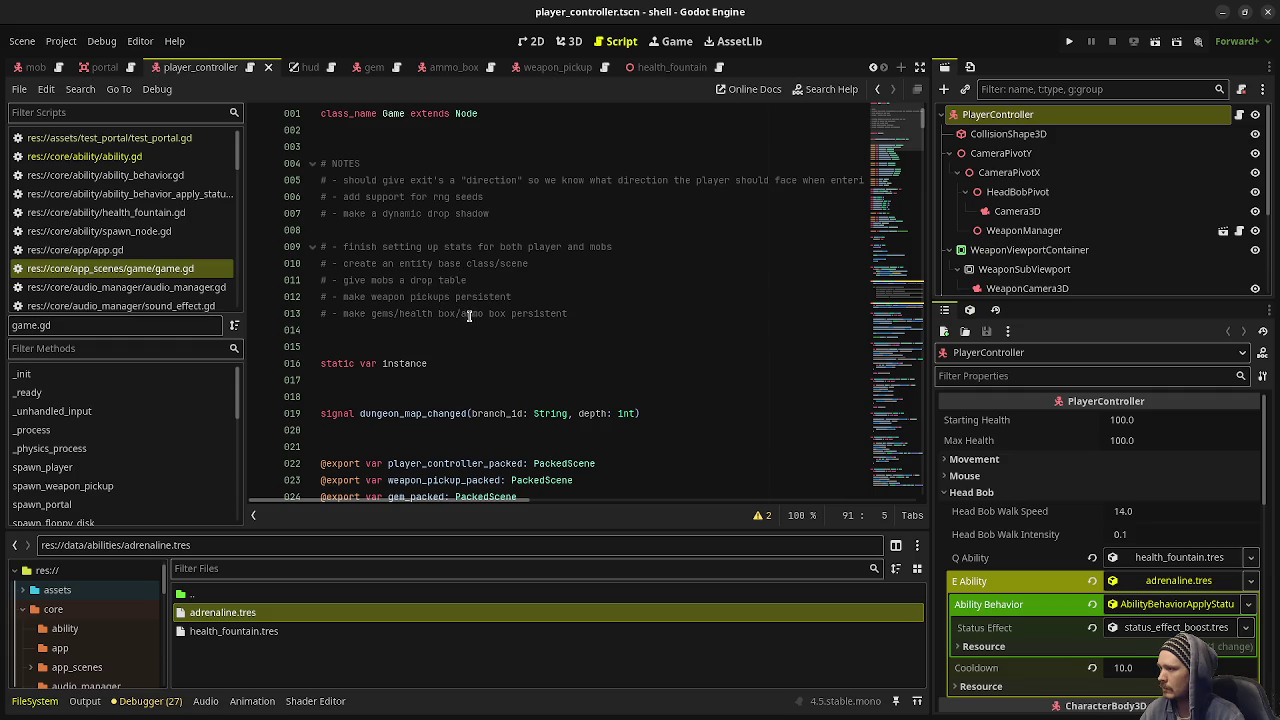
pyautogui.moveTo(528, 299); pyautogui.dragTo(540, 288)
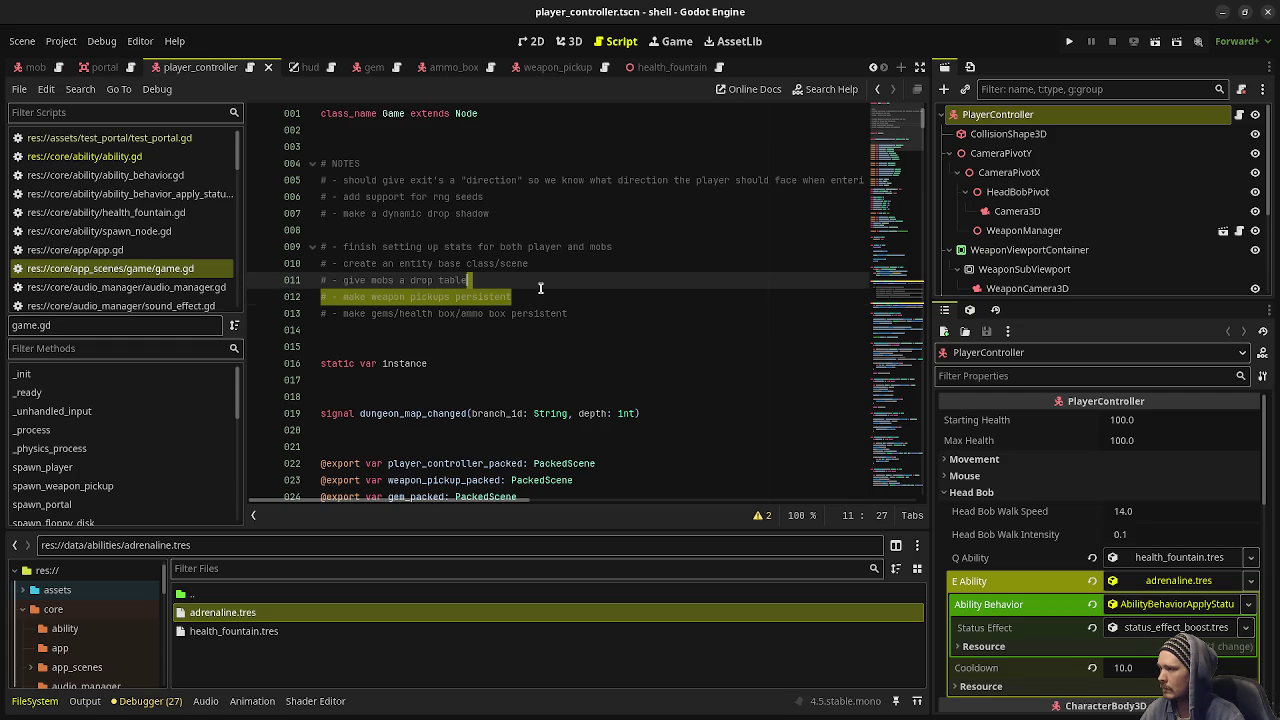
pyautogui.press('BackSpace')
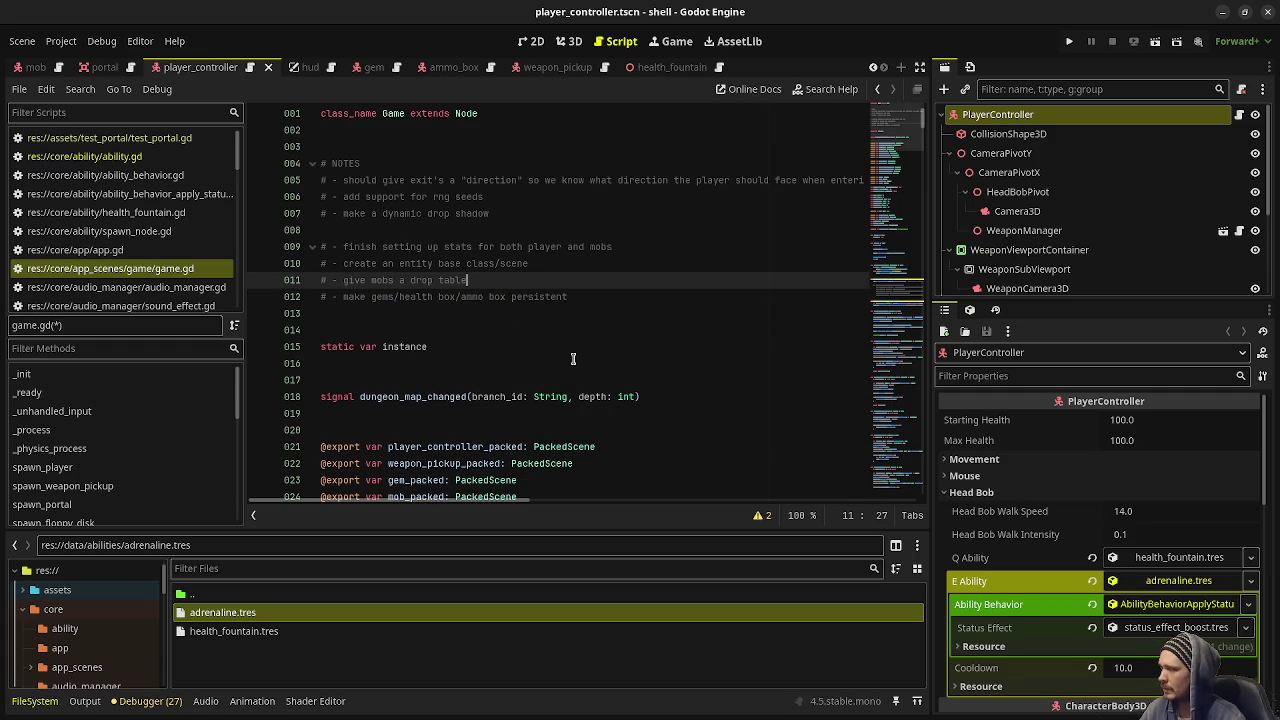
# Review the remaining entity base class and drop table notes, then save game.gd
pyautogui.click(522, 324)
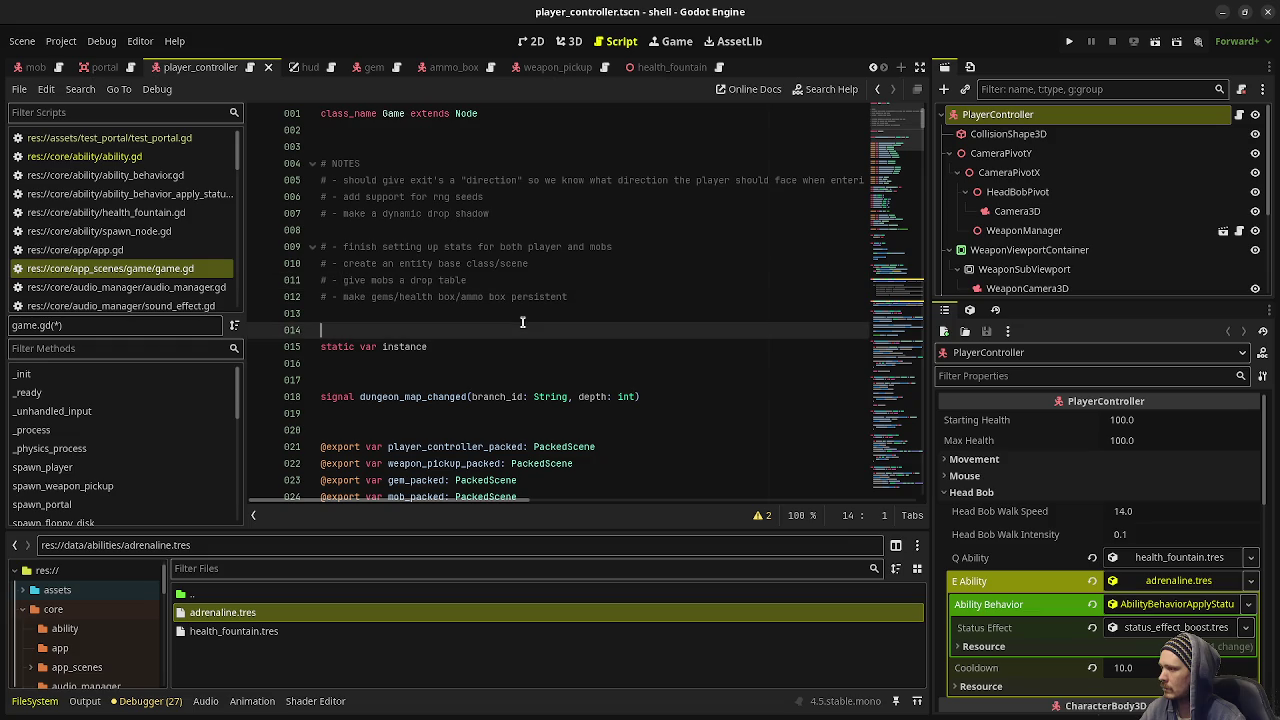
pyautogui.moveTo(539, 263)
pyautogui.mouseDown()
pyautogui.moveTo(345, 250)
pyautogui.moveTo(338, 263)
pyautogui.mouseUp()
pyautogui.click(442, 280)
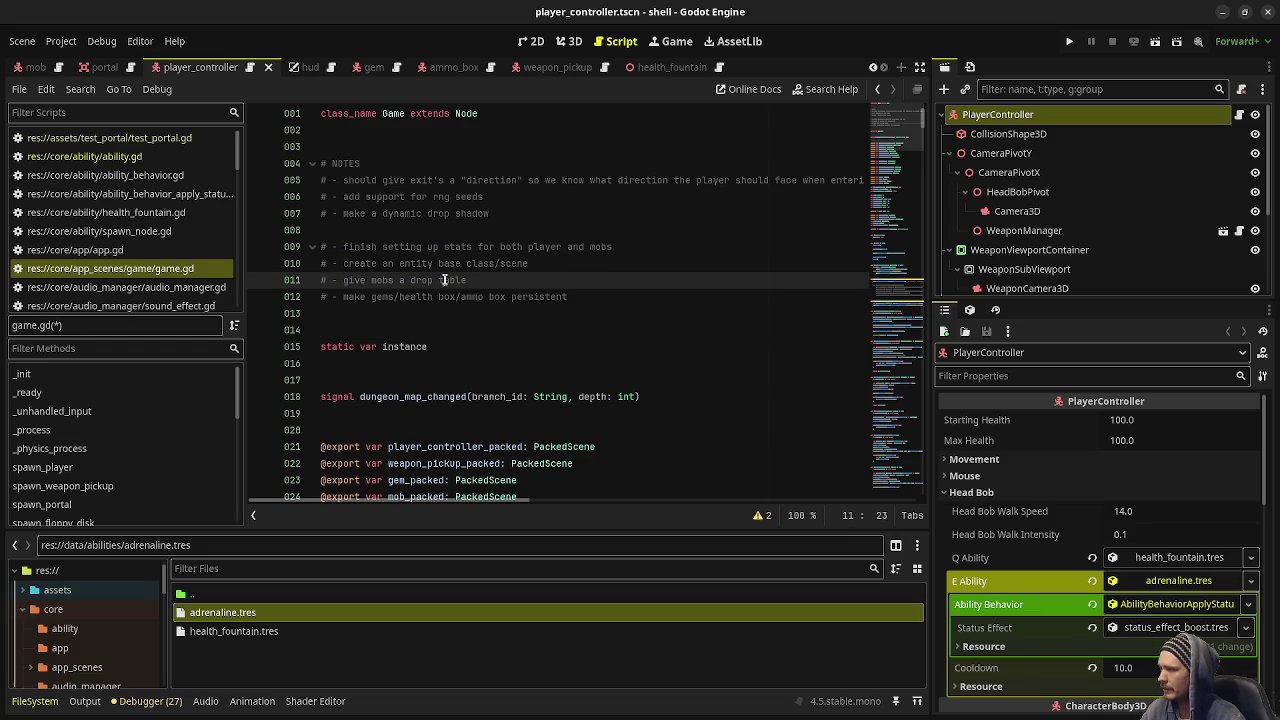
pyautogui.press('End')
pyautogui.hotkey('ctrl', 's')
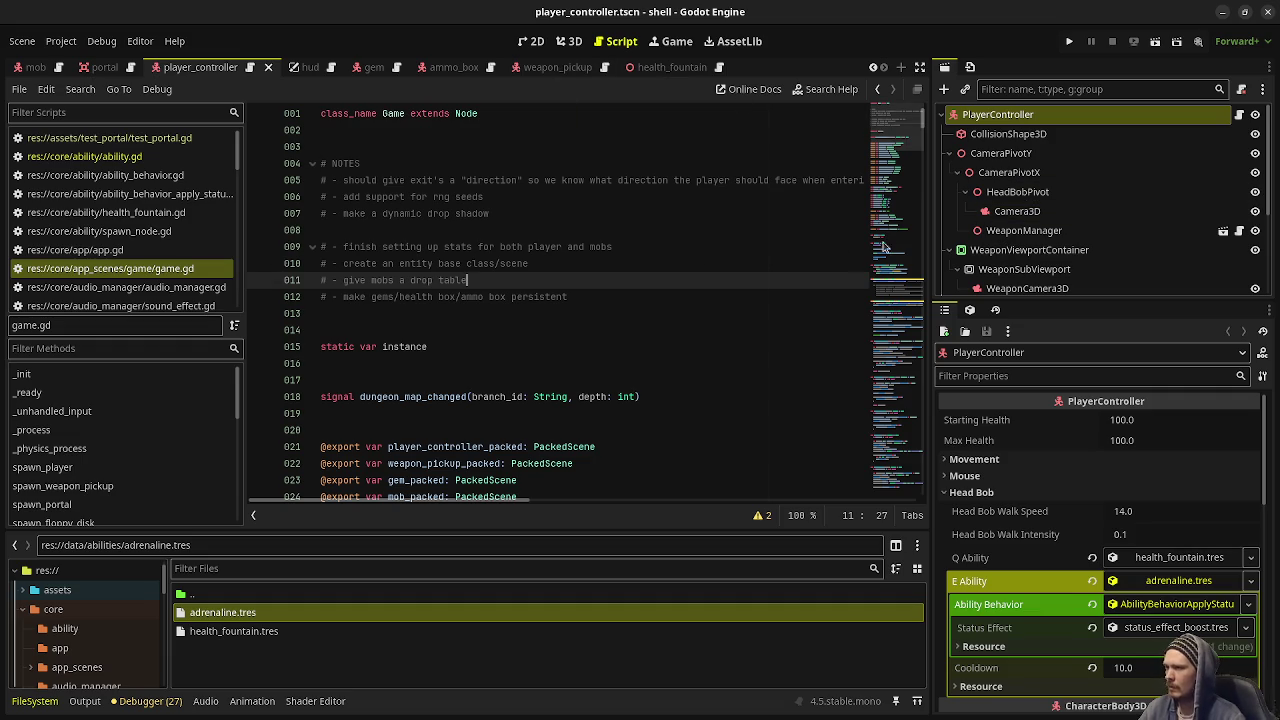
pyautogui.scroll(-3, 476, 355)
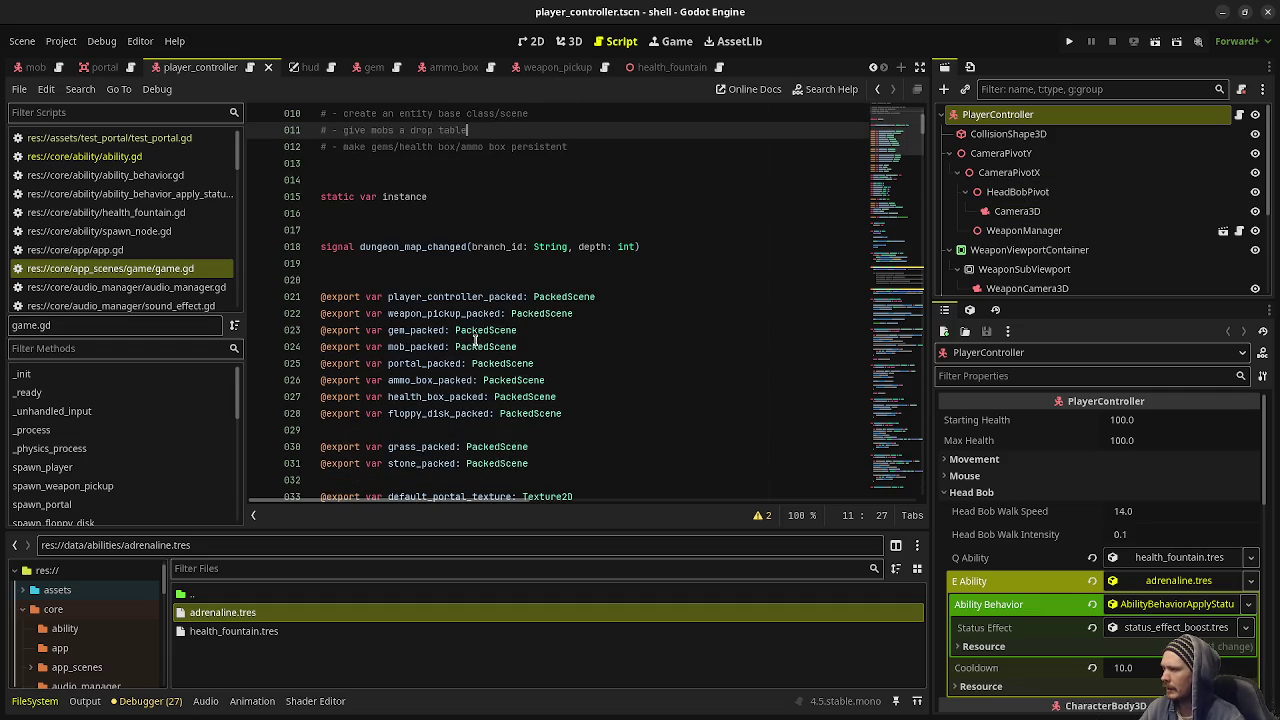
pyautogui.scroll(-6, 143, 251)
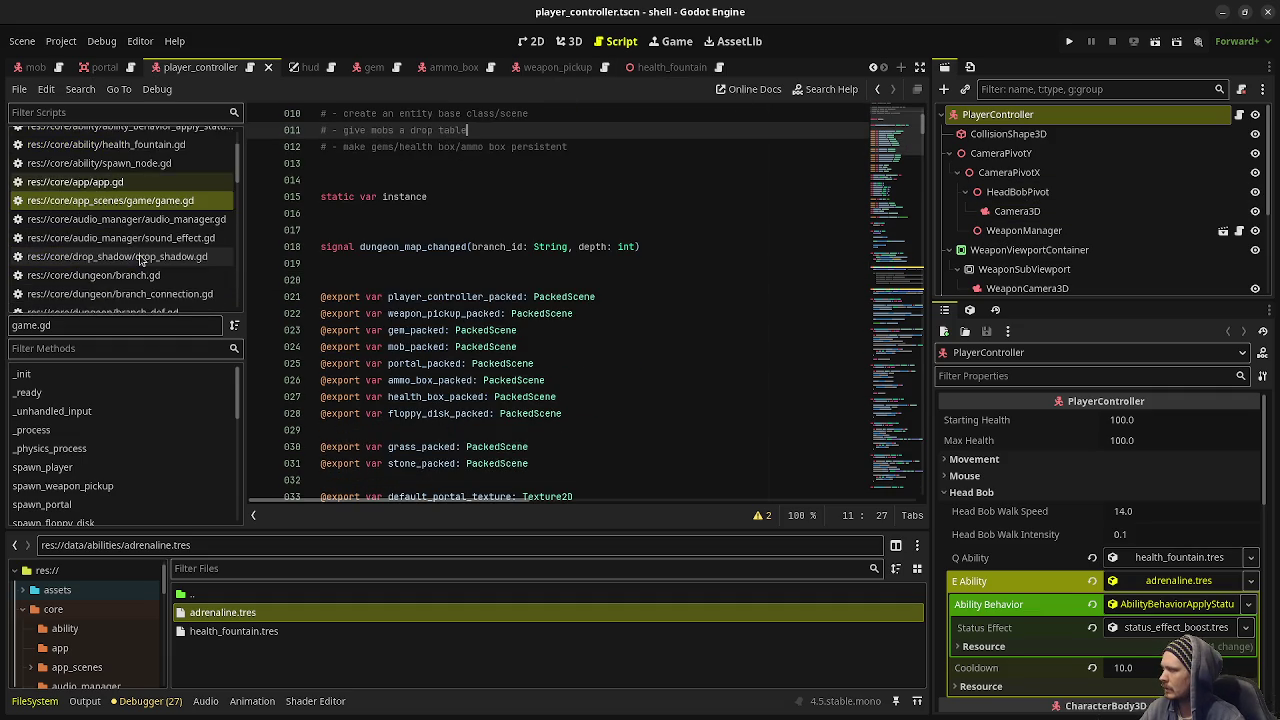
pyautogui.scroll(-3, 143, 251)
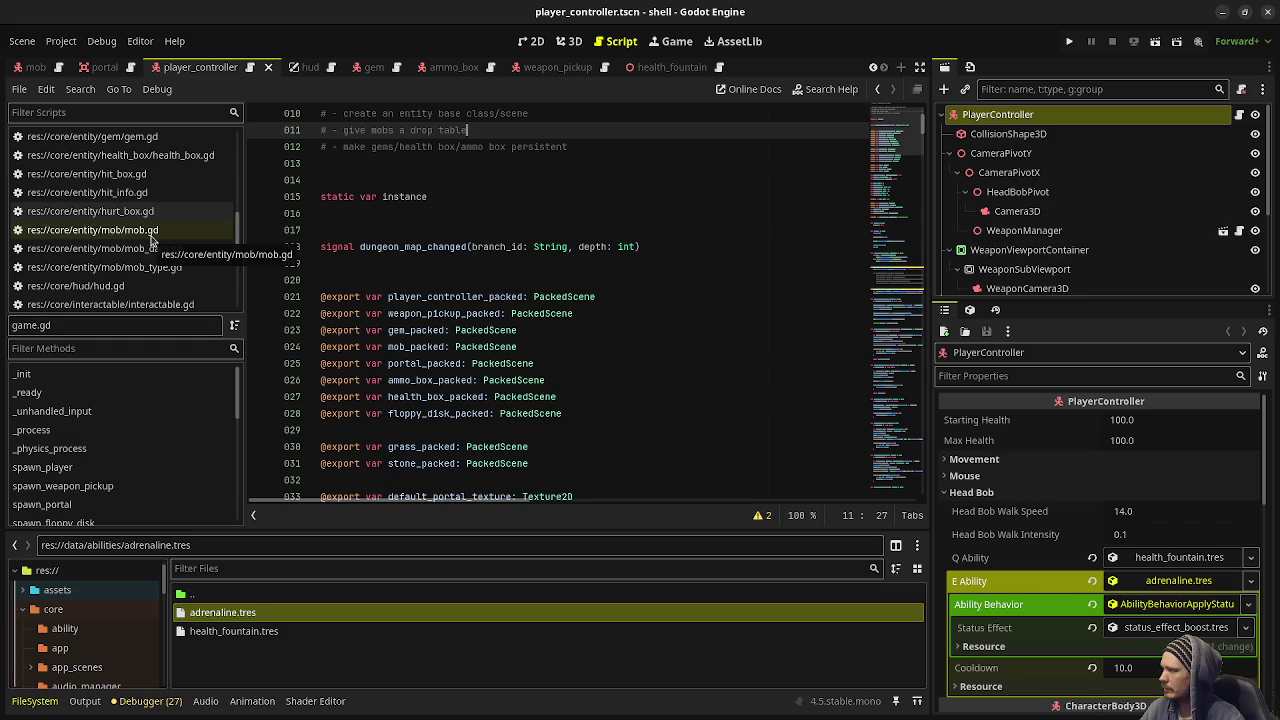
pyautogui.click(152, 236)
pyautogui.scroll(-5, 586, 346)
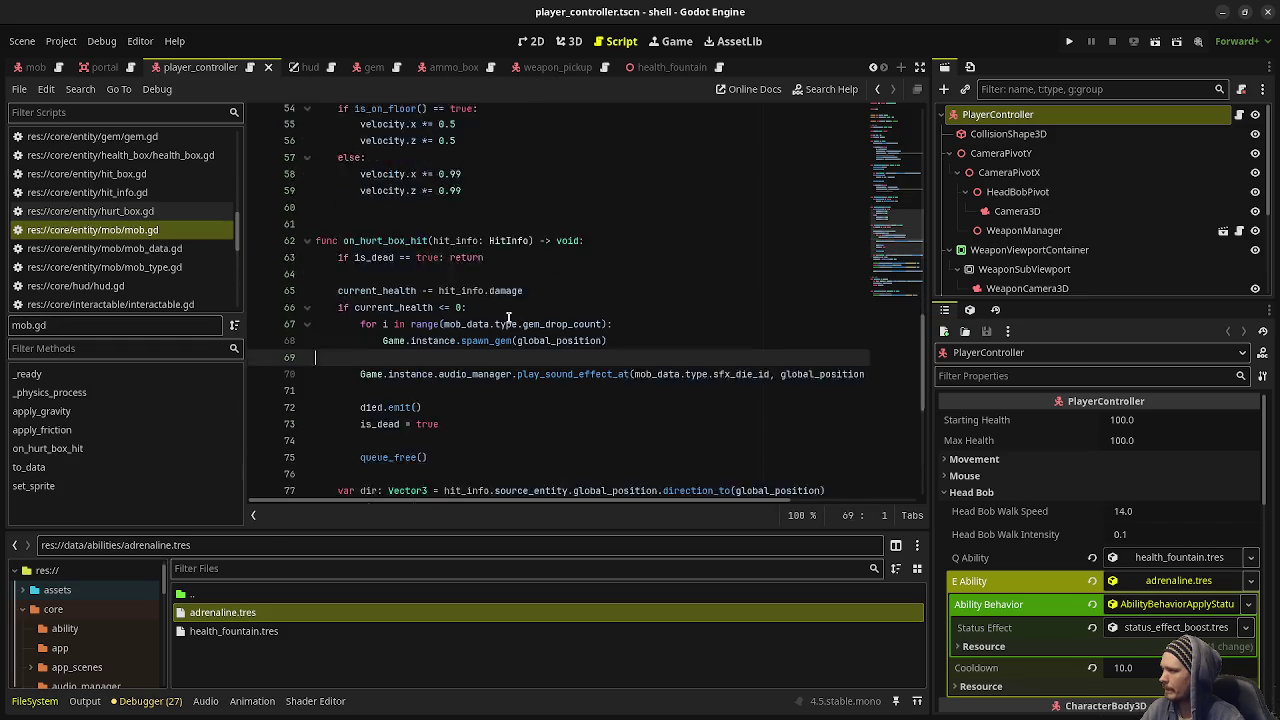
pyautogui.scroll(8, 455, 366)
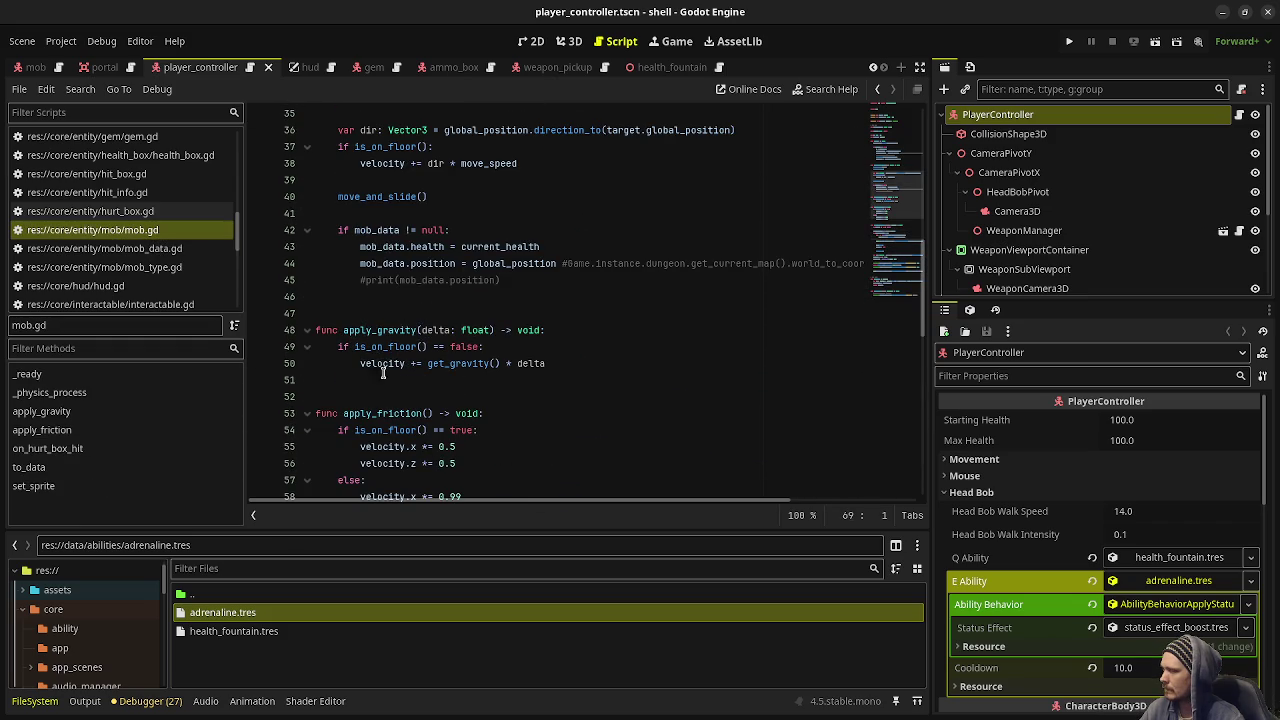
pyautogui.scroll(3, 397, 395)
pyautogui.scroll(1, 397, 390)
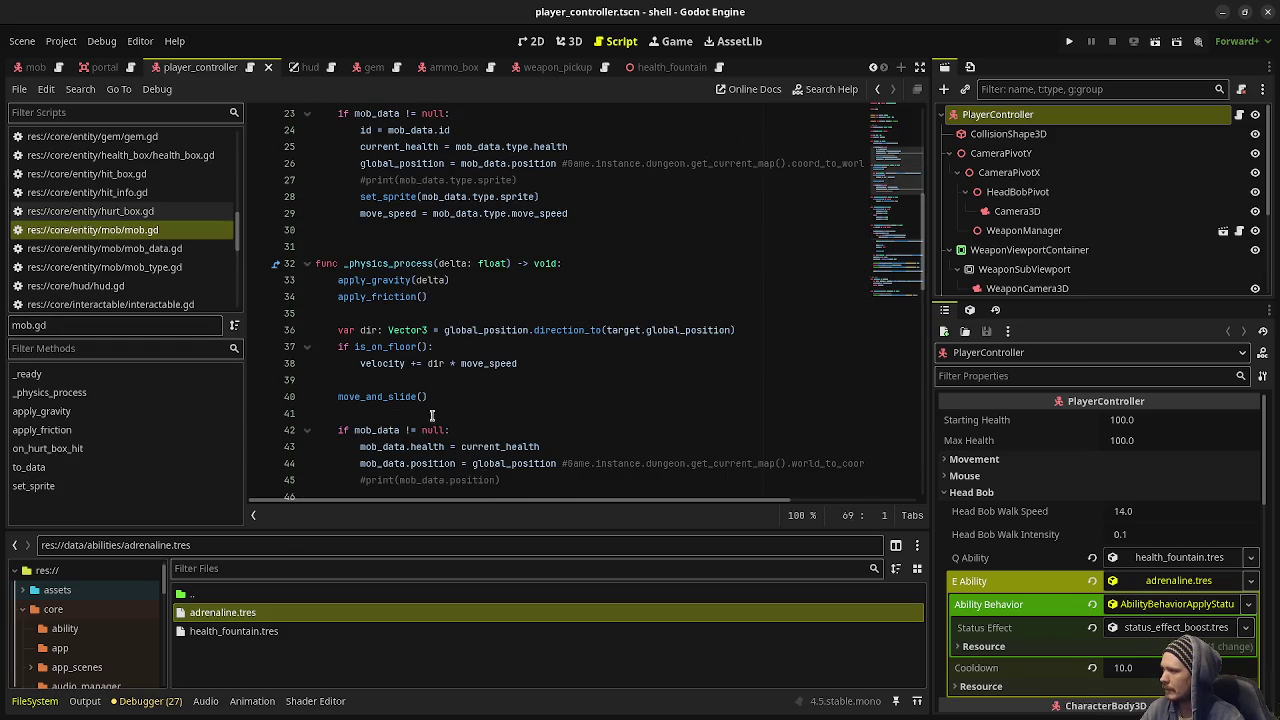
pyautogui.scroll(4, 415, 426)
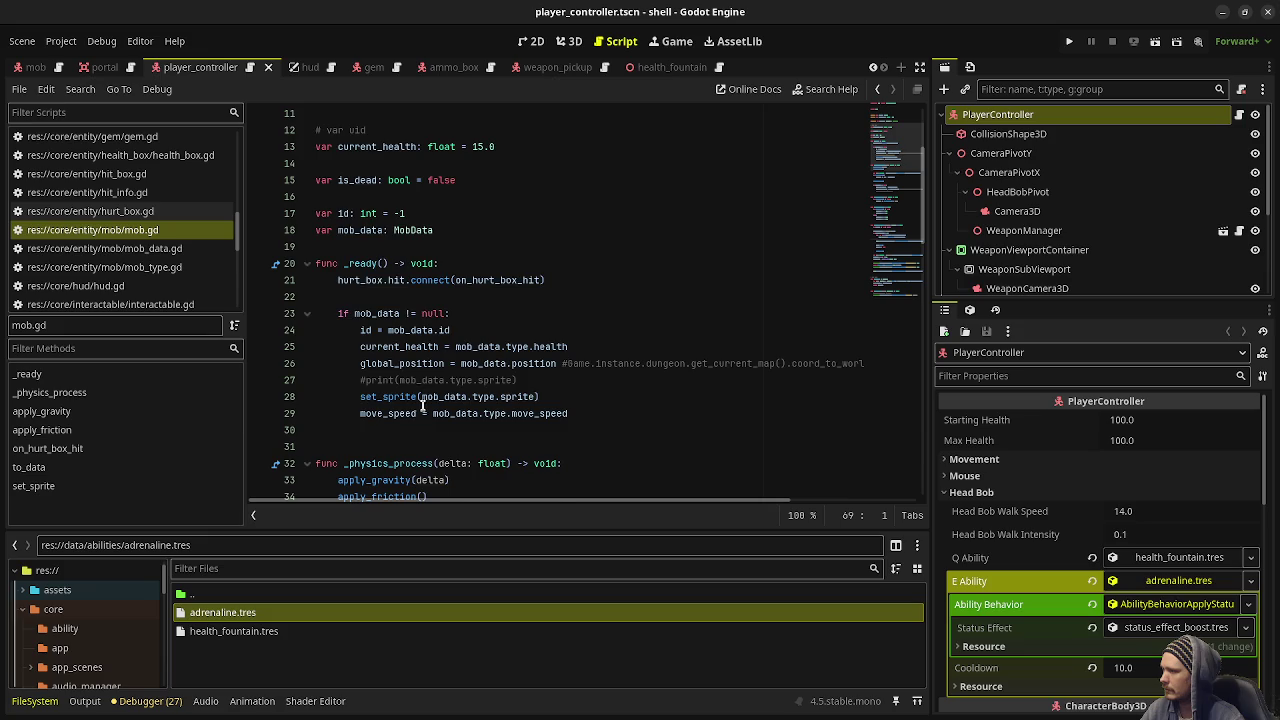
pyautogui.scroll(3, 415, 420)
pyautogui.scroll(3, 120, 225)
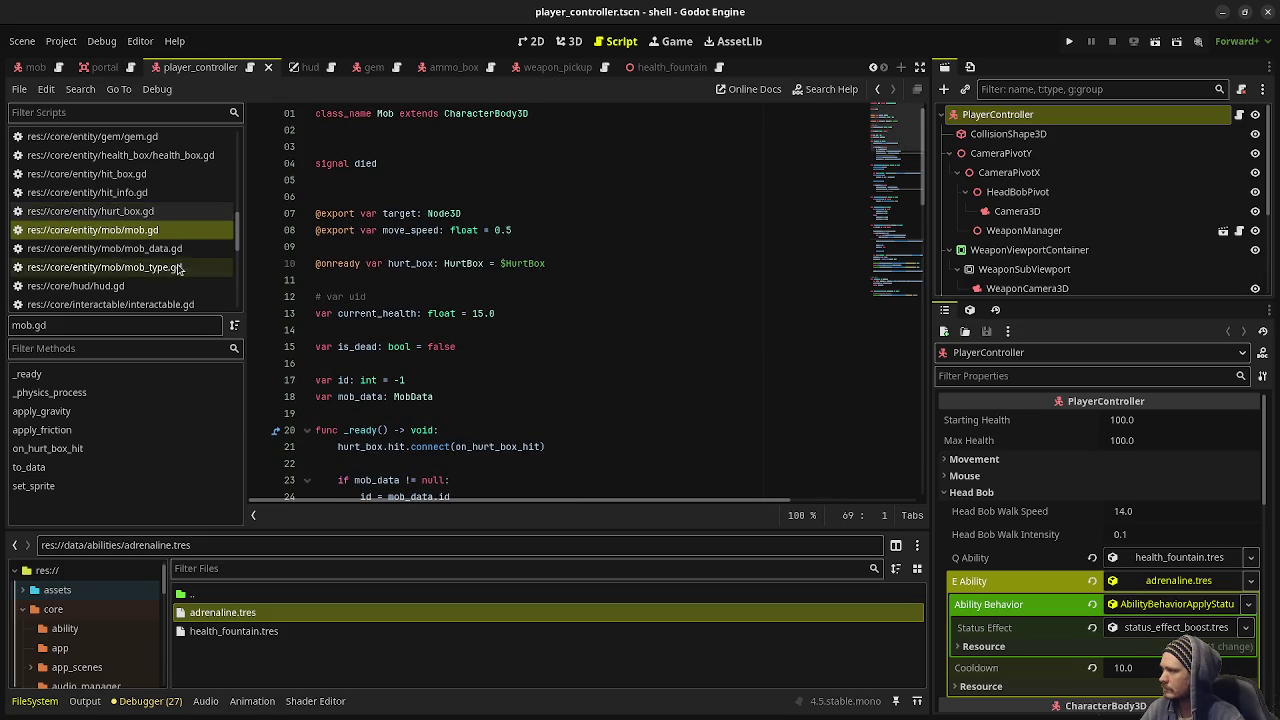
pyautogui.click(150, 230)
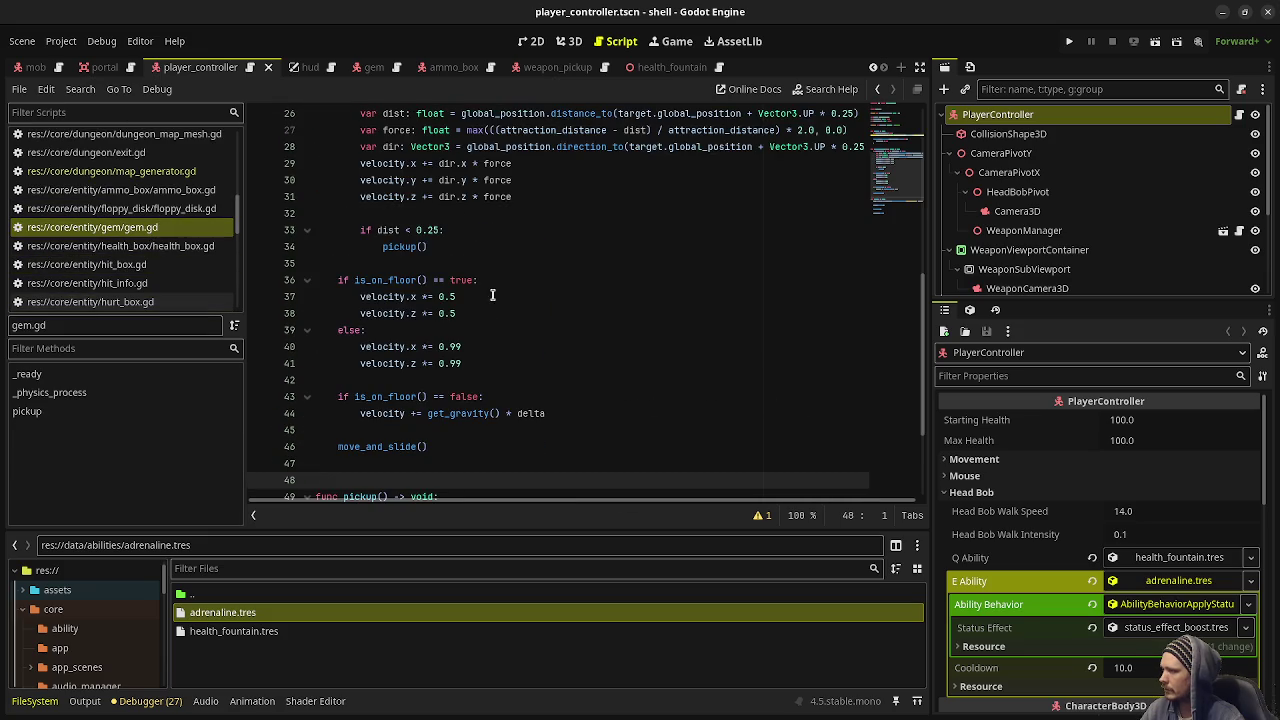
pyautogui.scroll(8, 503, 307)
pyautogui.scroll(-5, 503, 307)
pyautogui.scroll(-6, 502, 307)
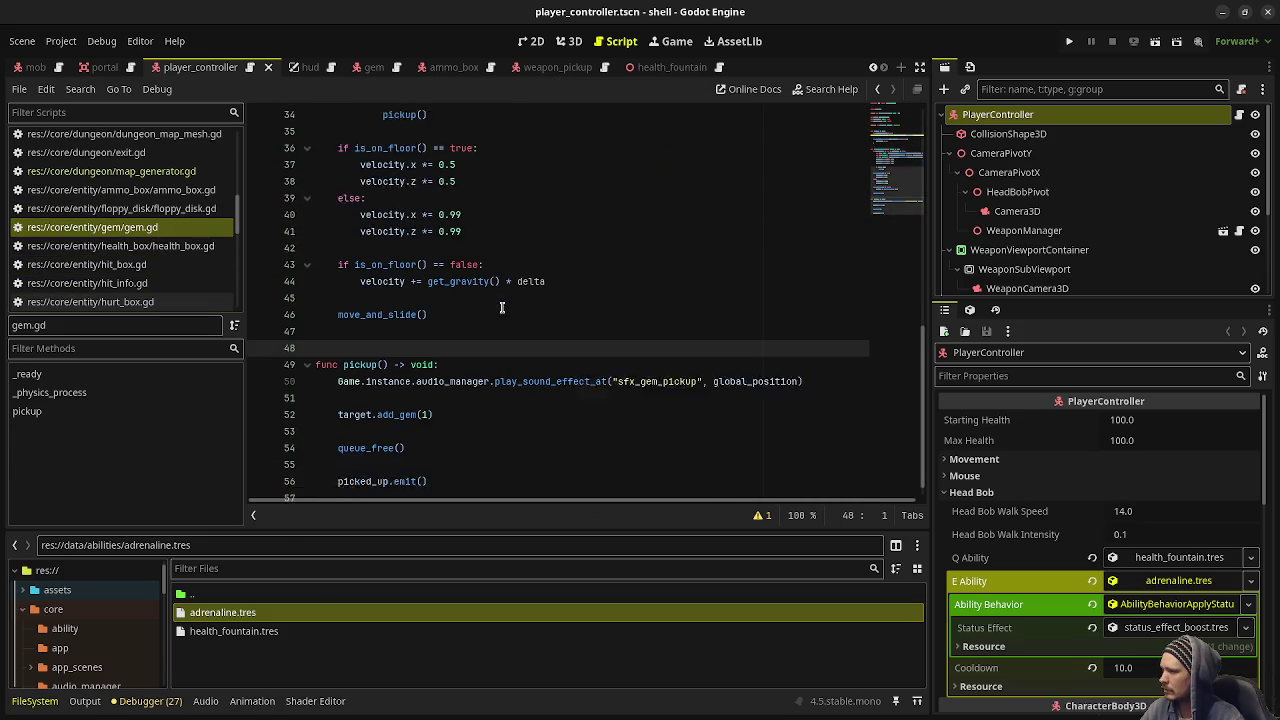
pyautogui.scroll(3, 400, 381)
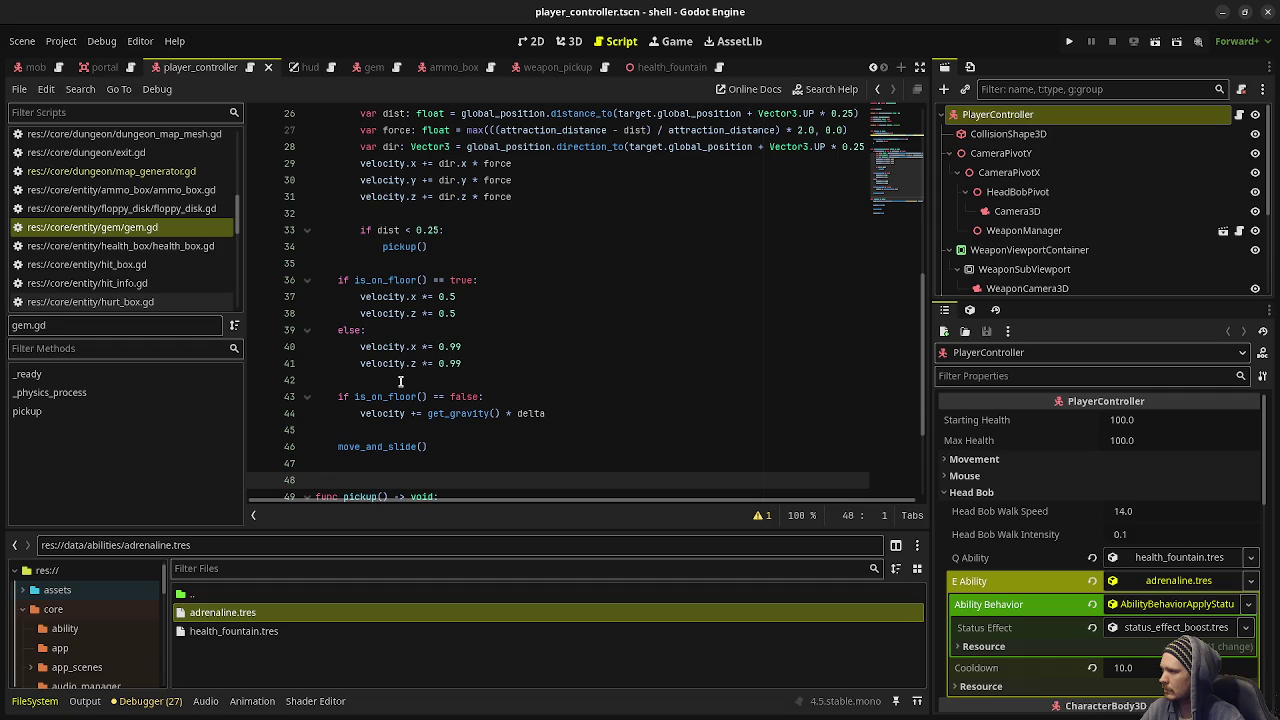
pyautogui.moveTo(487, 363); pyautogui.dragTo(360, 296)
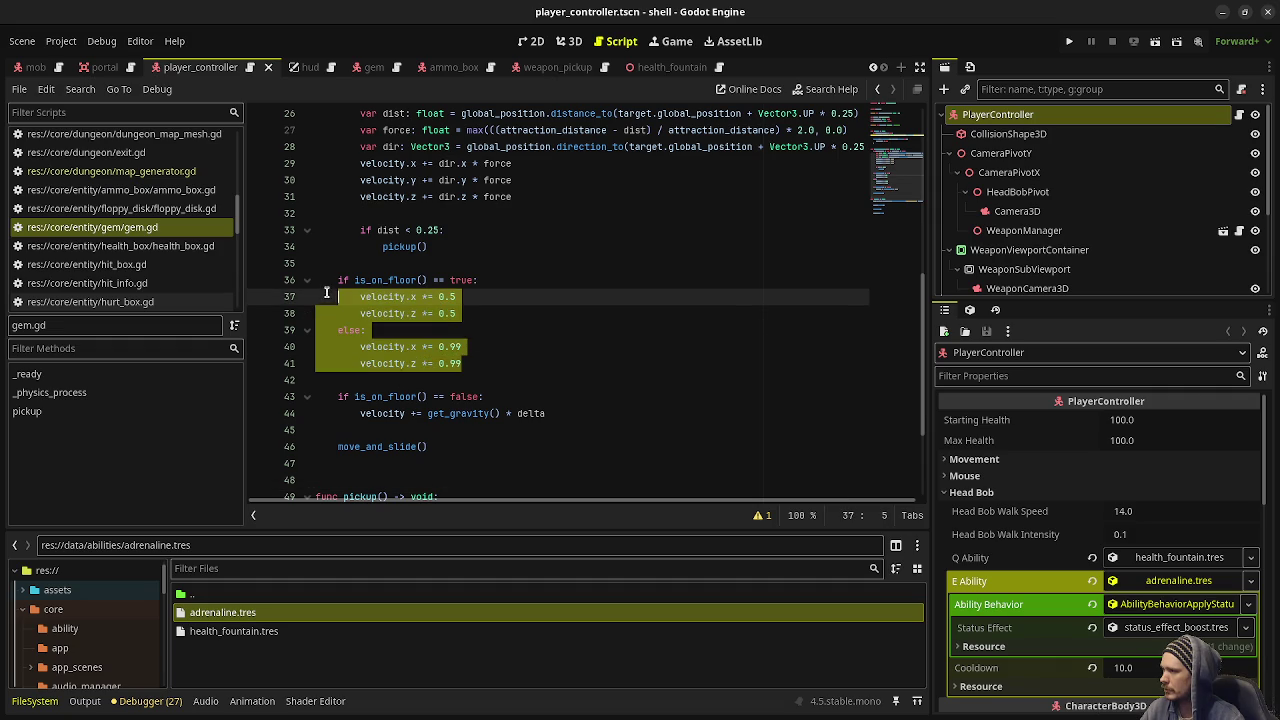
pyautogui.scroll(5, 400, 300)
pyautogui.scroll(-6, 408, 312)
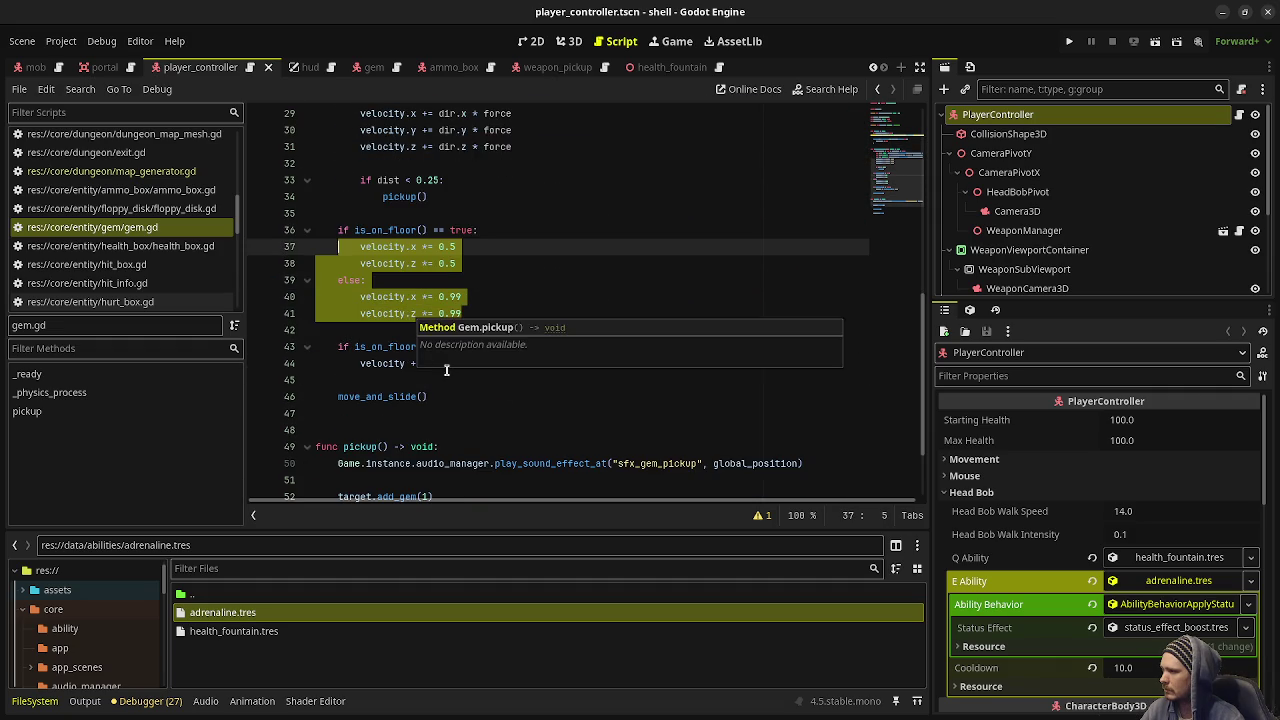
pyautogui.click(351, 380)
pyautogui.moveTo(545, 364); pyautogui.dragTo(408, 346)
pyautogui.scroll(-3, 390, 360)
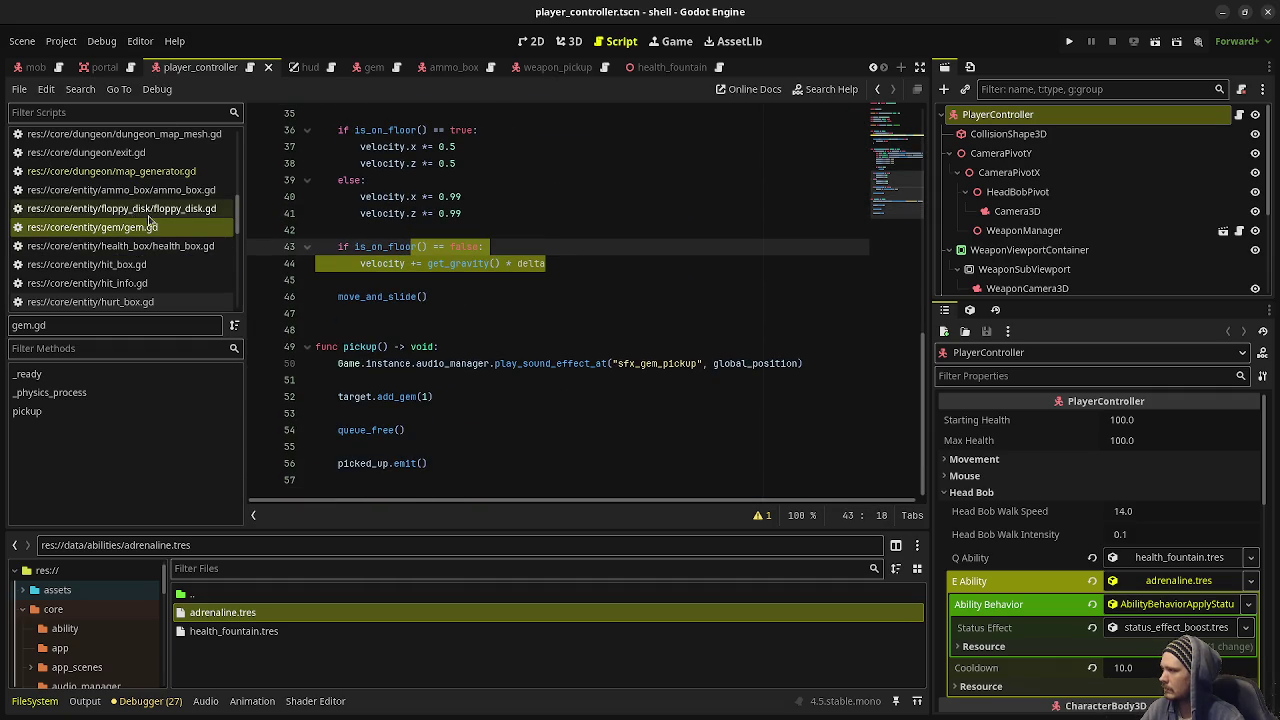
pyautogui.scroll(5, 145, 230)
pyautogui.scroll(2, 151, 270)
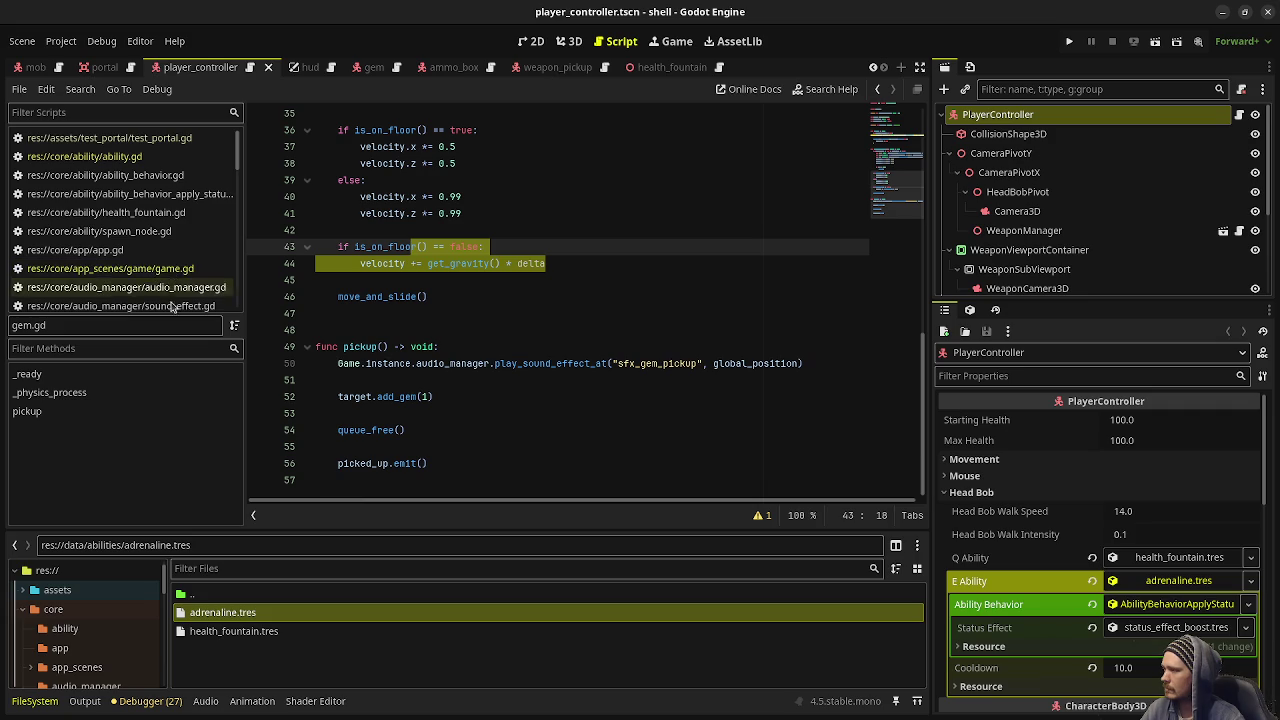
pyautogui.scroll(-3, 165, 278)
pyautogui.scroll(3, 165, 280)
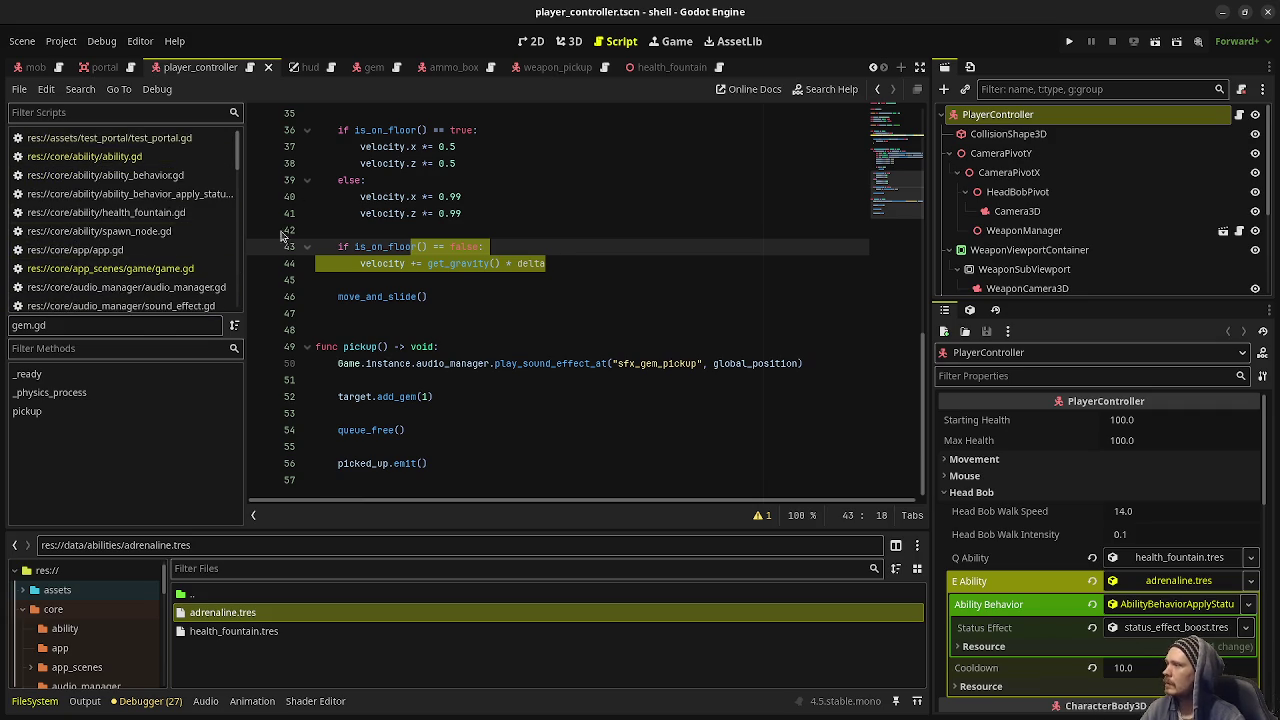
pyautogui.scroll(-3, 183, 222)
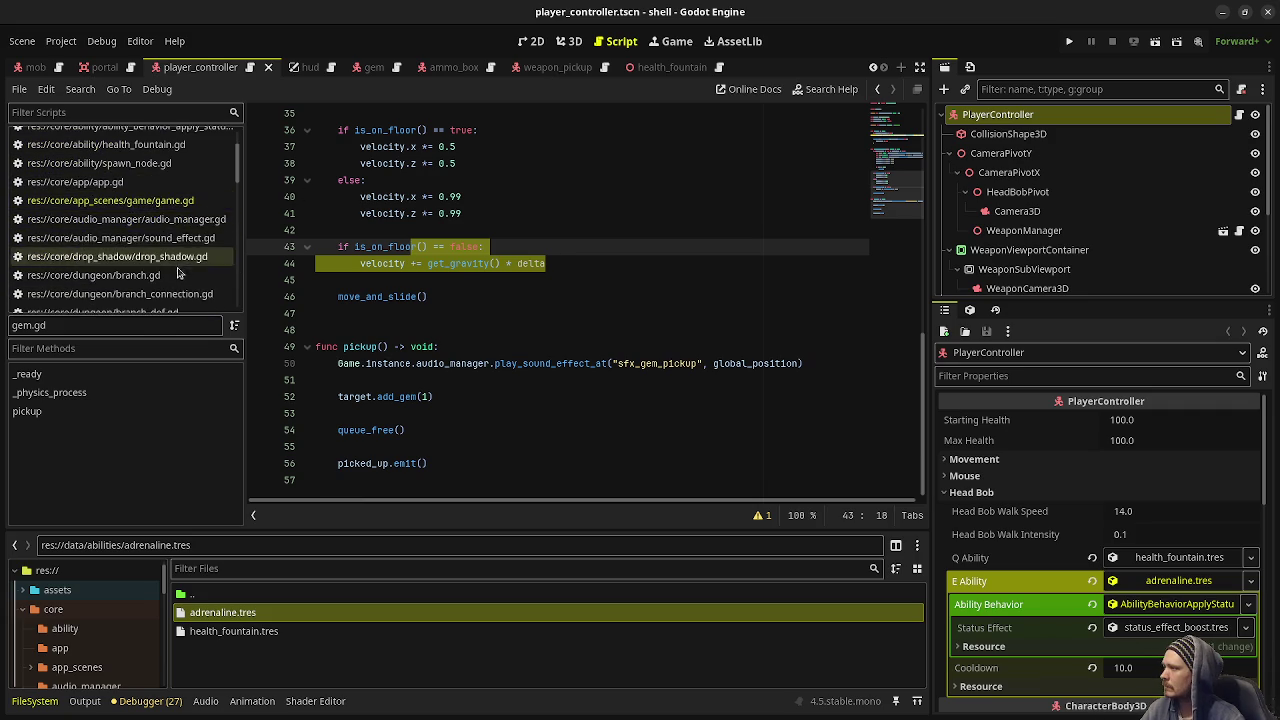
pyautogui.scroll(-3, 165, 270)
pyautogui.scroll(-3, 160, 280)
pyautogui.scroll(-5, 160, 281)
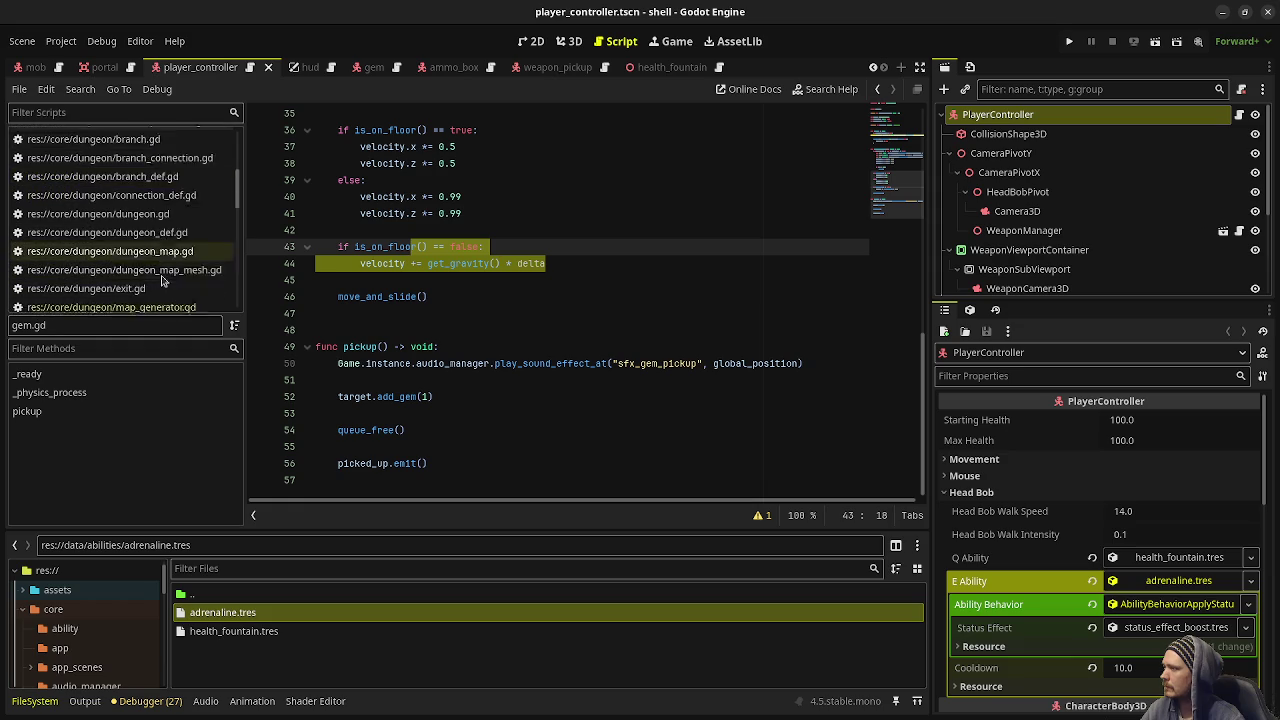
pyautogui.scroll(-2, 167, 248)
pyautogui.scroll(3, 166, 248)
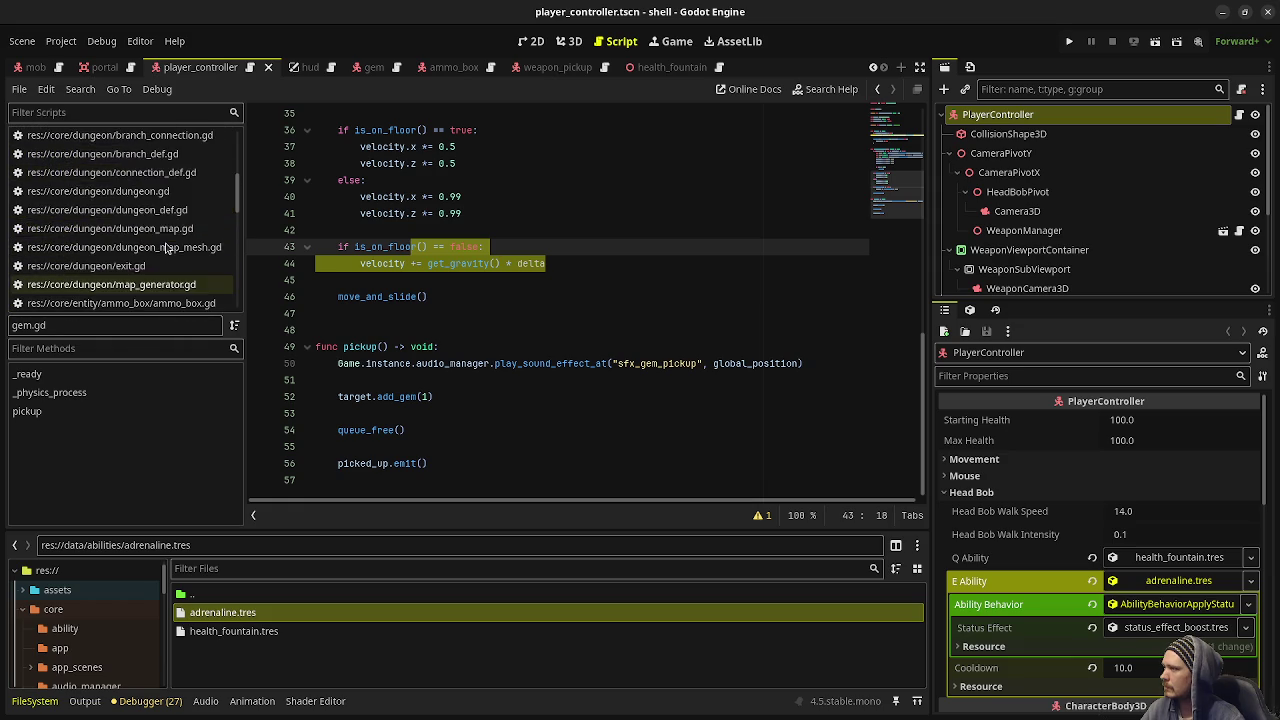
pyautogui.scroll(4, 167, 248)
pyautogui.scroll(3, 166, 248)
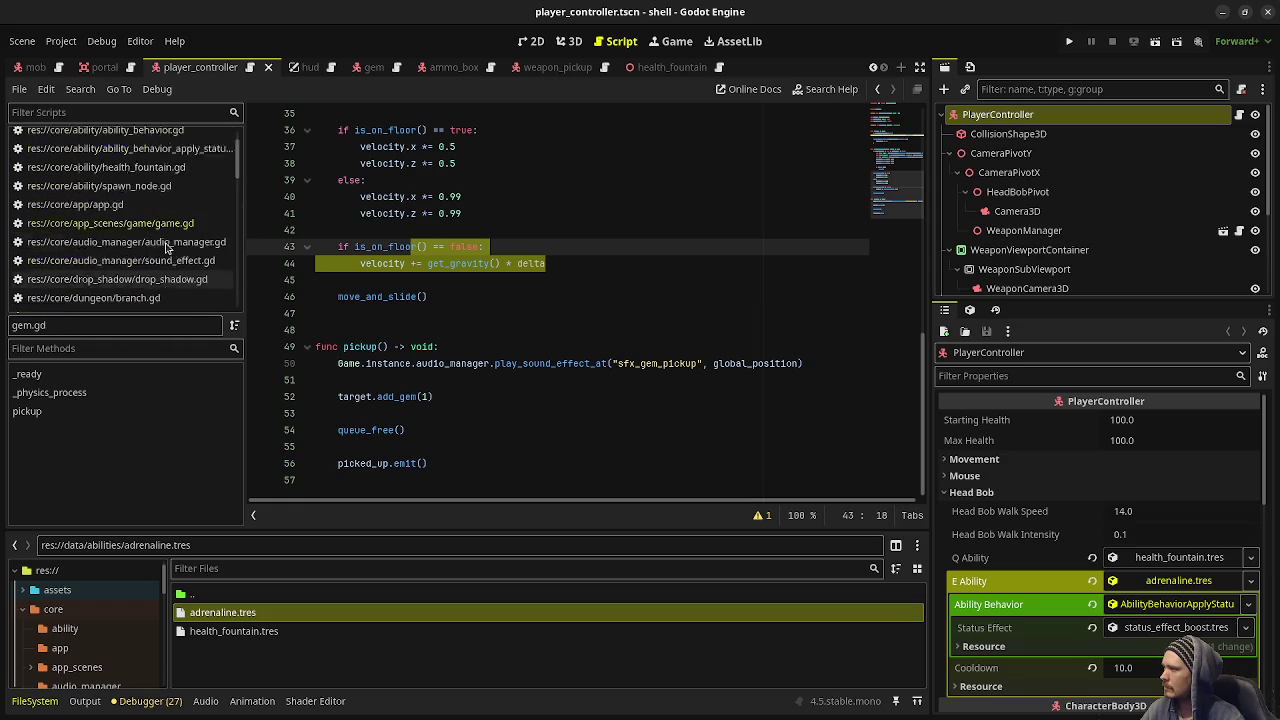
pyautogui.scroll(-10, 166, 248)
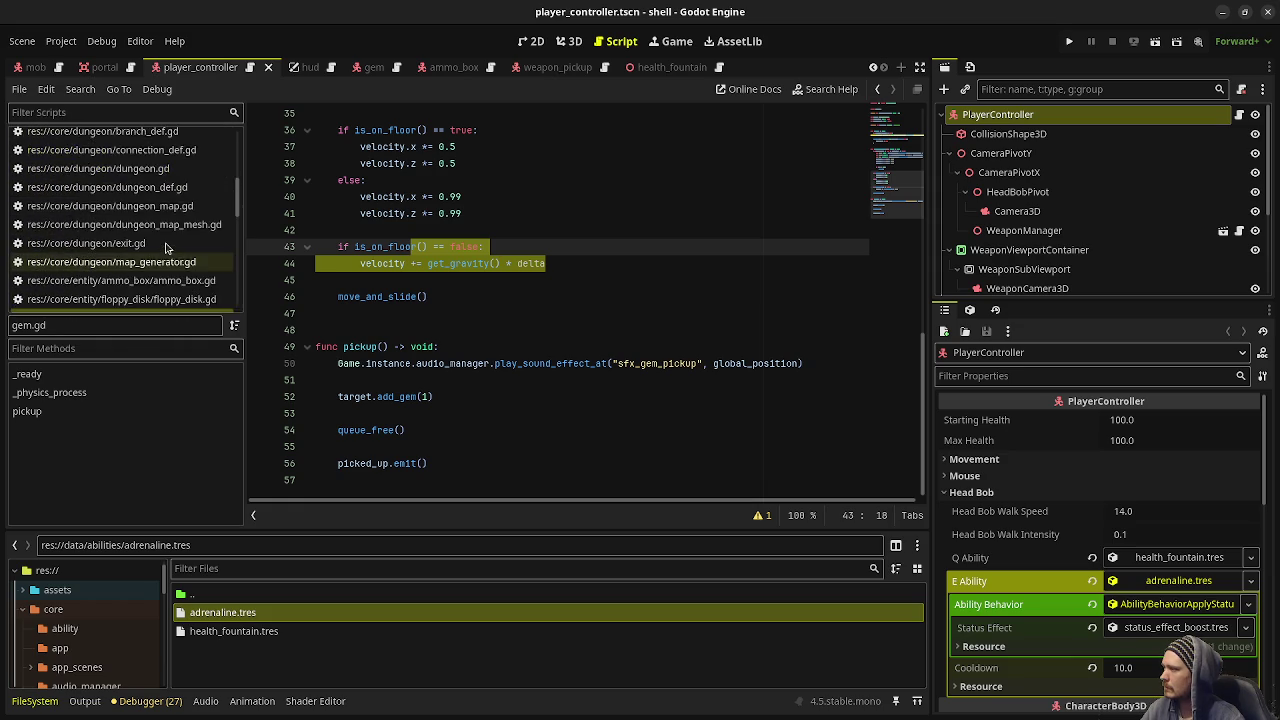
pyautogui.scroll(-3, 166, 248)
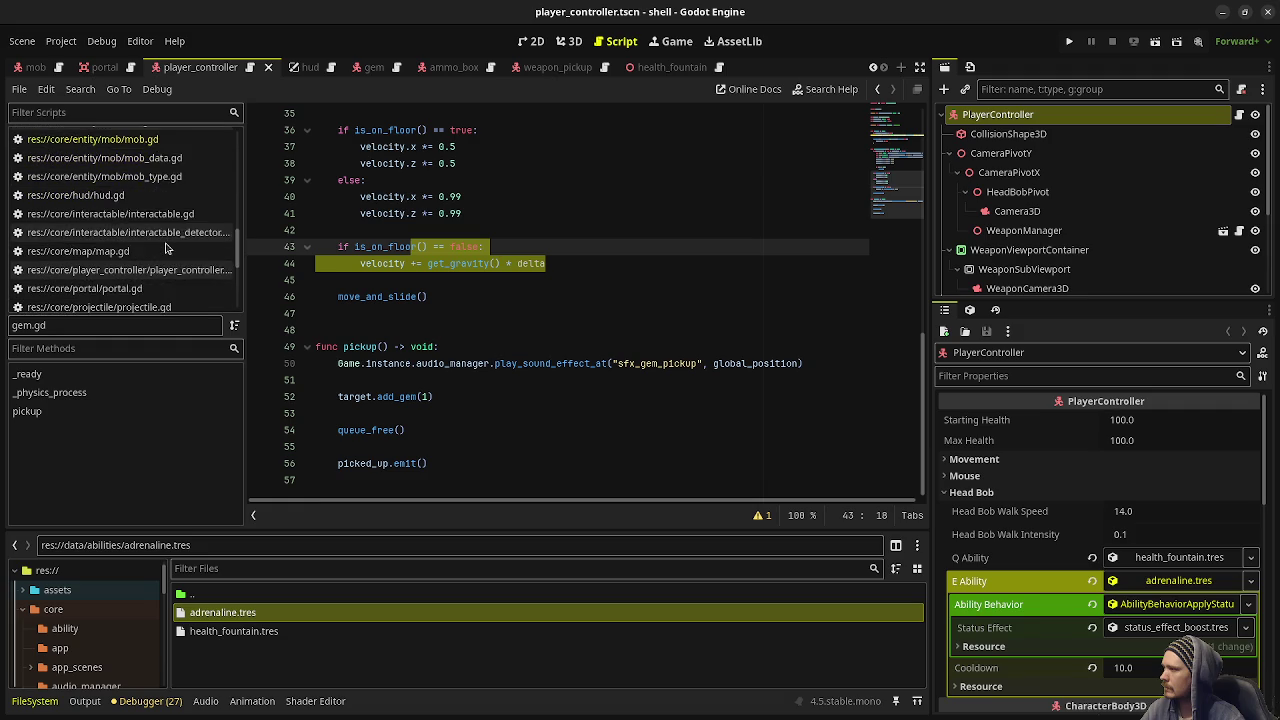
# Open player_controller.gd, delete the print("wut") line in remove_status_effect, and save
pyautogui.click(168, 228)
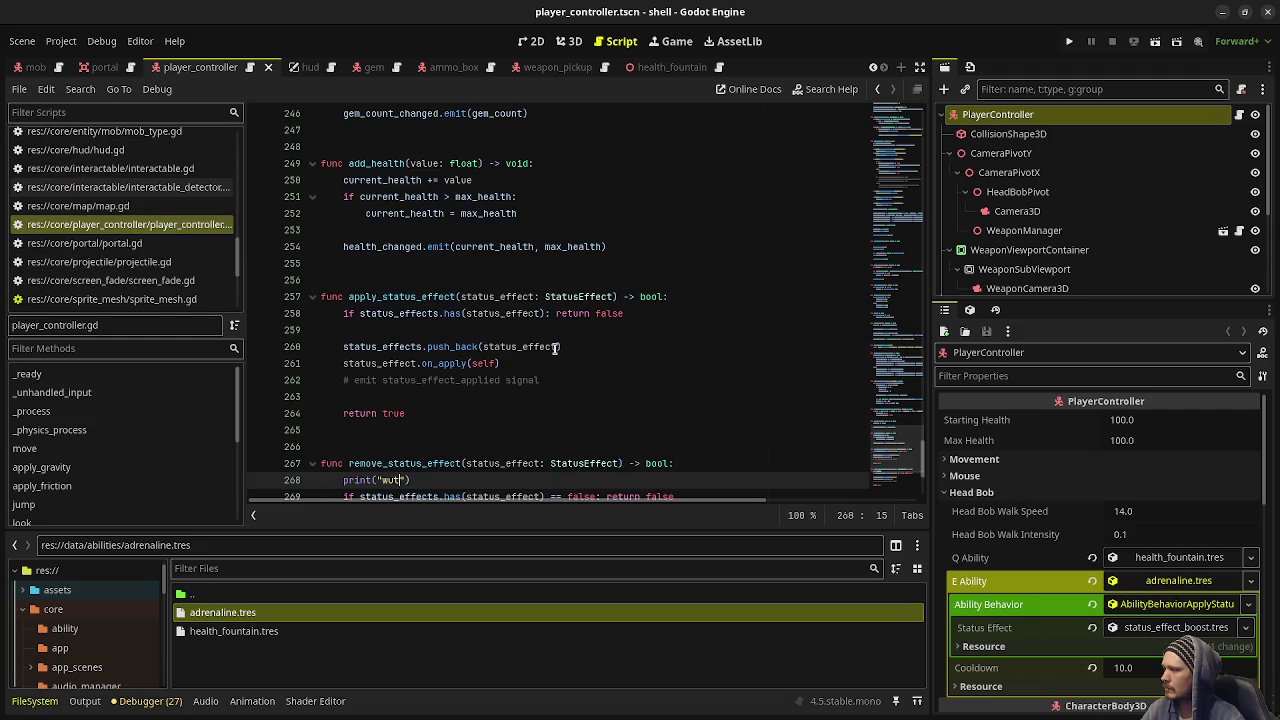
pyautogui.click(508, 432)
pyautogui.moveTo(708, 480); pyautogui.dragTo(726, 467)
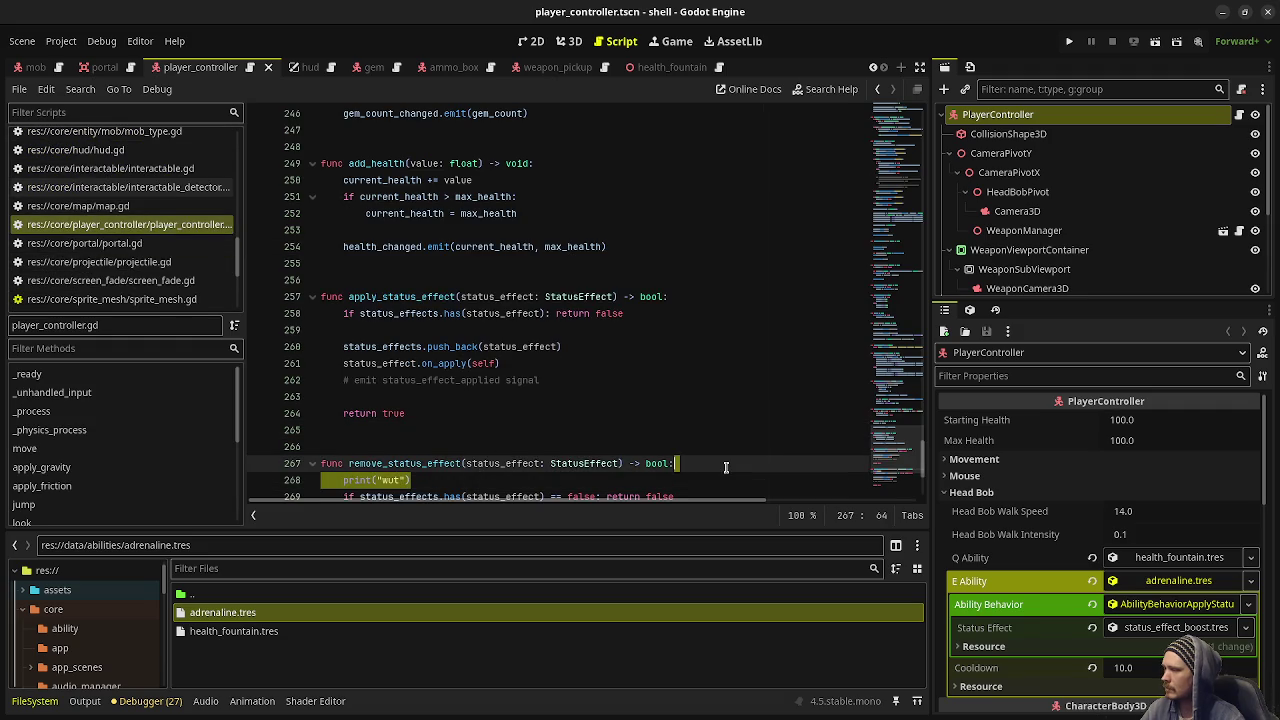
pyautogui.press('BackSpace')
pyautogui.hotkey('ctrl', 's')
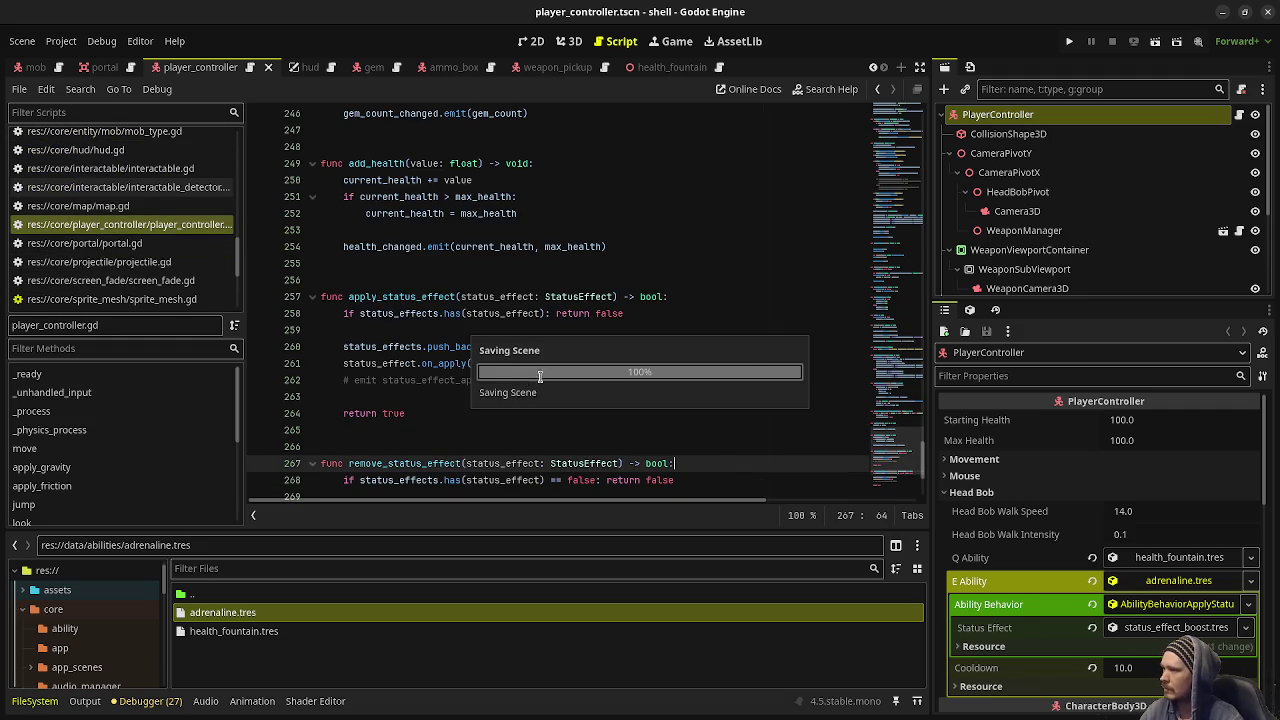
pyautogui.scroll(20, 539, 227)
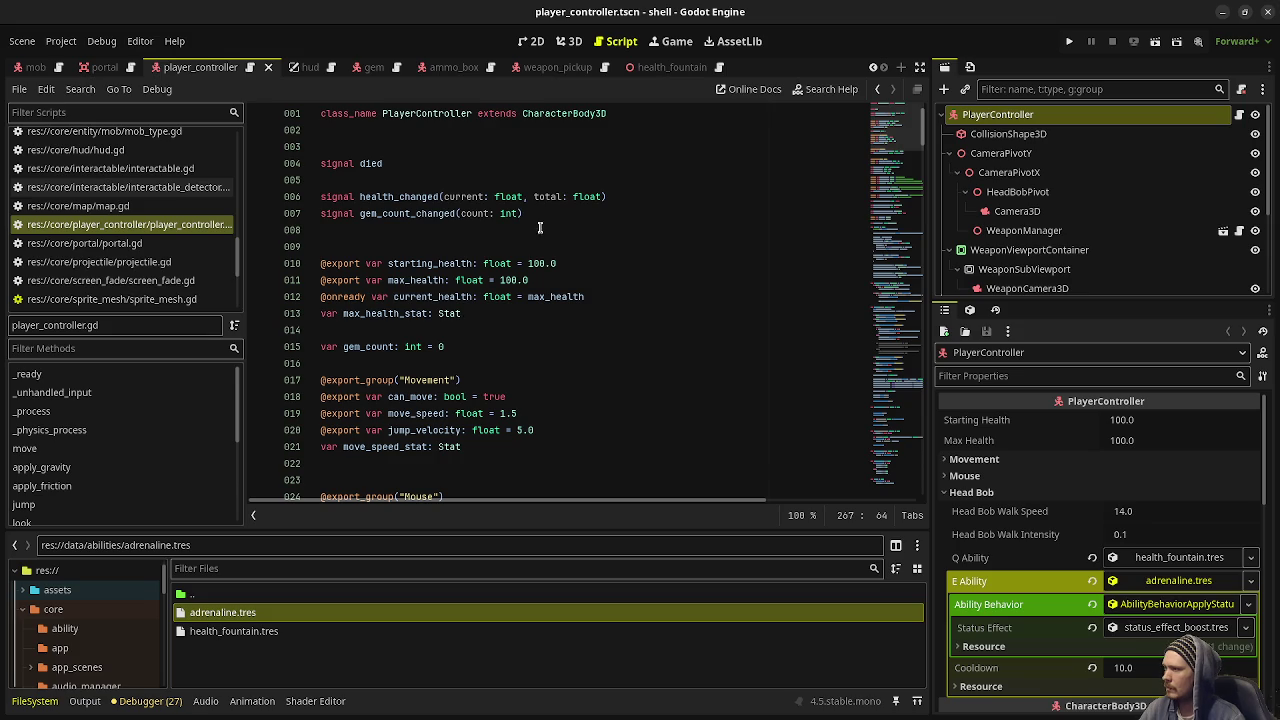
pyautogui.click(561, 210)
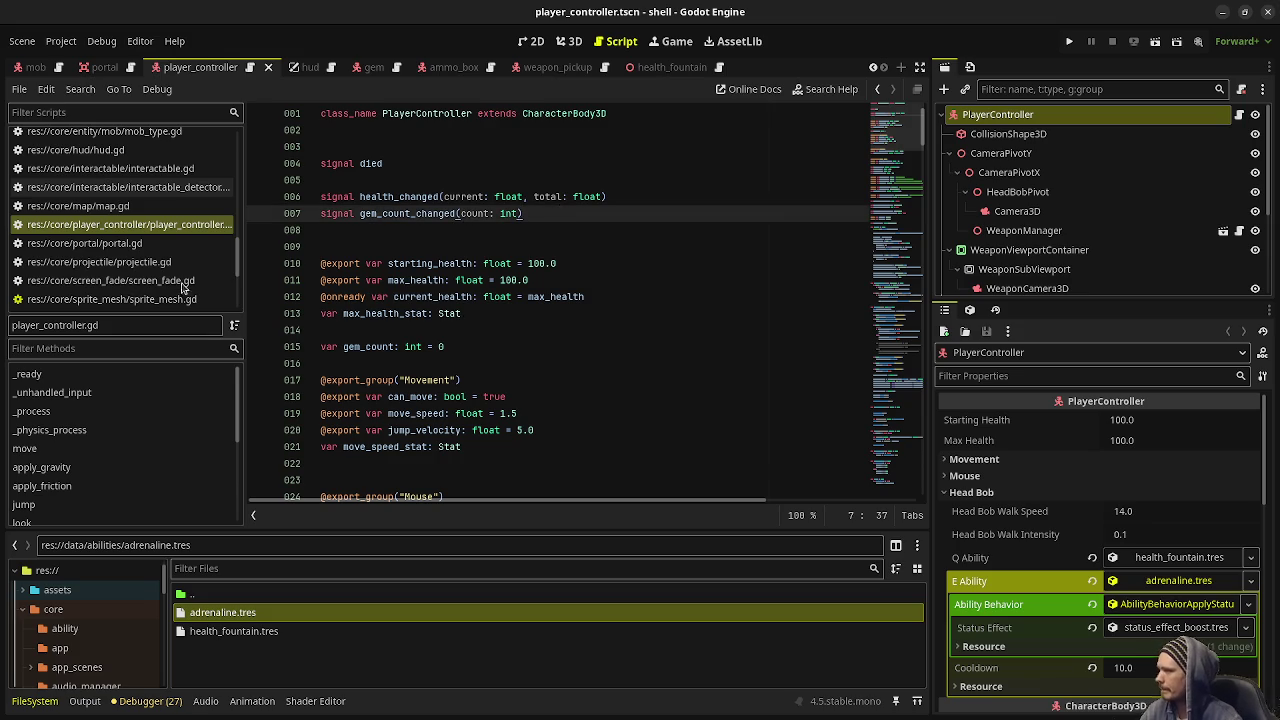
pyautogui.scroll(-5, 167, 251)
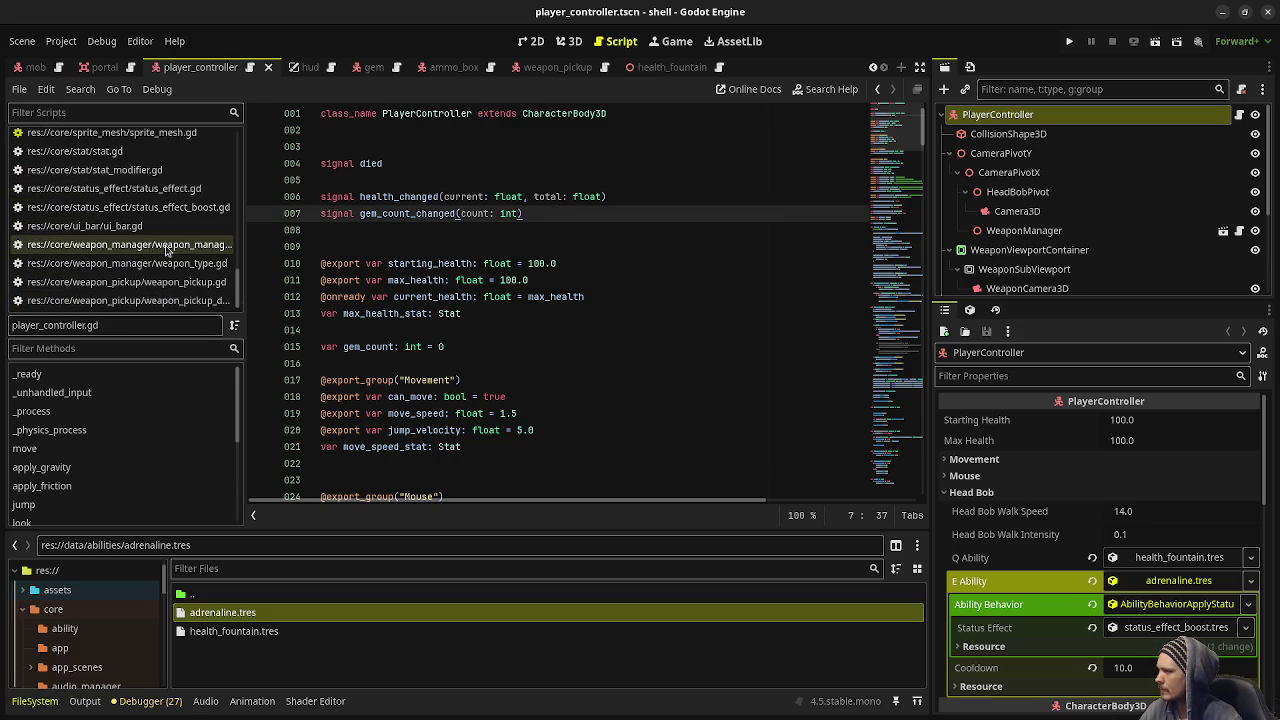
# Open weapon_manager.gd, add 'signal active_weapon_changed(weapon_type: WeaponType)' on line 6, and save
pyautogui.click(167, 246)
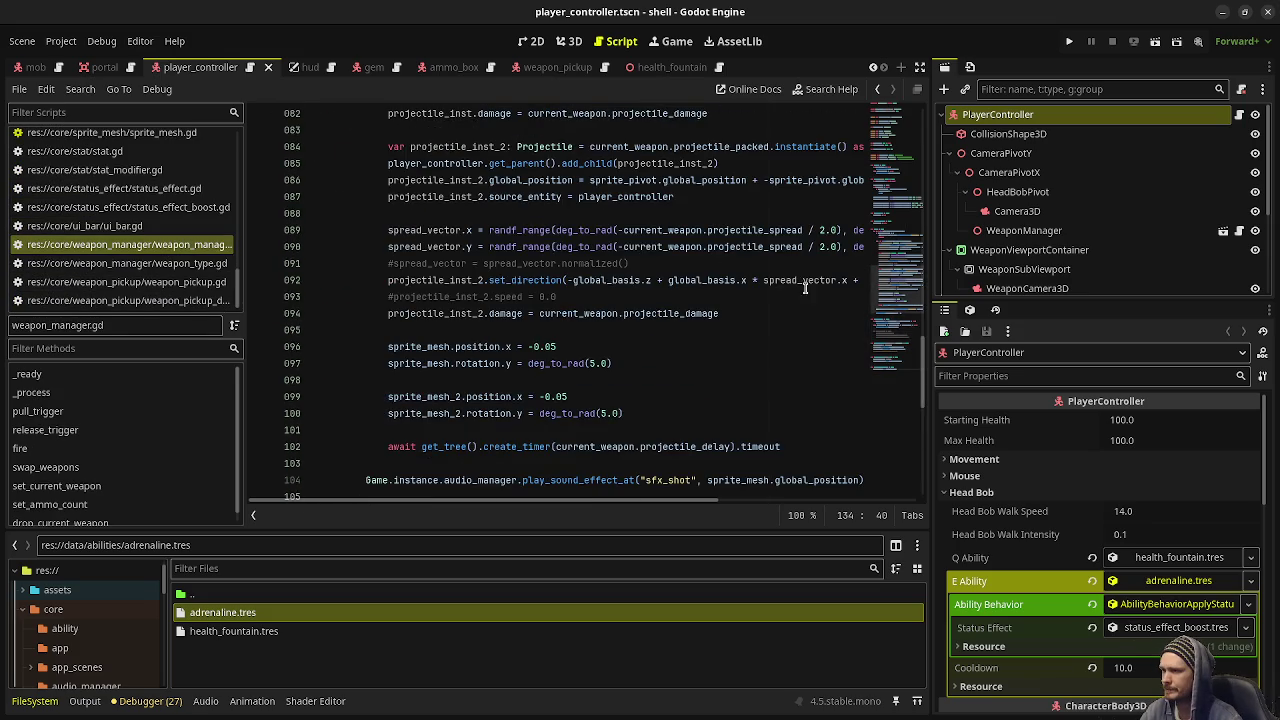
pyautogui.scroll(20, 477, 265)
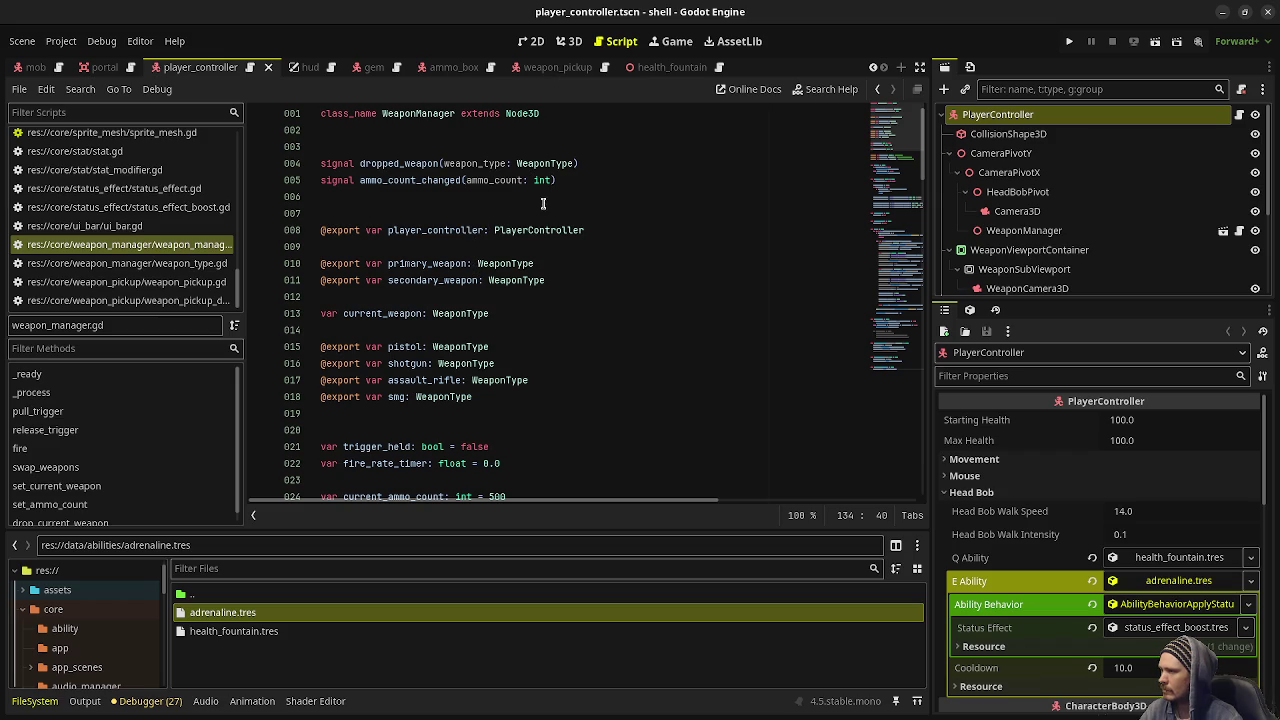
pyautogui.click(576, 181)
pyautogui.press('Return')
pyautogui.write('signal active_weapon_changed(weap')
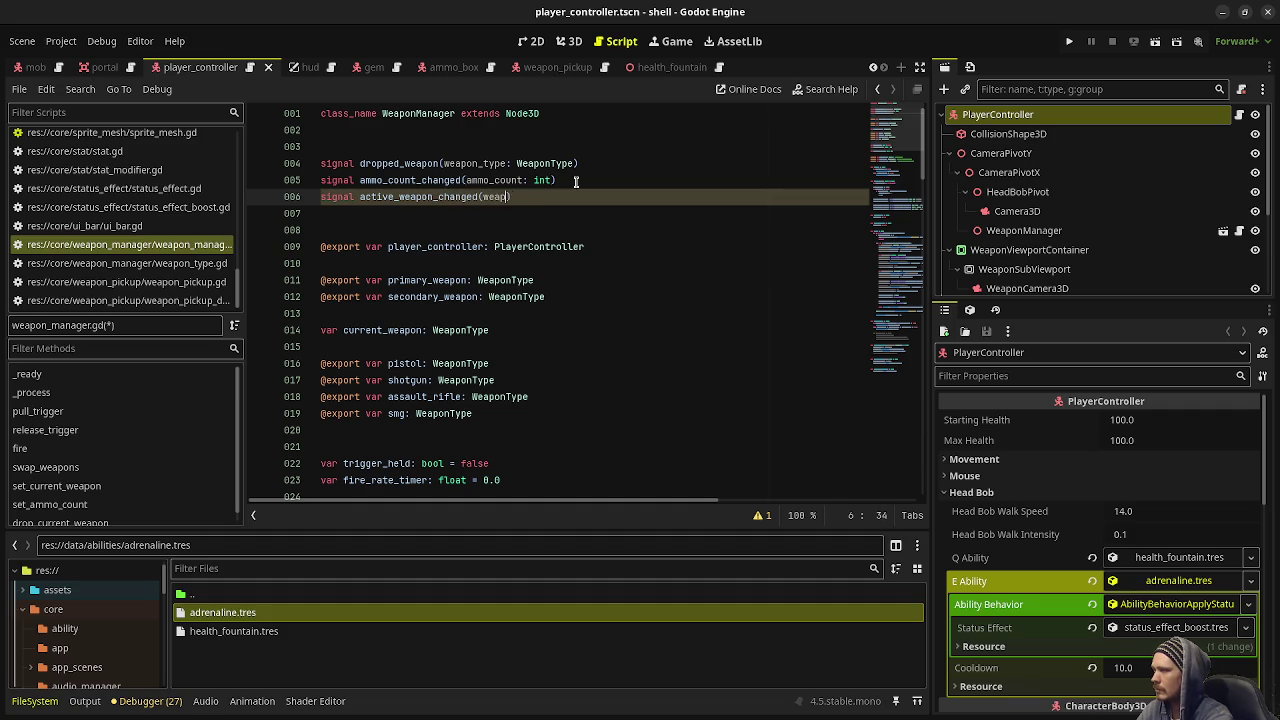
pyautogui.write('type: ')
pyautogui.write('WeaponType')
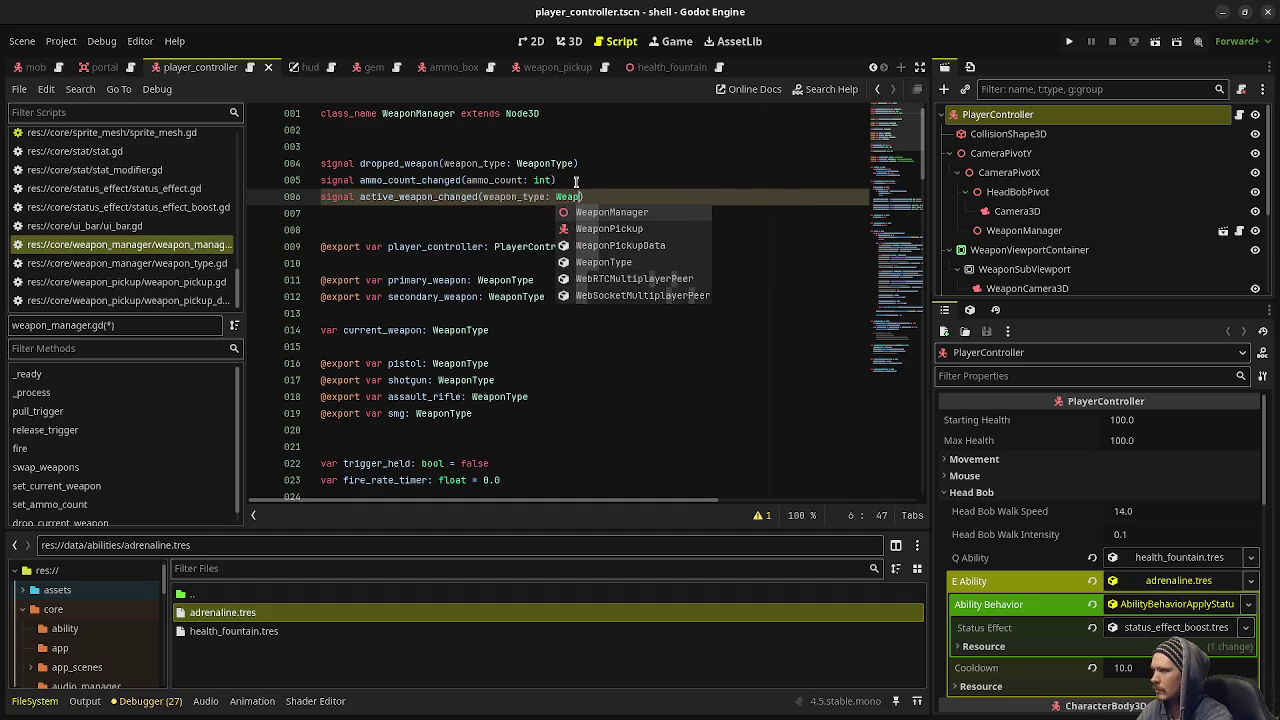
pyautogui.hotkey('ctrl', 's')
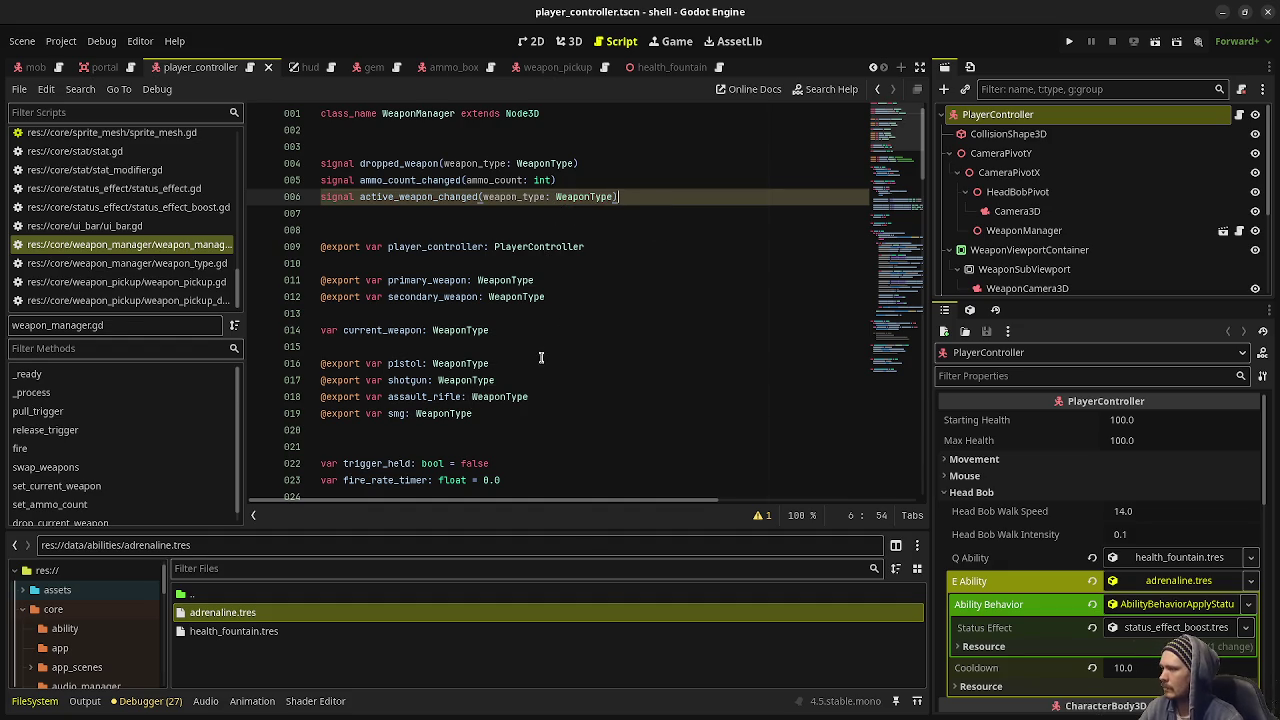
# Select the active_weapon_changed name and move the caret to the end of line 37
pyautogui.scroll(-2, 535, 363)
pyautogui.scroll(2, 480, 280)
pyautogui.doubleClick(413, 196)
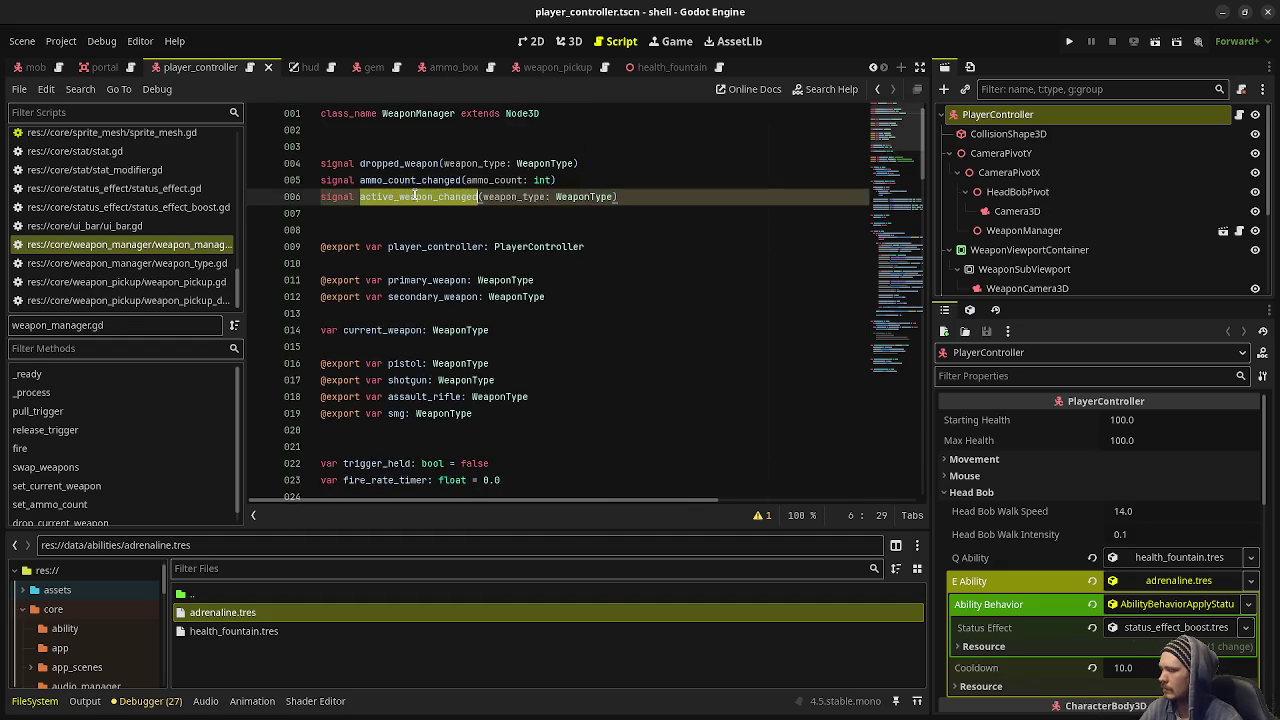
pyautogui.scroll(-10, 450, 220)
pyautogui.scroll(2, 475, 240)
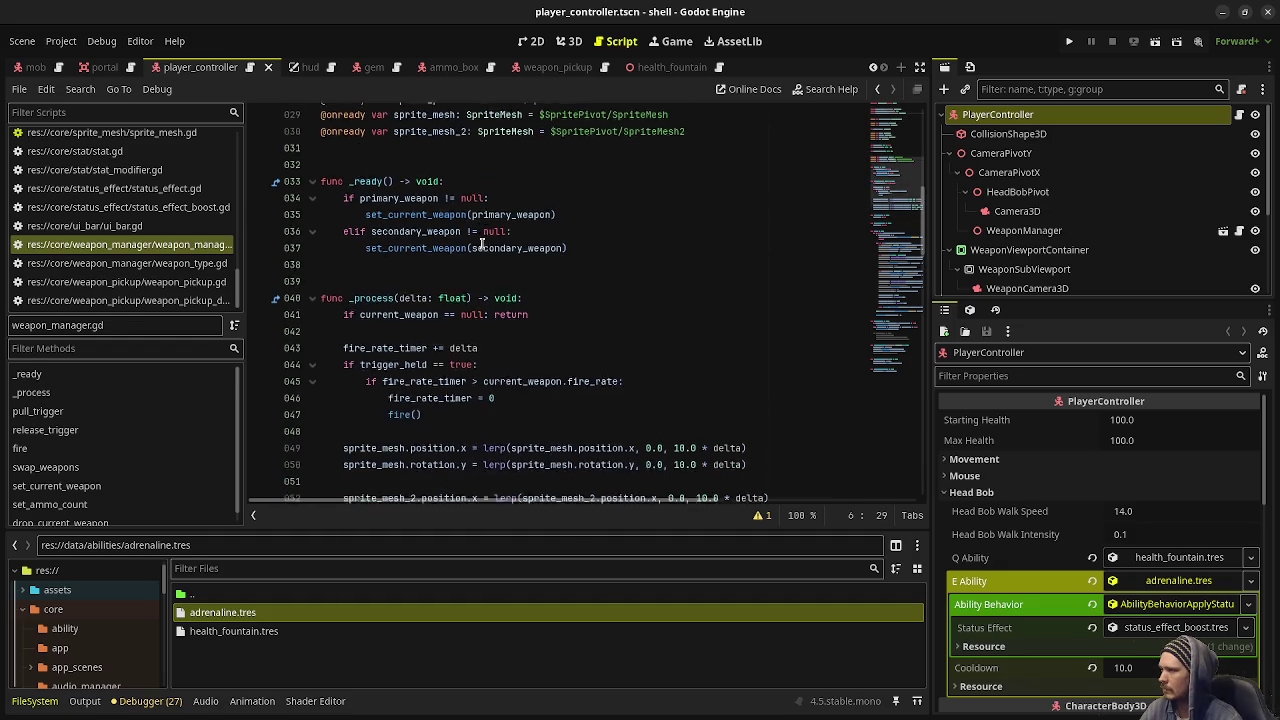
pyautogui.click(590, 261)
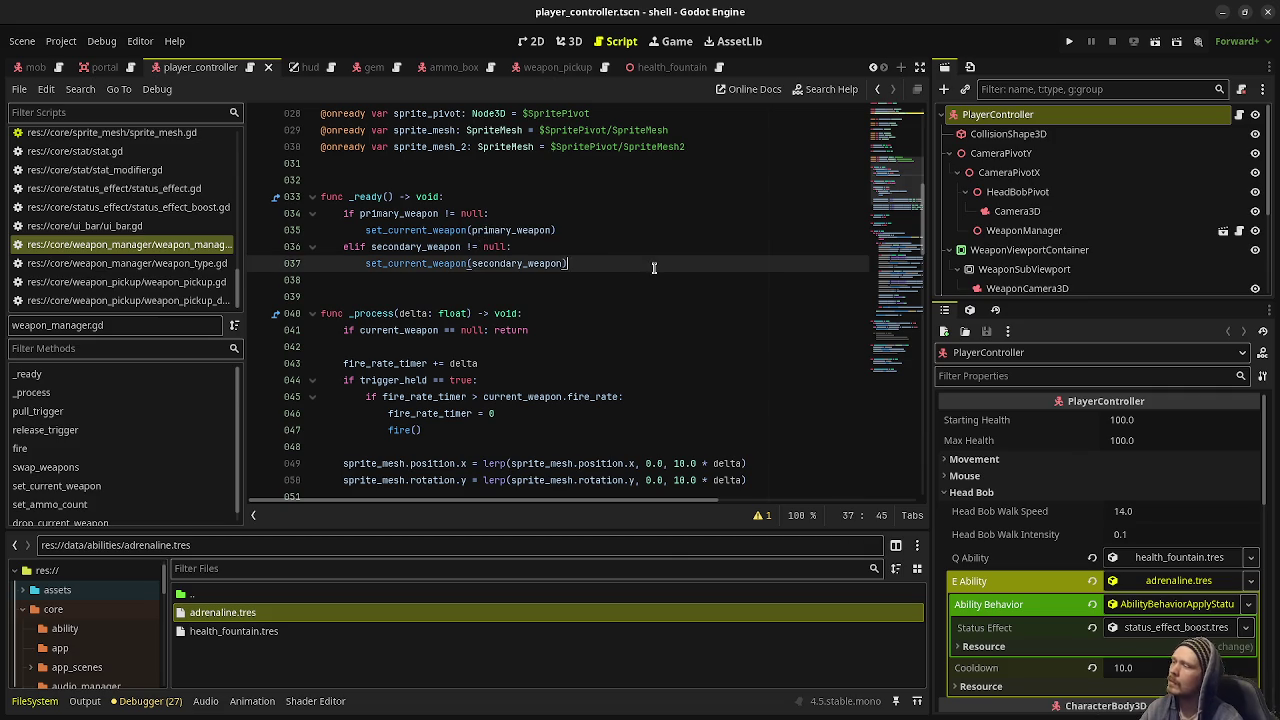
pyautogui.scroll(-9, 654, 268)
pyautogui.scroll(-20, 651, 295)
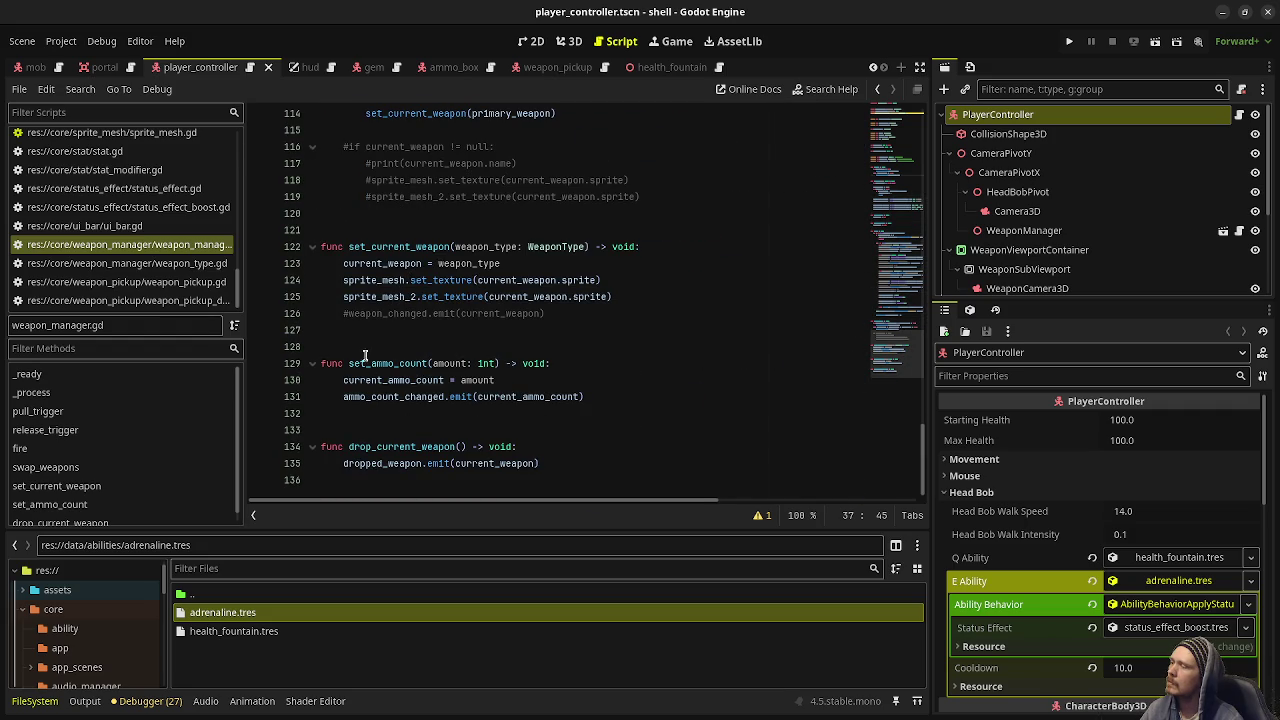
# Uncomment weapon_changed.emit(current_weapon) on line 126 and rename the line 6 signal to weapon_changed
pyautogui.click(348, 313)
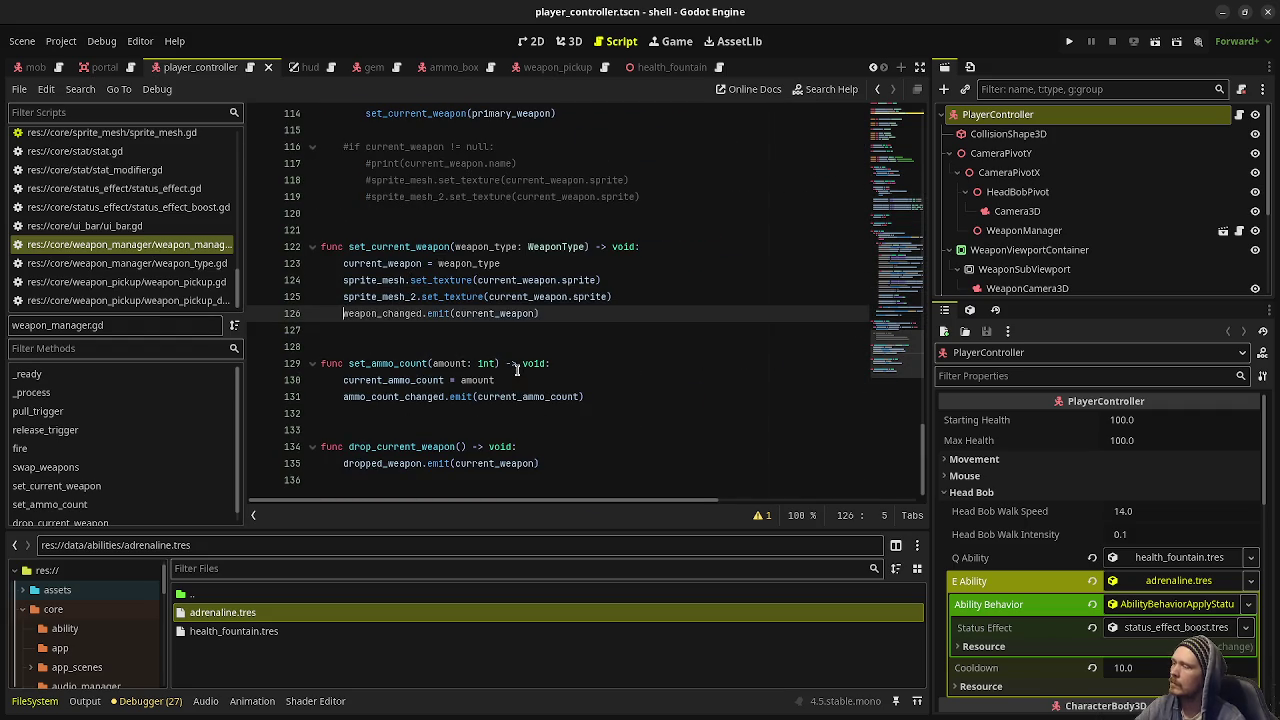
pyautogui.scroll(10, 521, 350)
pyautogui.scroll(20, 521, 350)
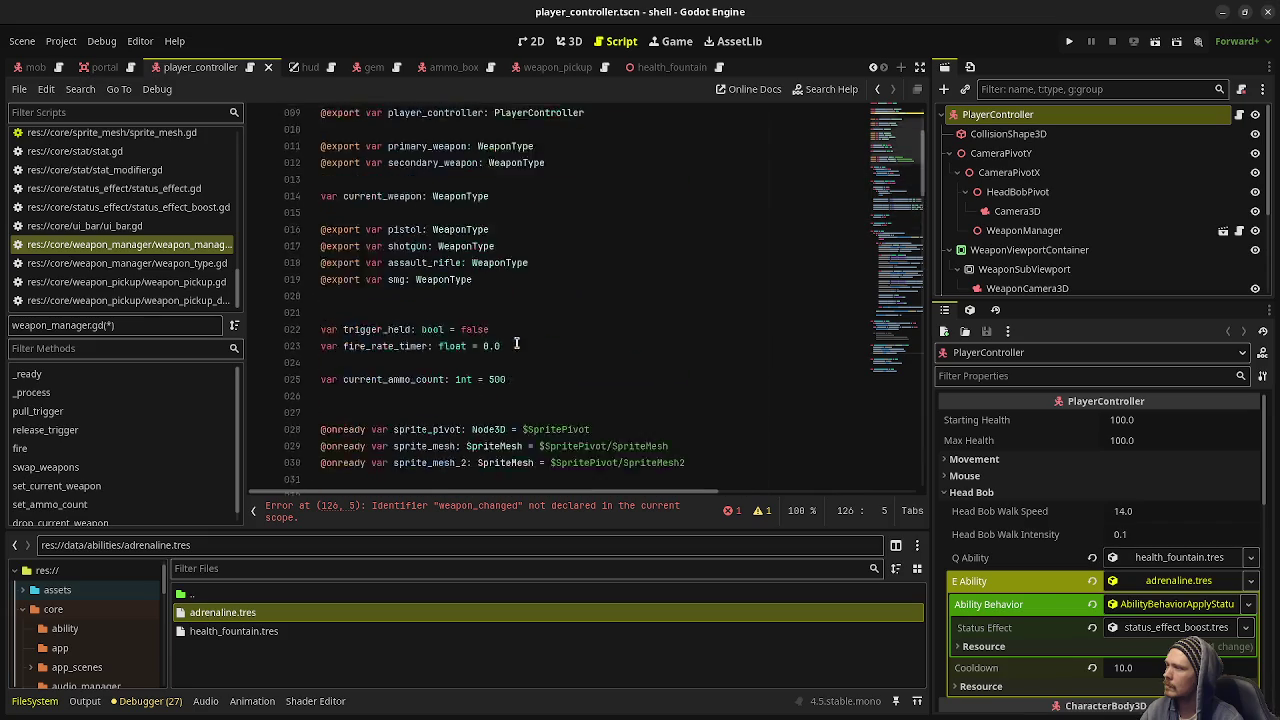
pyautogui.click(416, 196)
pyautogui.doubleClick(416, 196)
pyautogui.write('weapon_chan')
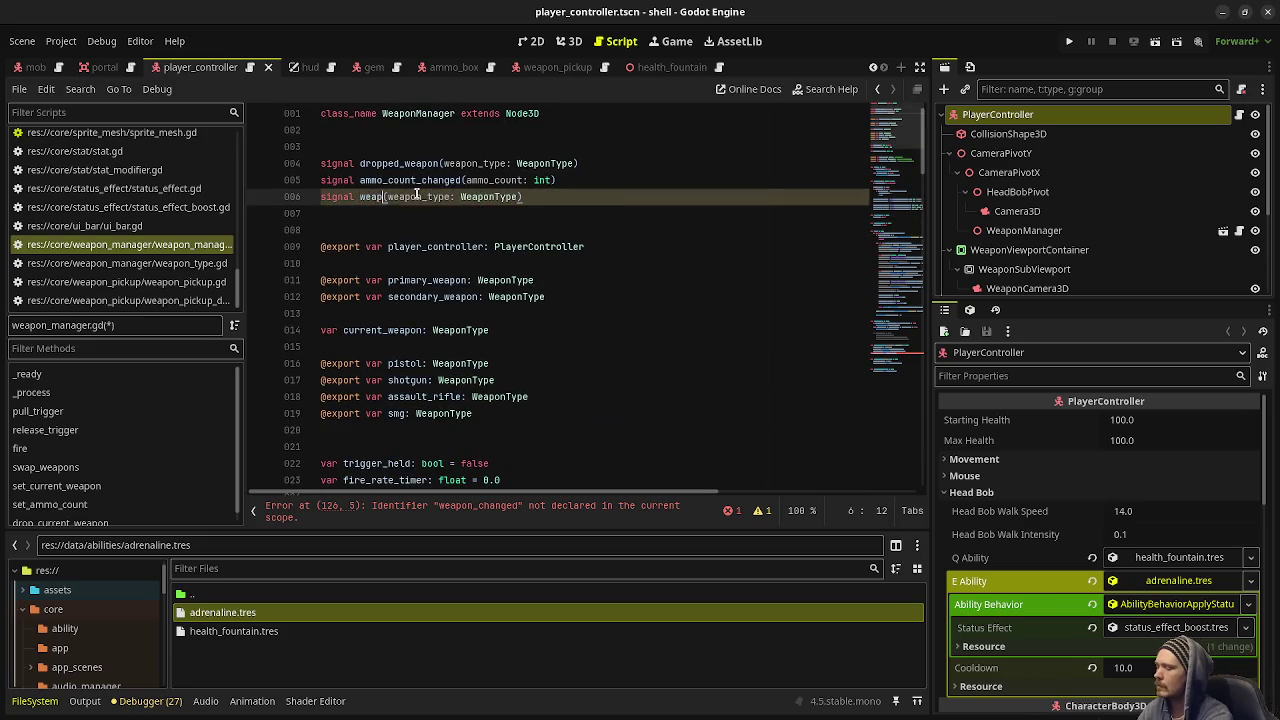
pyautogui.write('ged')
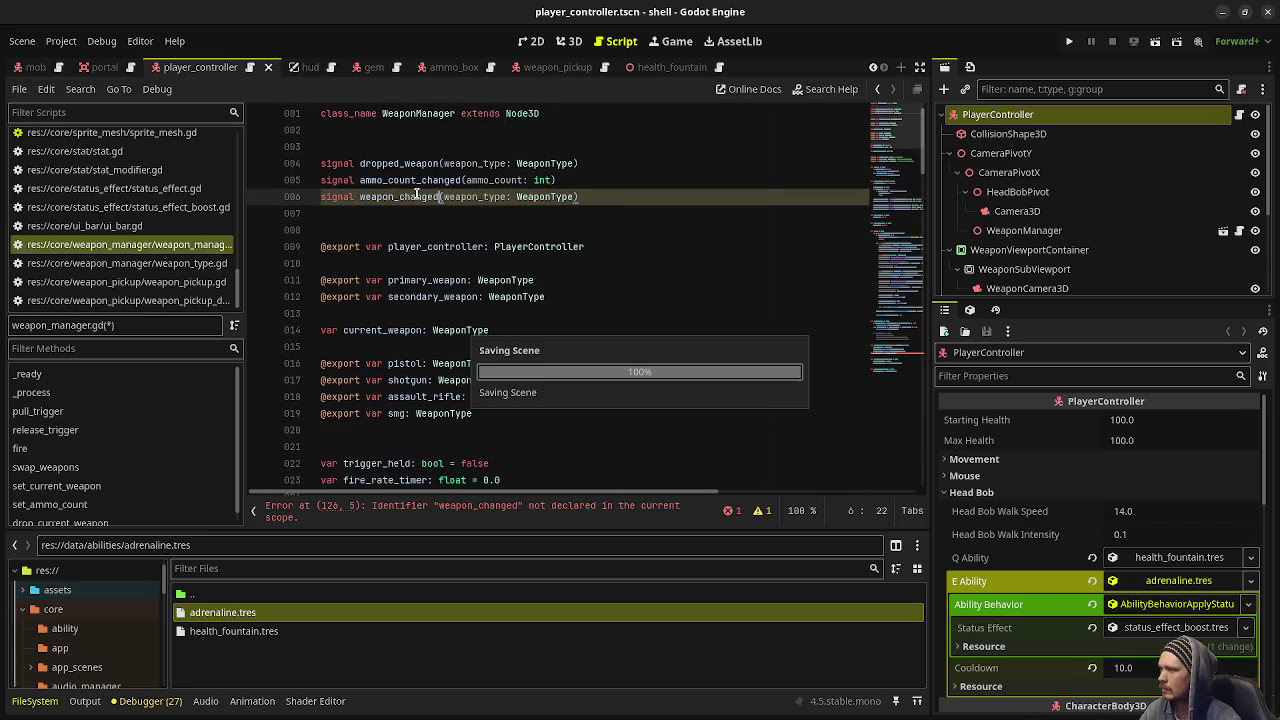
# Save weapon_manager.gd and look through the script to confirm there are no errors
pyautogui.hotkey('ctrl', 's')
pyautogui.scroll(-3, 625, 292)
pyautogui.scroll(-20, 625, 292)
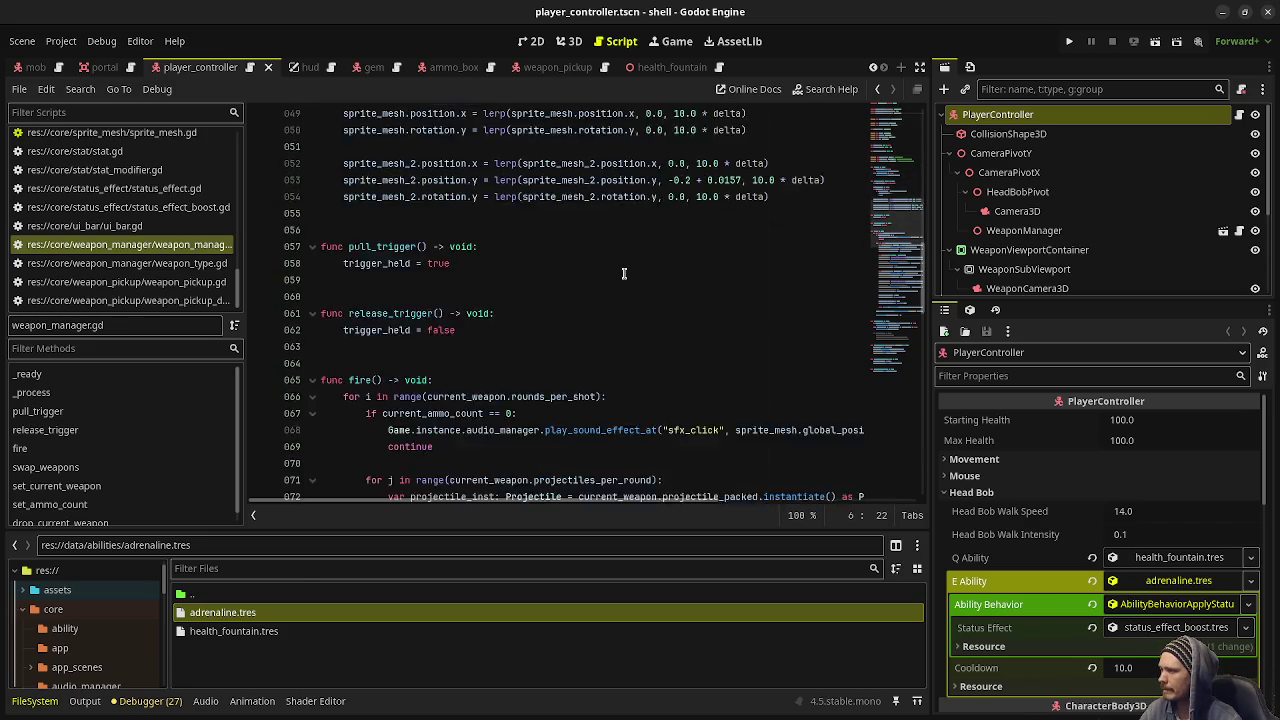
pyautogui.scroll(-13, 620, 287)
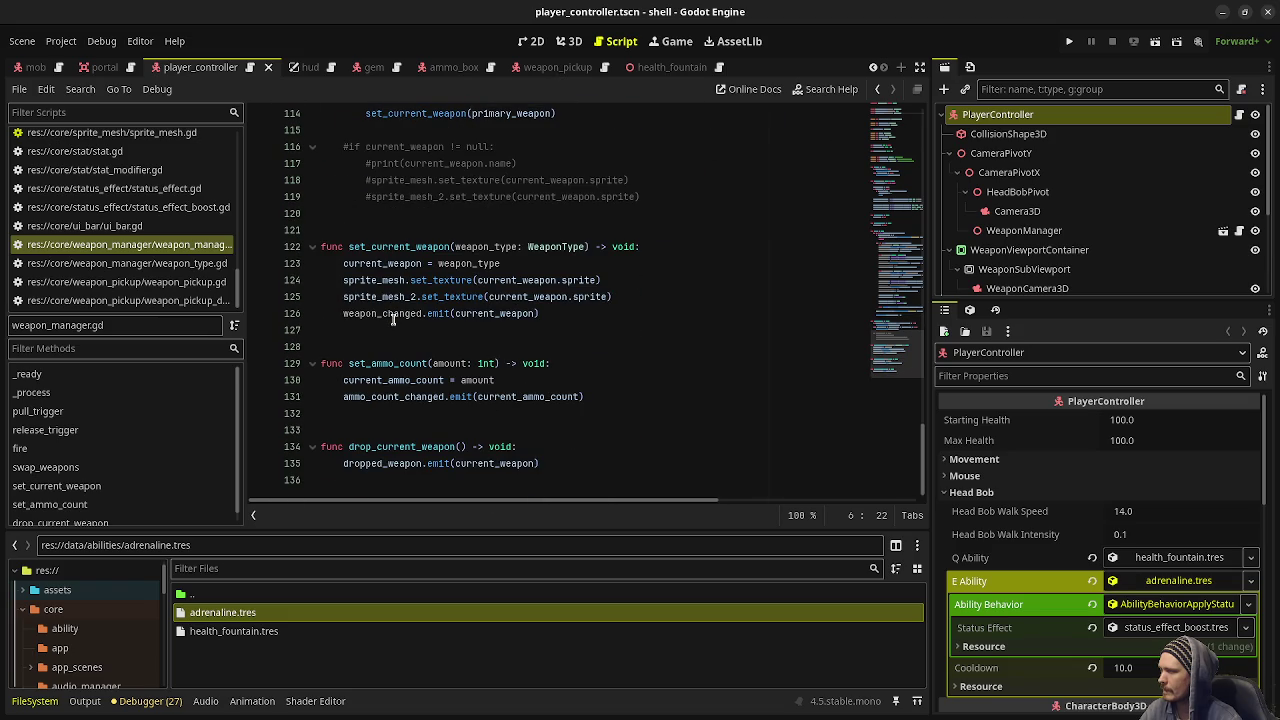
pyautogui.moveTo(393, 319)
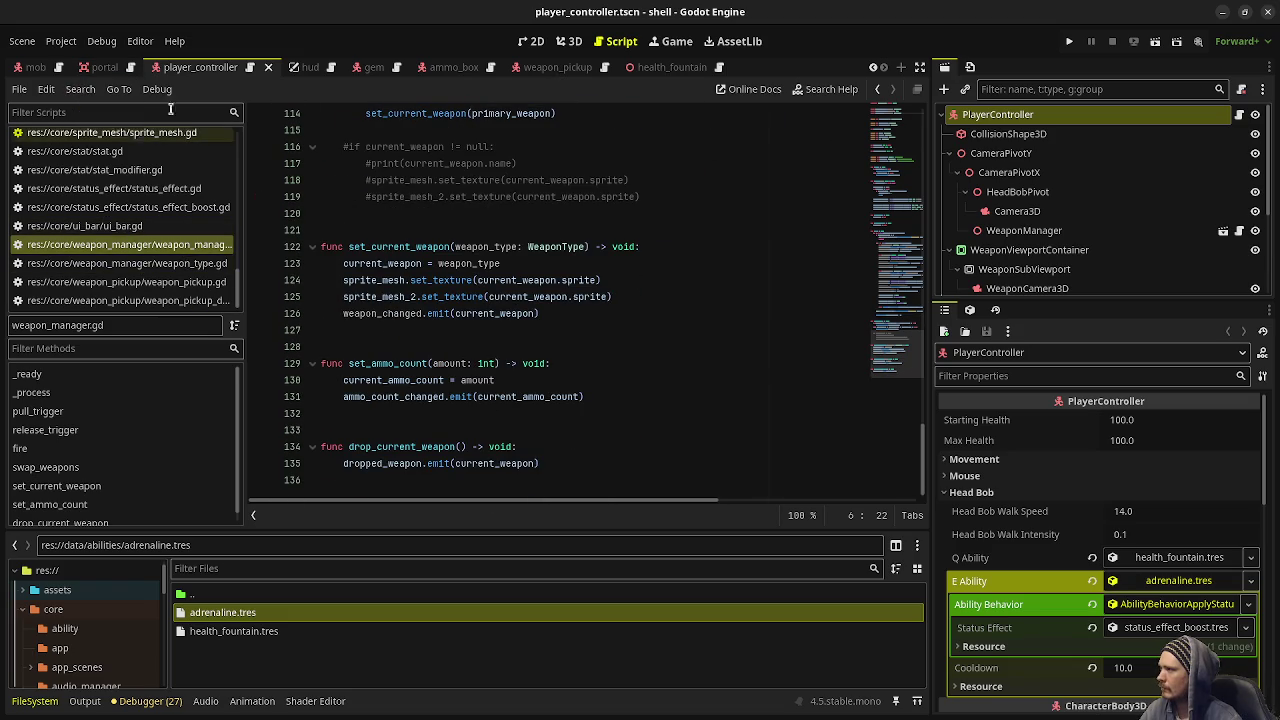
pyautogui.scroll(3, 193, 67)
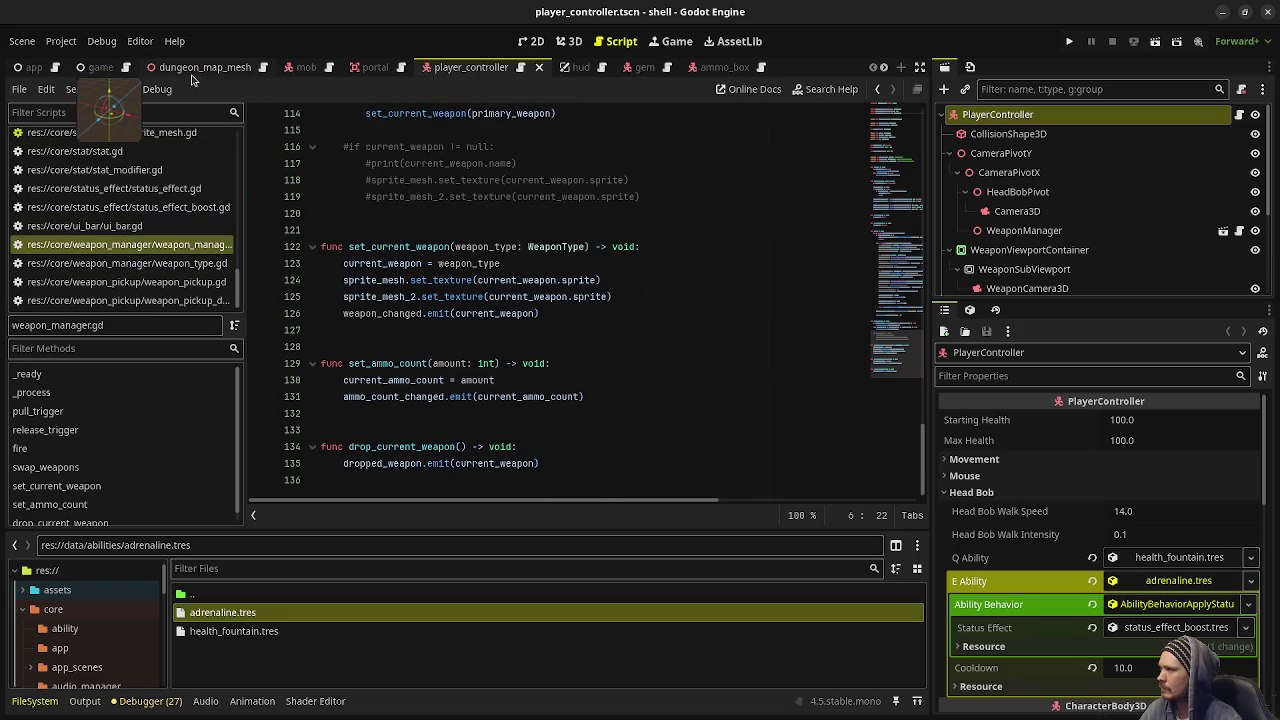
# In game.tscn, expand HudMock and view its layout in the 2D editor
pyautogui.click(100, 67)
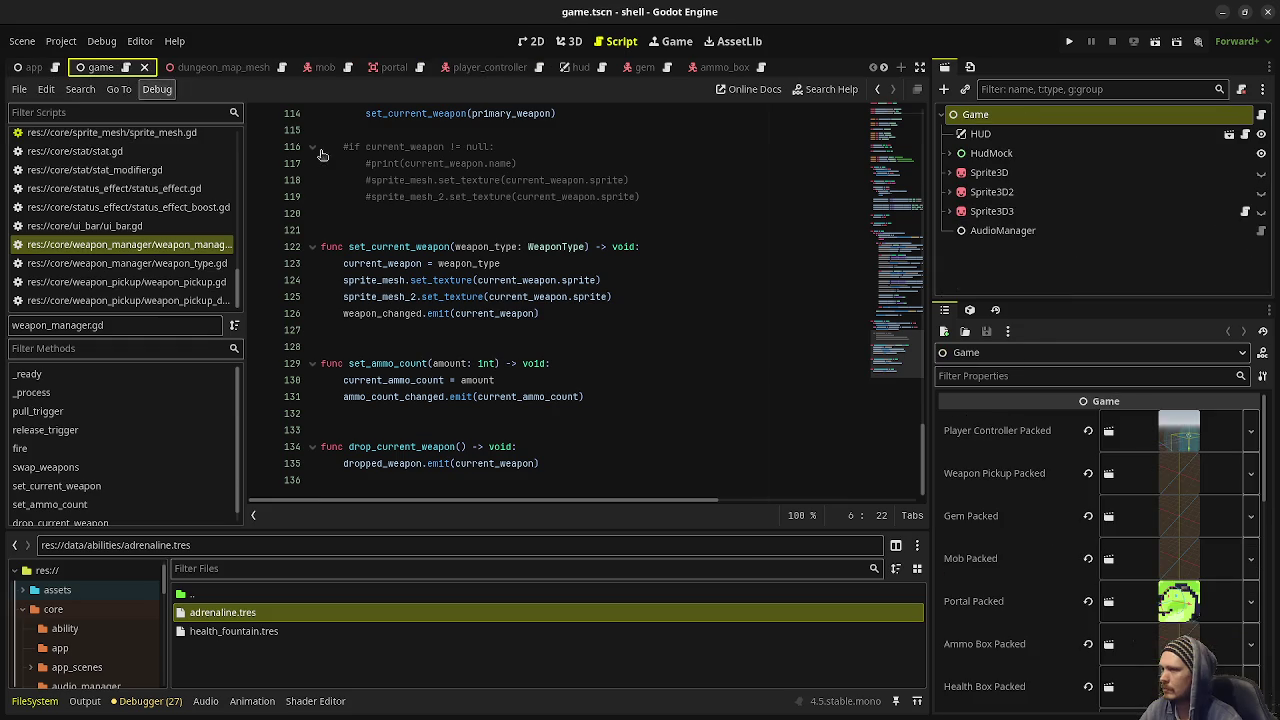
pyautogui.click(949, 153)
pyautogui.click(573, 41)
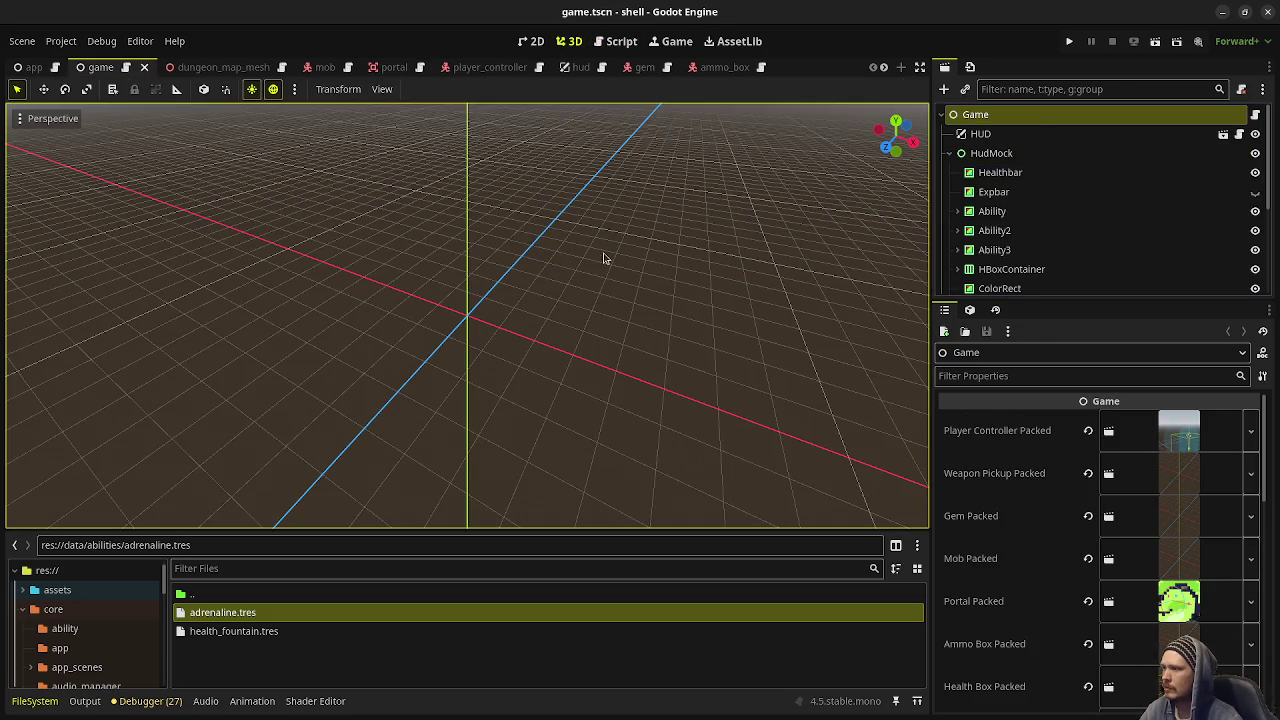
pyautogui.click(531, 41)
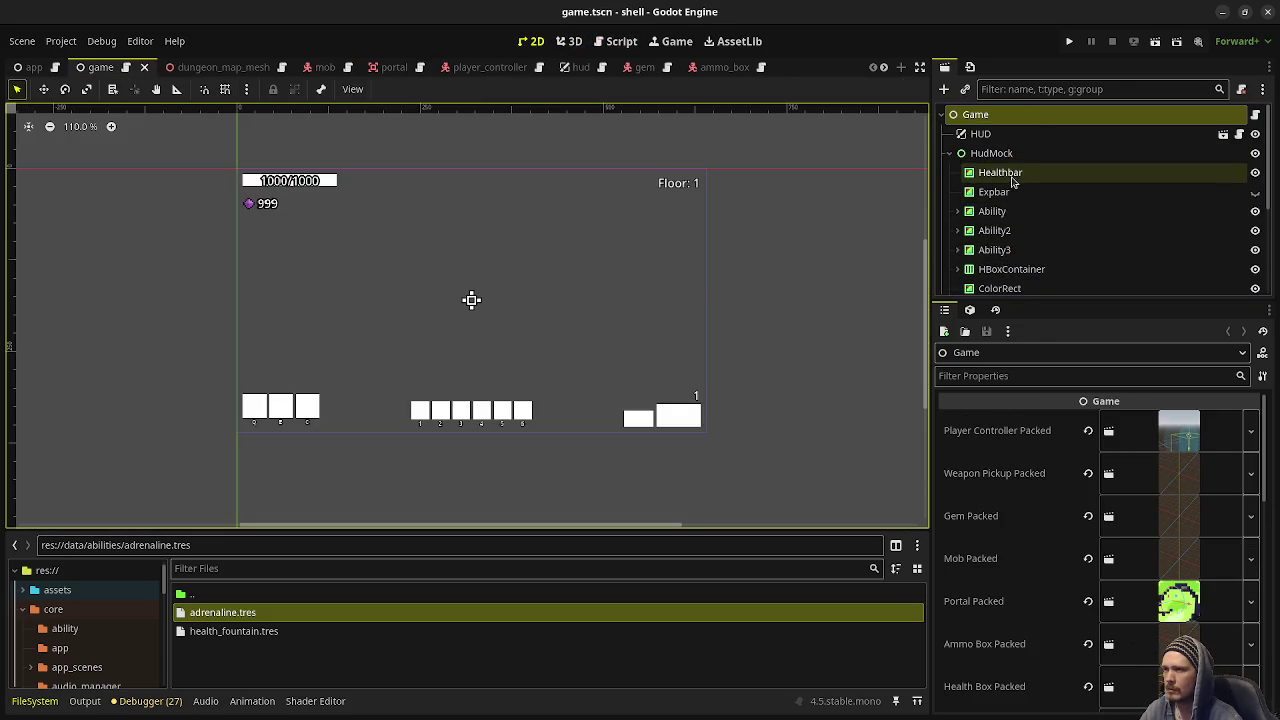
pyautogui.scroll(-2, 1025, 225)
# Copy HudMock's ColorRect placeholder and bring up the hud scene
pyautogui.click(1008, 241)
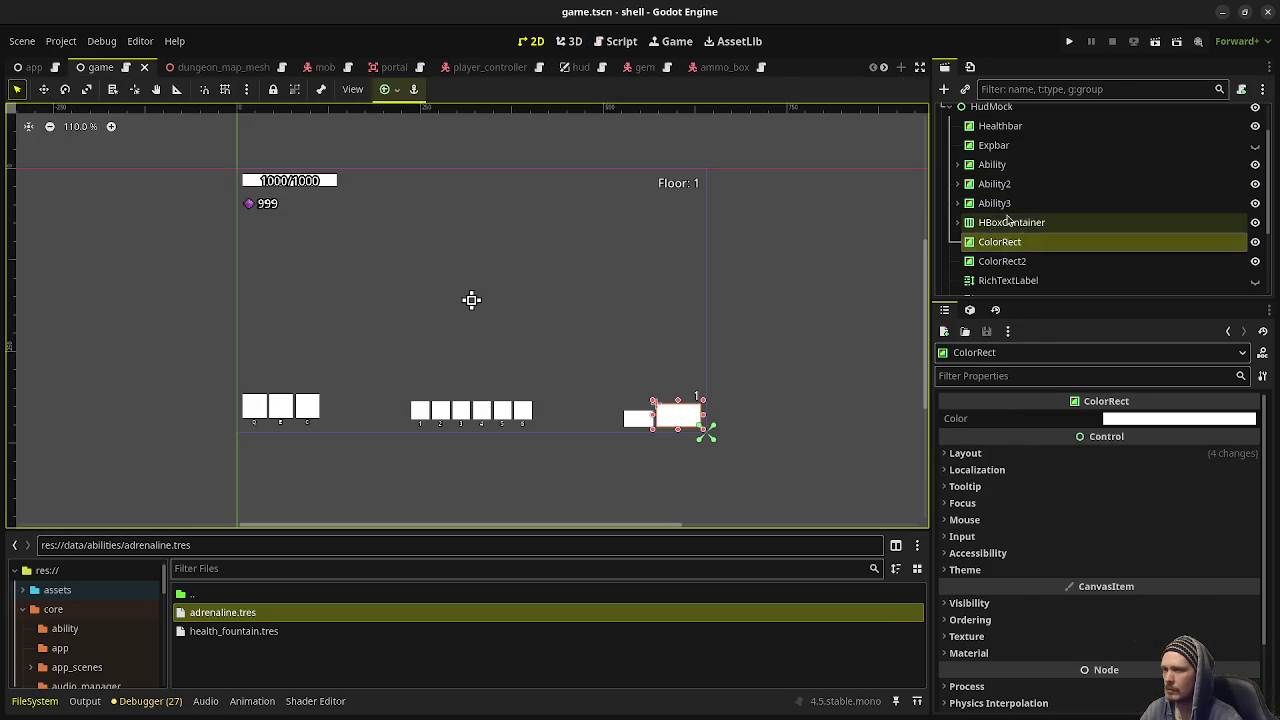
pyautogui.rightClick(1004, 243)
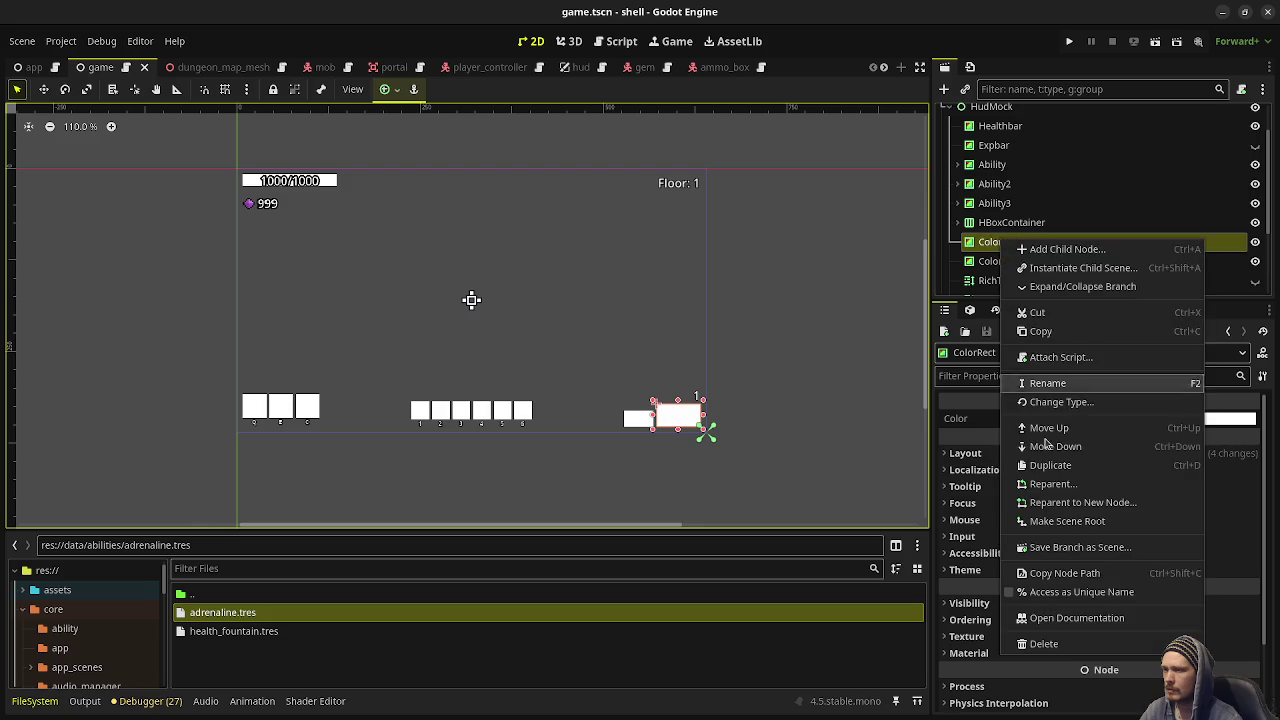
pyautogui.click(1040, 331)
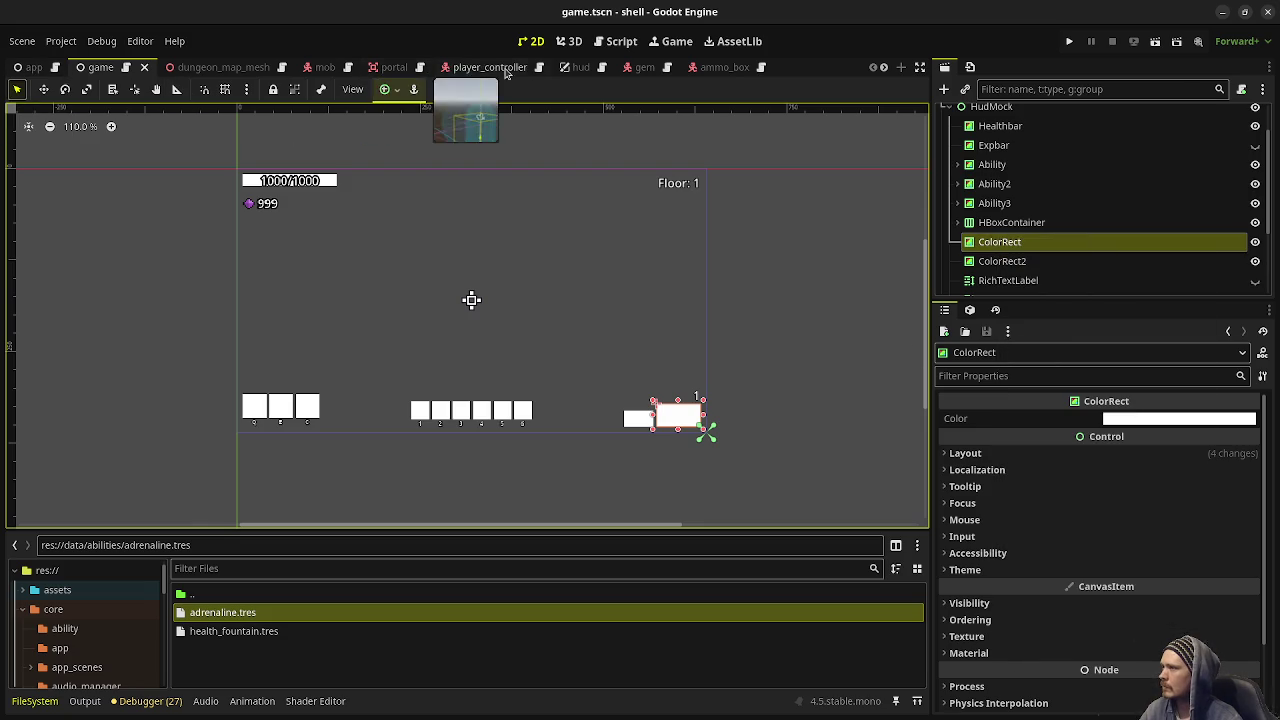
pyautogui.click(580, 67)
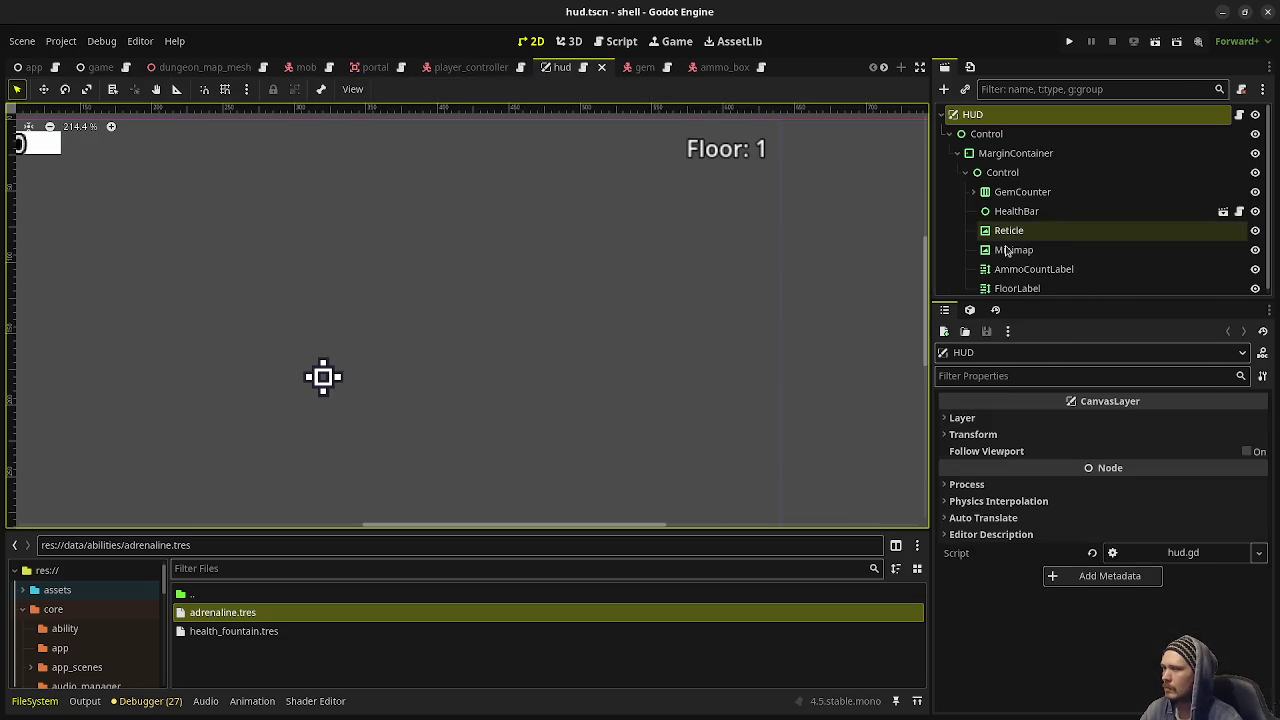
# Paste the copied ColorRect under the hud's inner Control node
pyautogui.click(1010, 172)
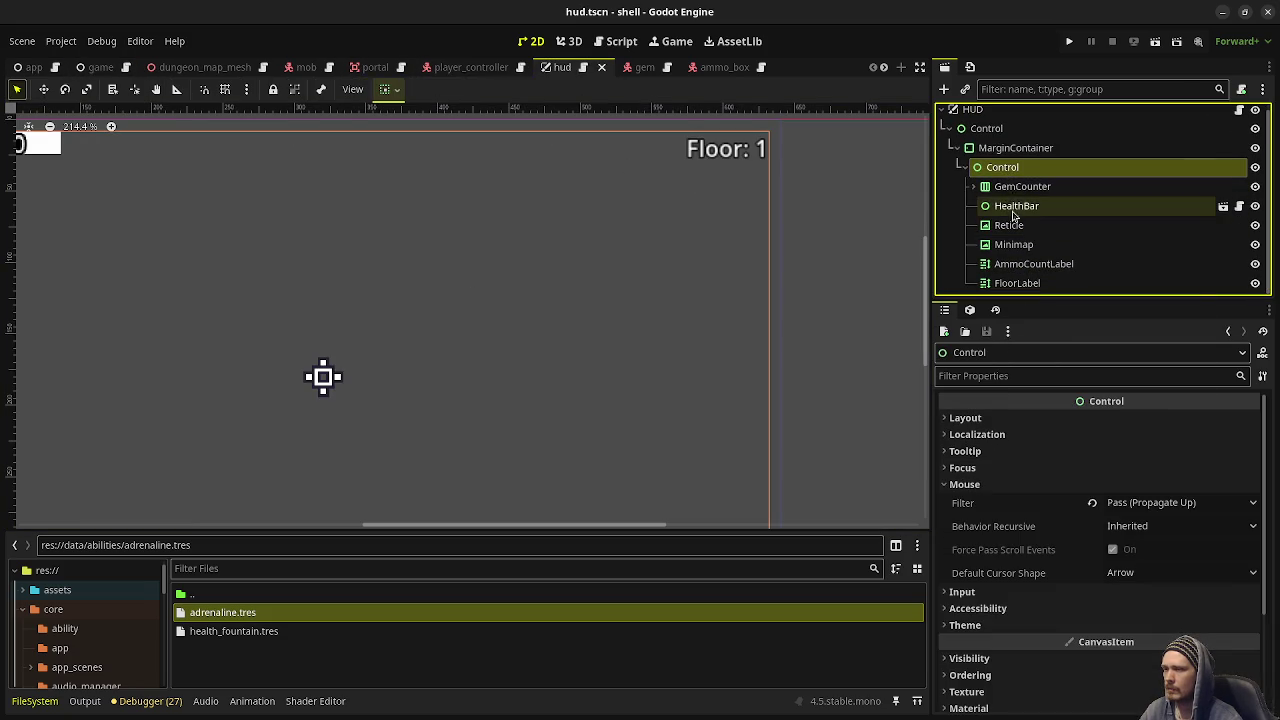
pyautogui.rightClick(1010, 168)
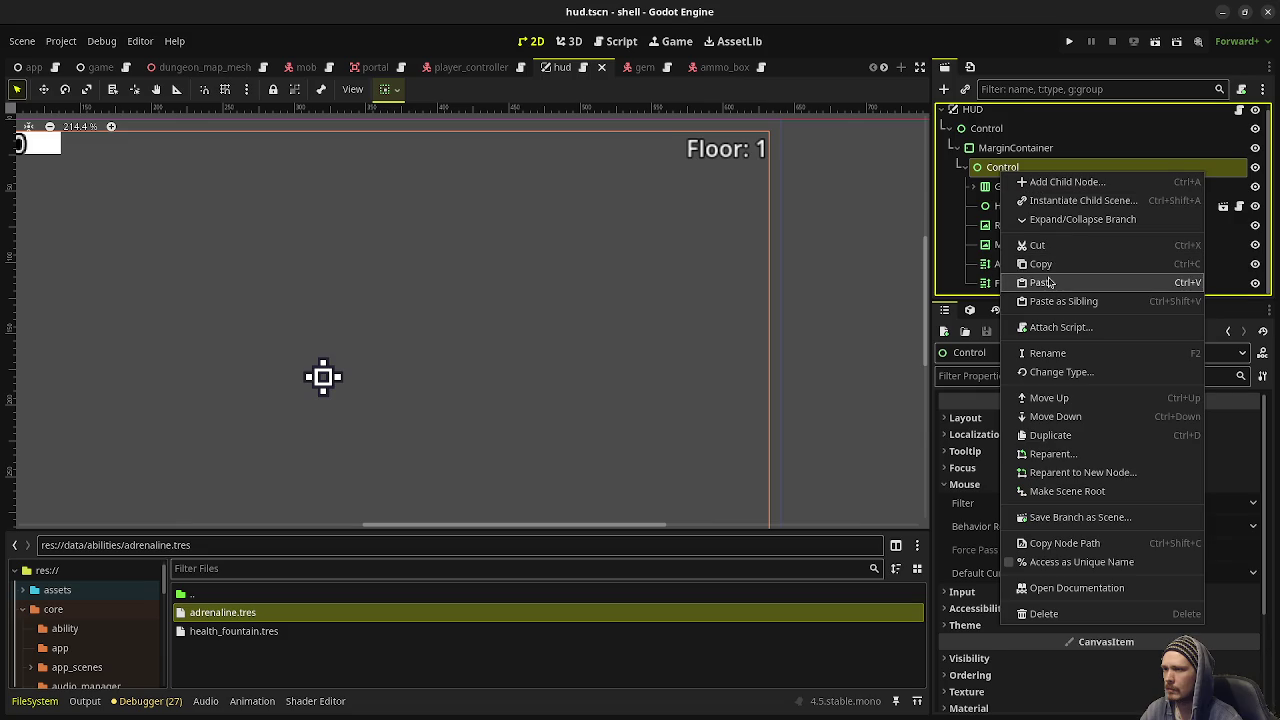
pyautogui.click(1045, 282)
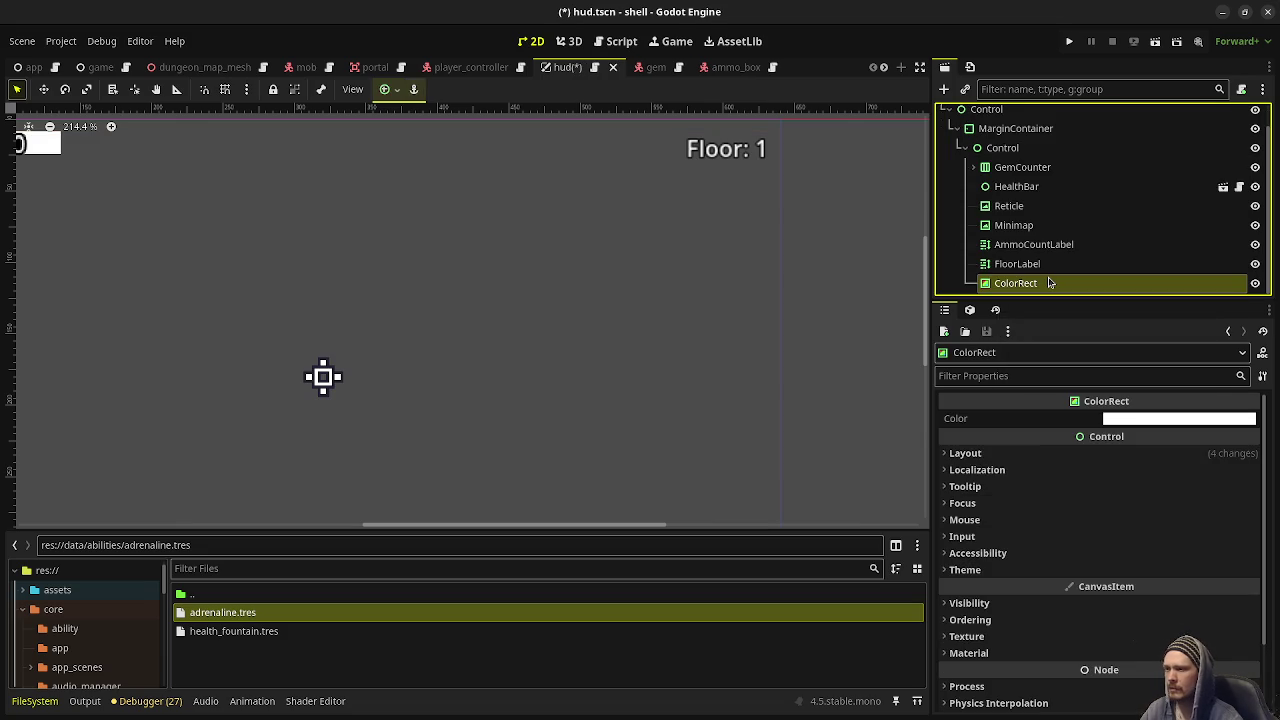
pyautogui.scroll(-4, 613, 315)
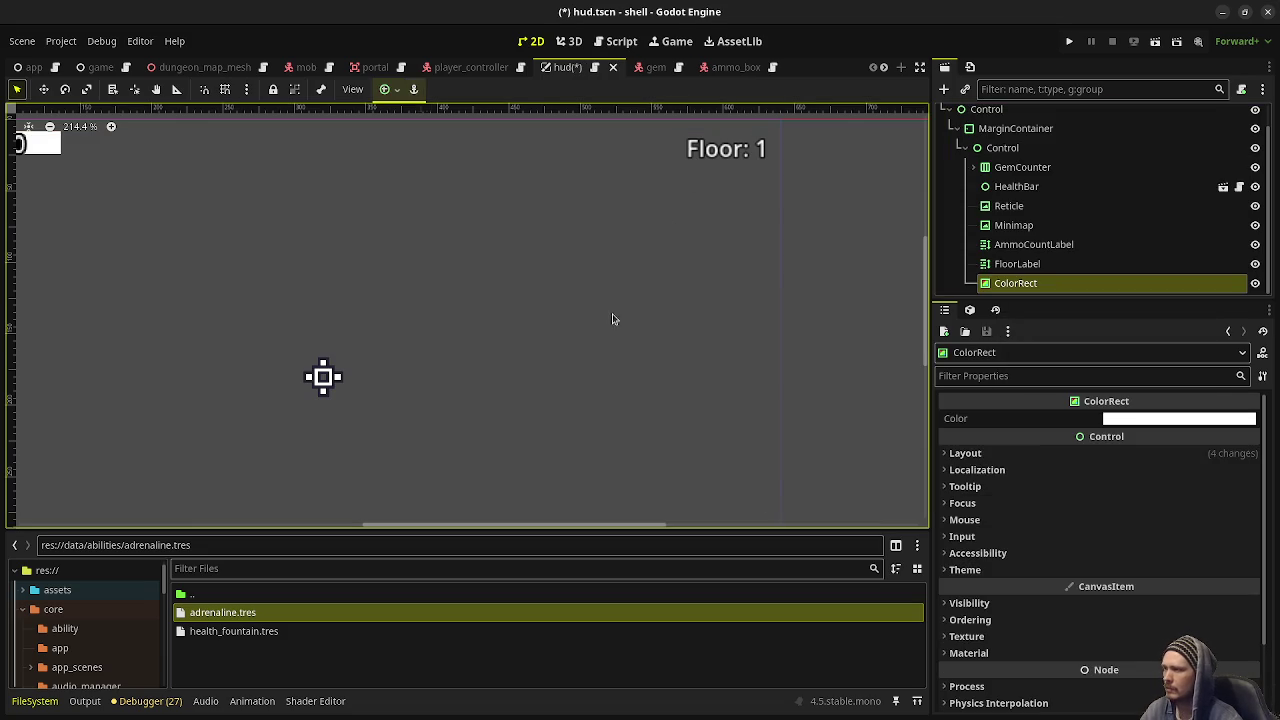
# Inspect the pasted ColorRect, keep its name unchanged, and reselect the Control parent
pyautogui.click(1017, 264)
pyautogui.rightClick(1016, 284)
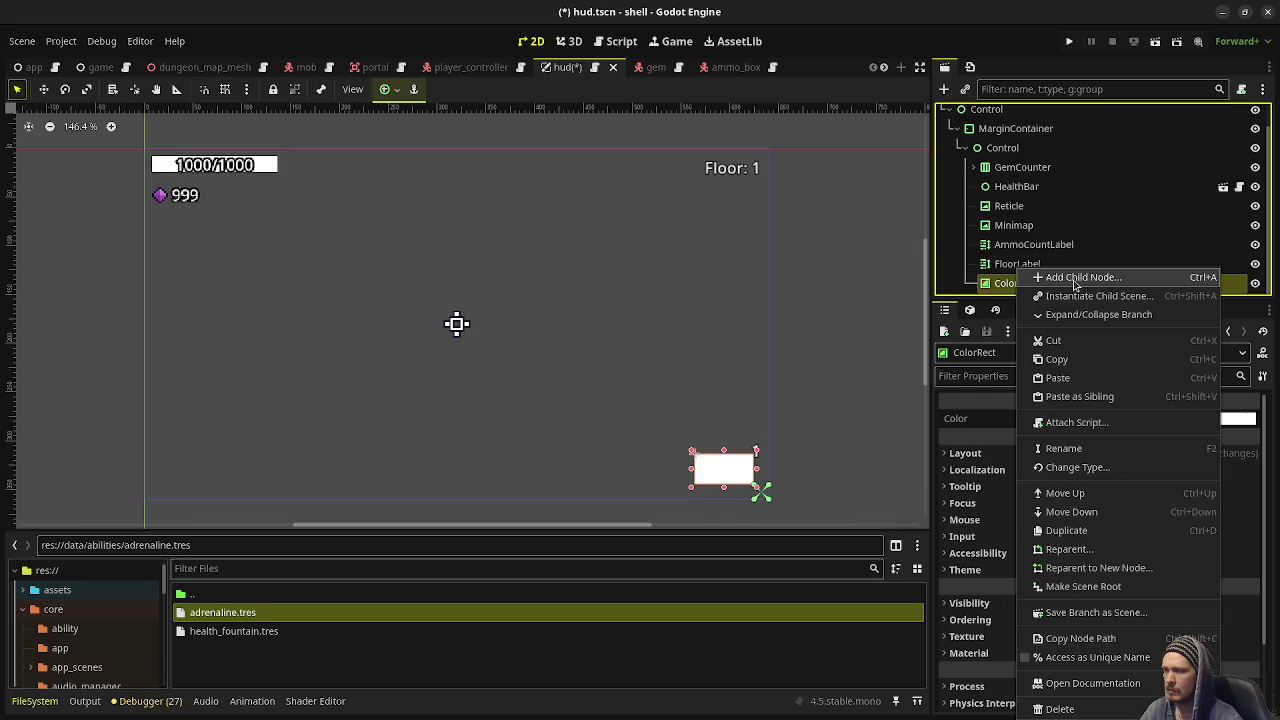
pyautogui.press('F2')
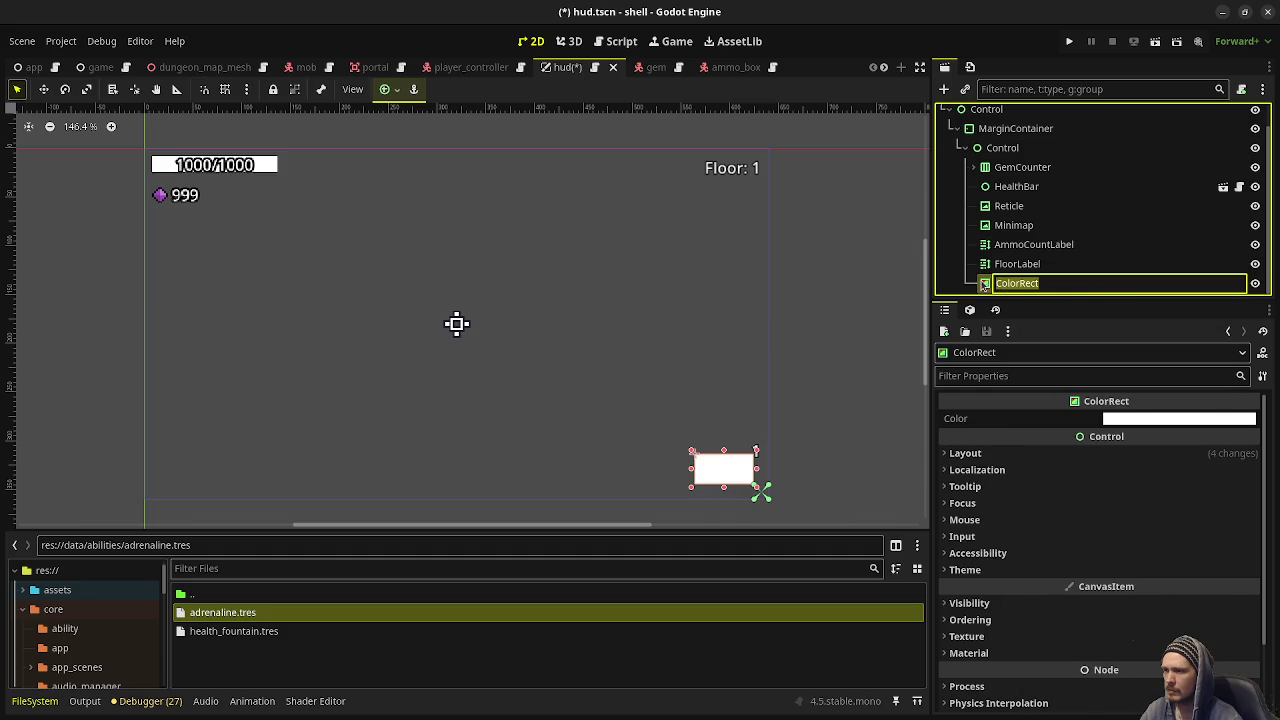
pyautogui.press('Escape')
pyautogui.click(1002, 147)
# Add a TextureRect child node under Control using Ctrl+A
pyautogui.hotkey('ctrl', 'a')
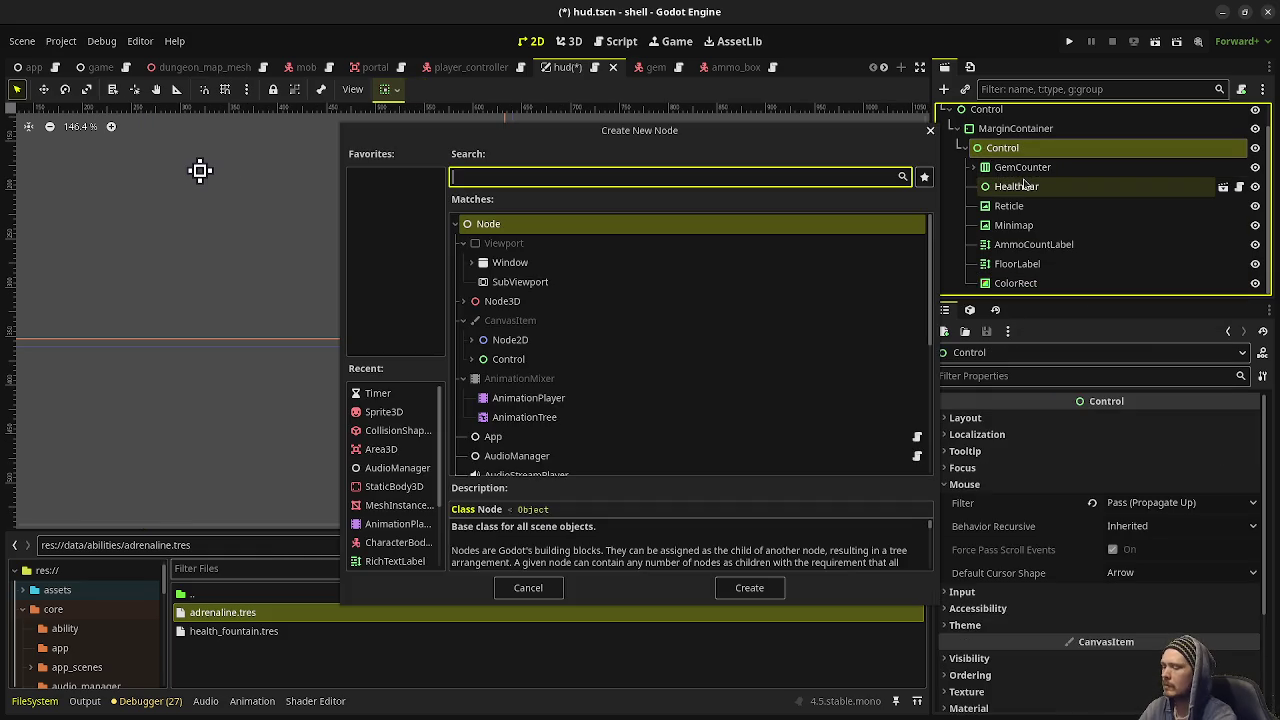
pyautogui.write('texturere')
pyautogui.press('Return')
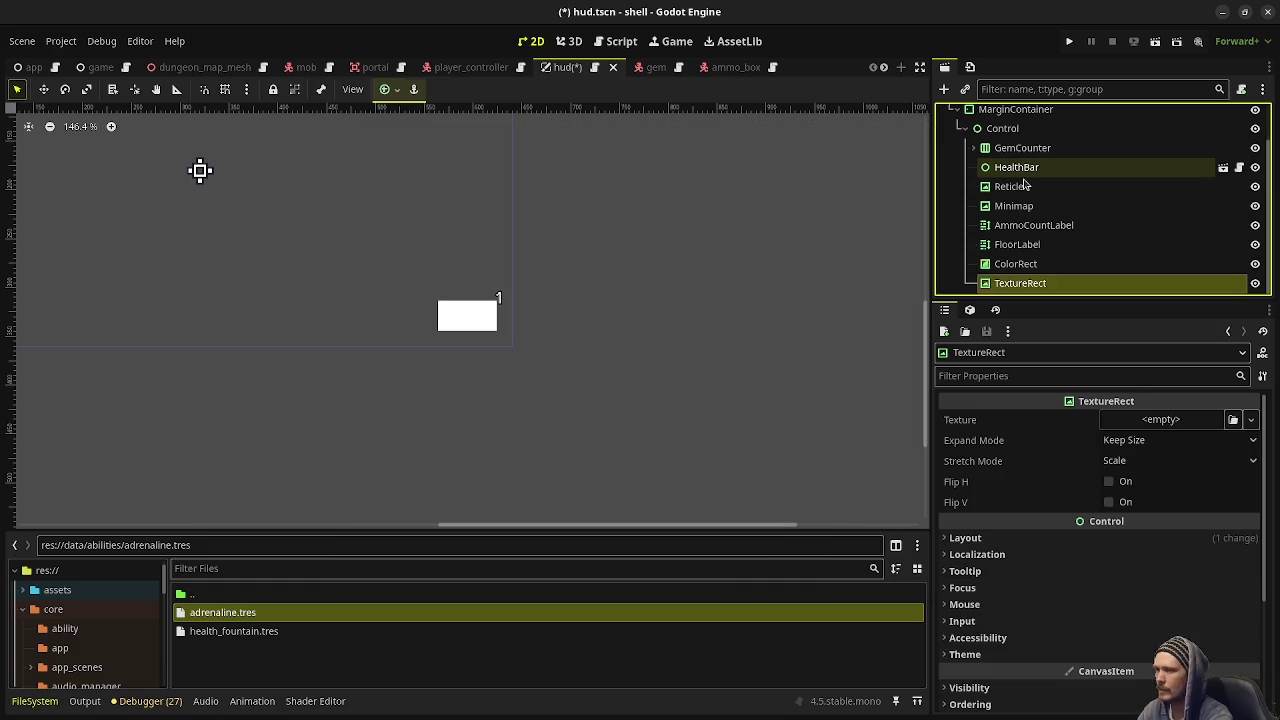
# Anchor the TextureRect bottom-right and compare its placement with the ColorRect
pyautogui.click(389, 89)
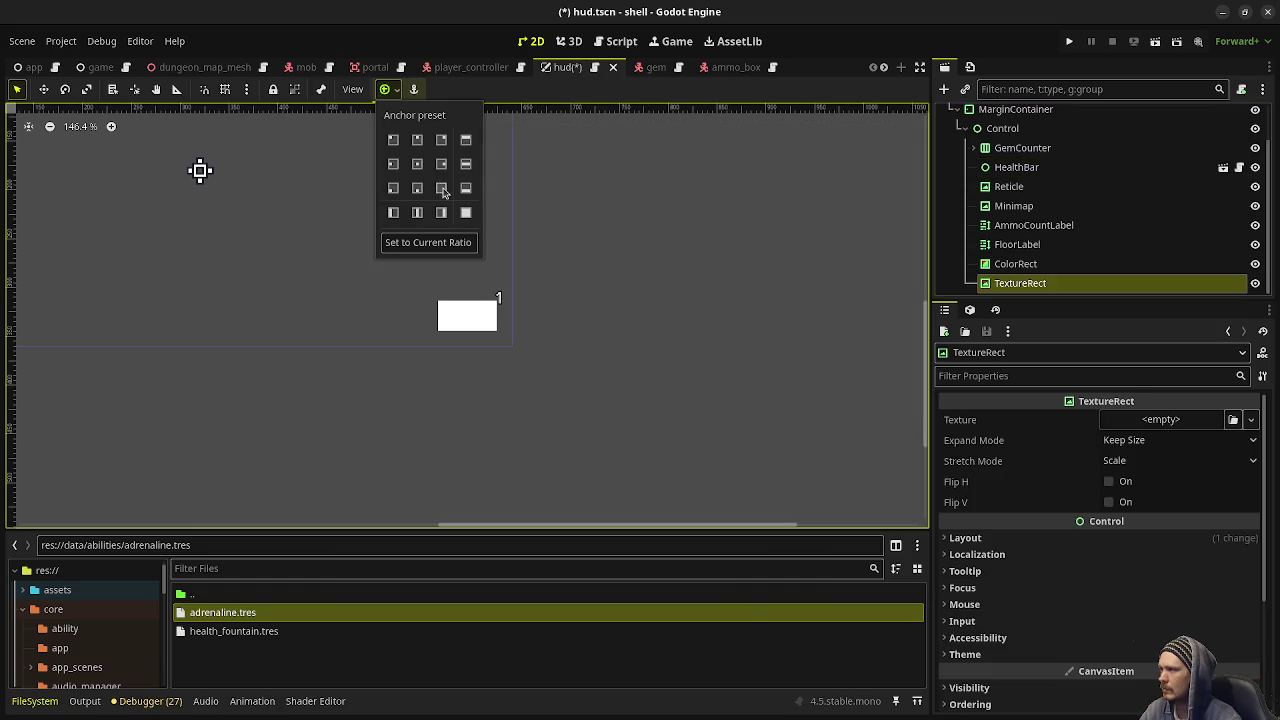
pyautogui.click(441, 188)
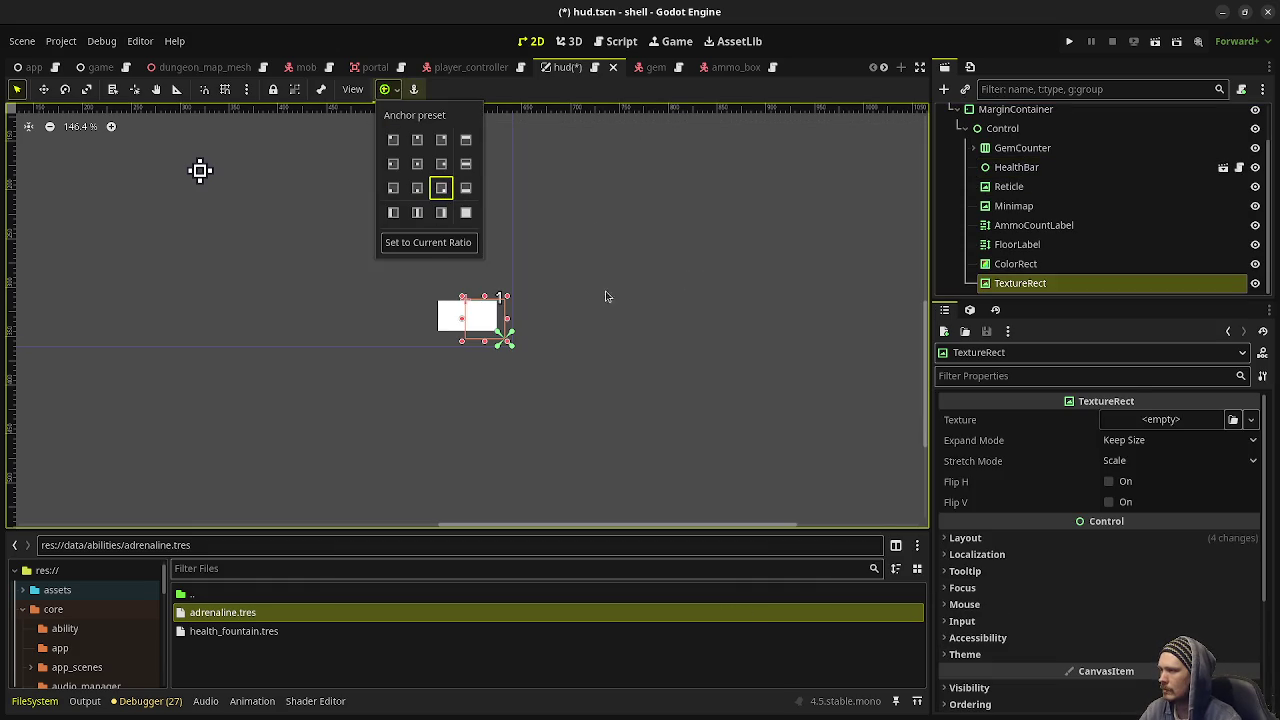
pyautogui.click(645, 185)
pyautogui.scroll(3, 714, 280)
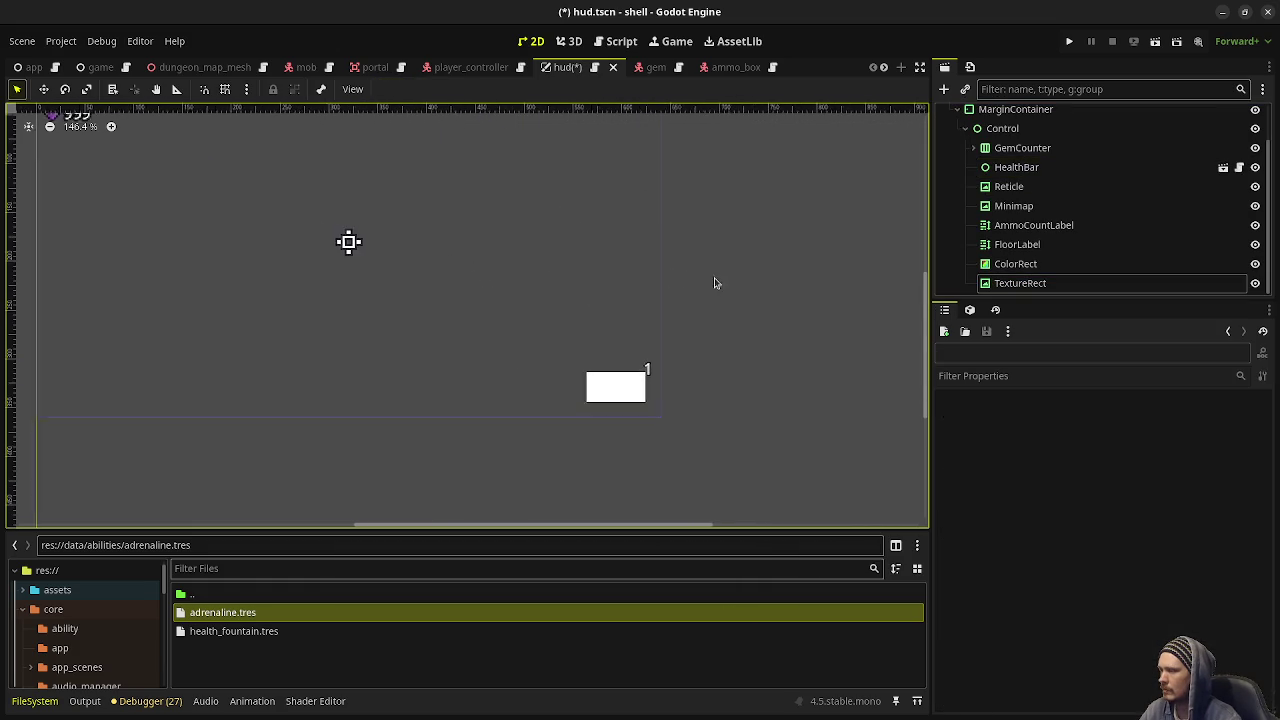
pyautogui.scroll(4, 648, 323)
pyautogui.click(1015, 264)
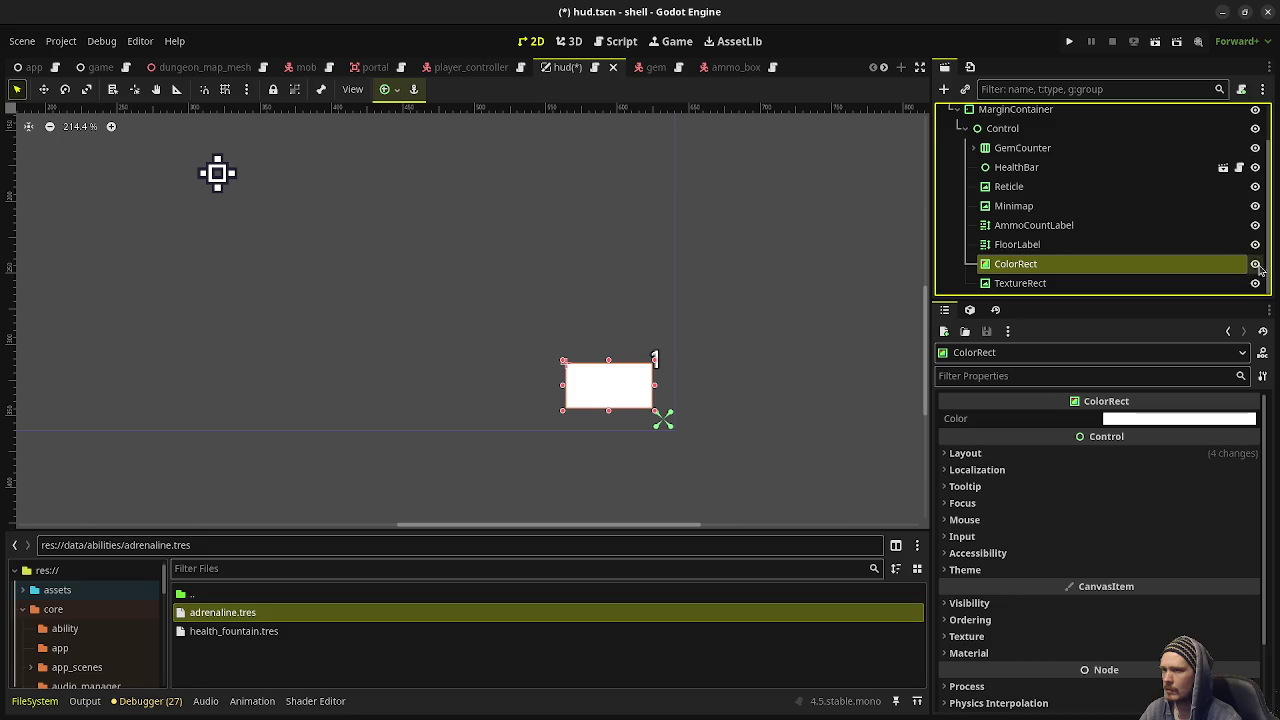
pyautogui.click(1017, 284)
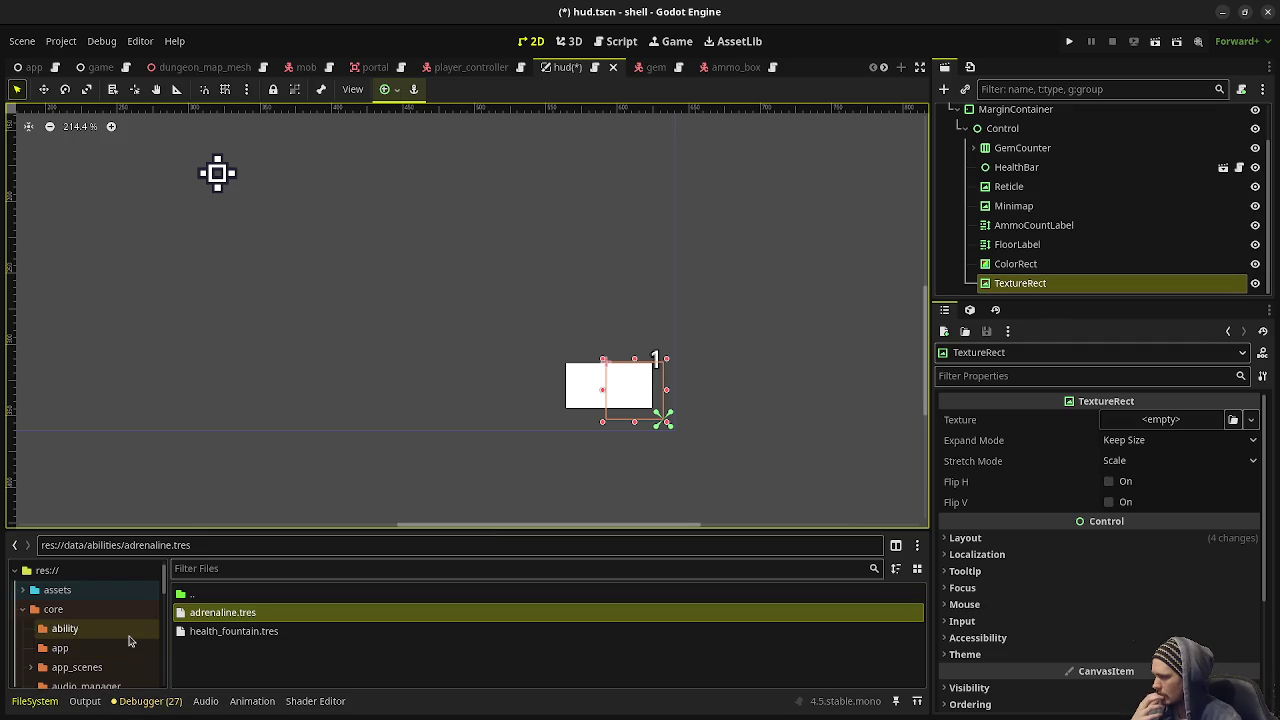
pyautogui.scroll(-5, 128, 641)
pyautogui.scroll(3, 131, 614)
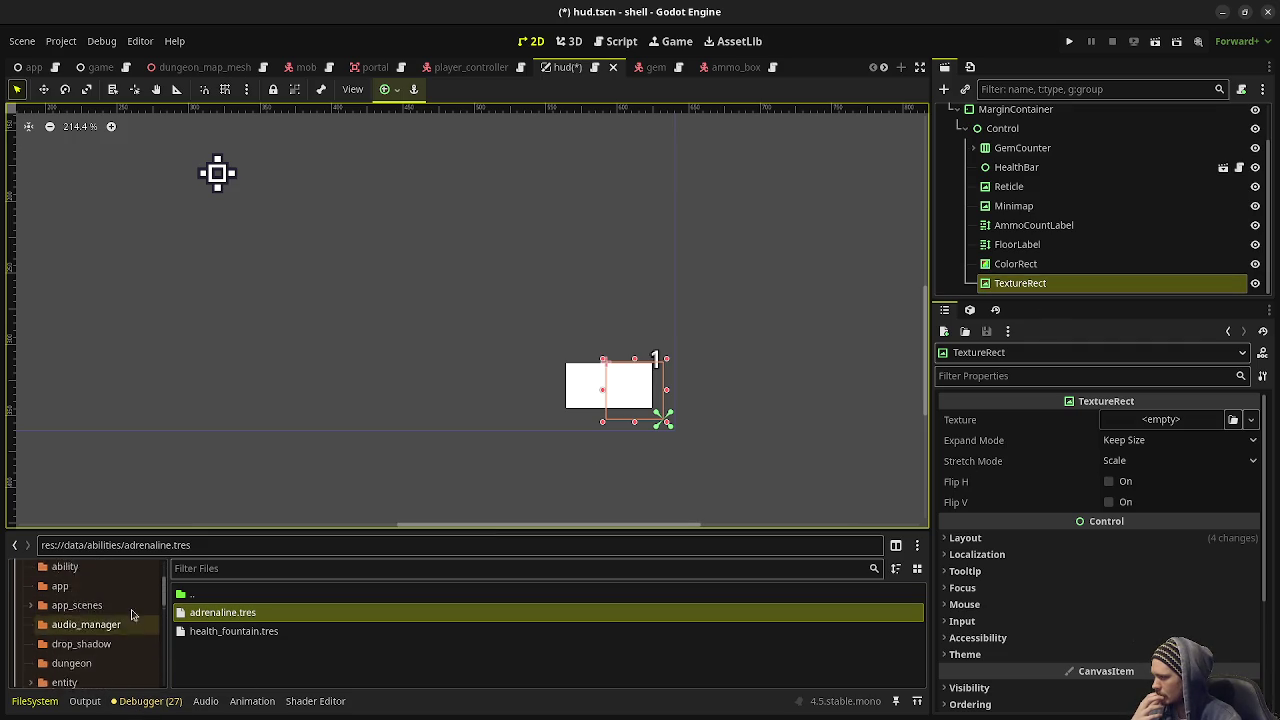
pyautogui.scroll(3, 131, 614)
# Set the TextureRect's Texture to assault_rifle.png from res://assets
pyautogui.click(58, 609)
pyautogui.scroll(-3, 258, 648)
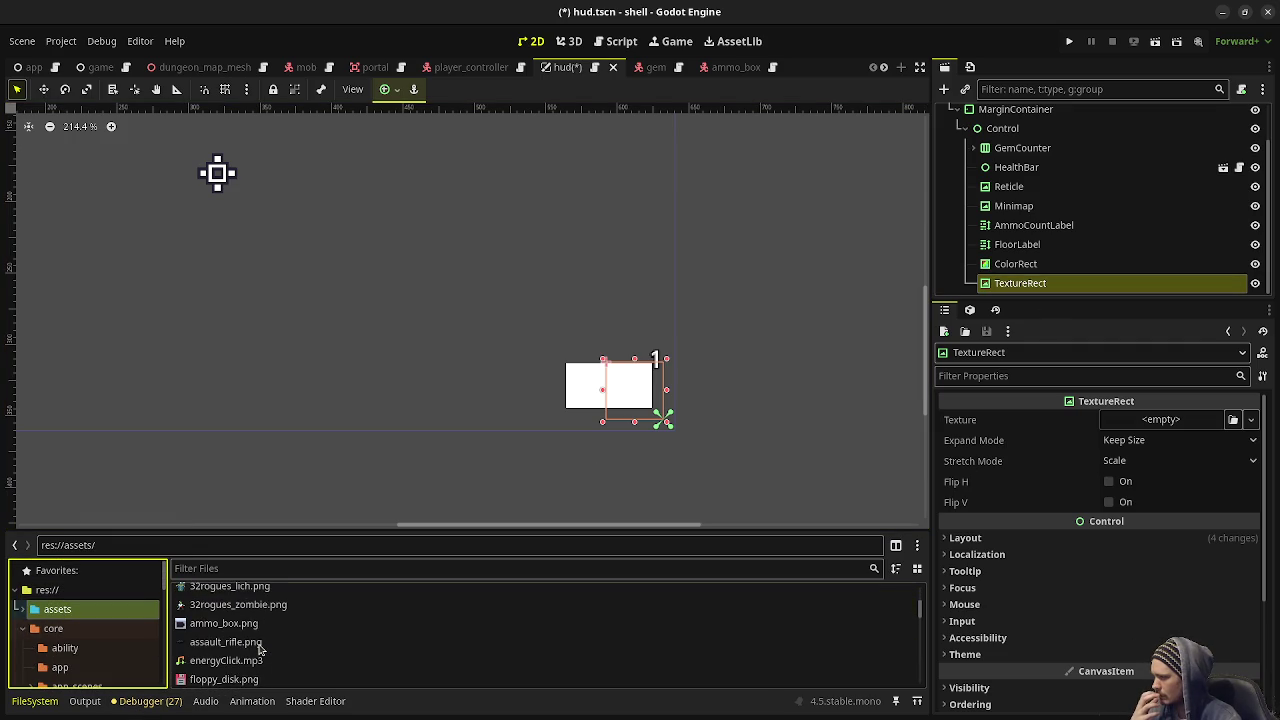
pyautogui.moveTo(258, 648); pyautogui.dragTo(1145, 427)
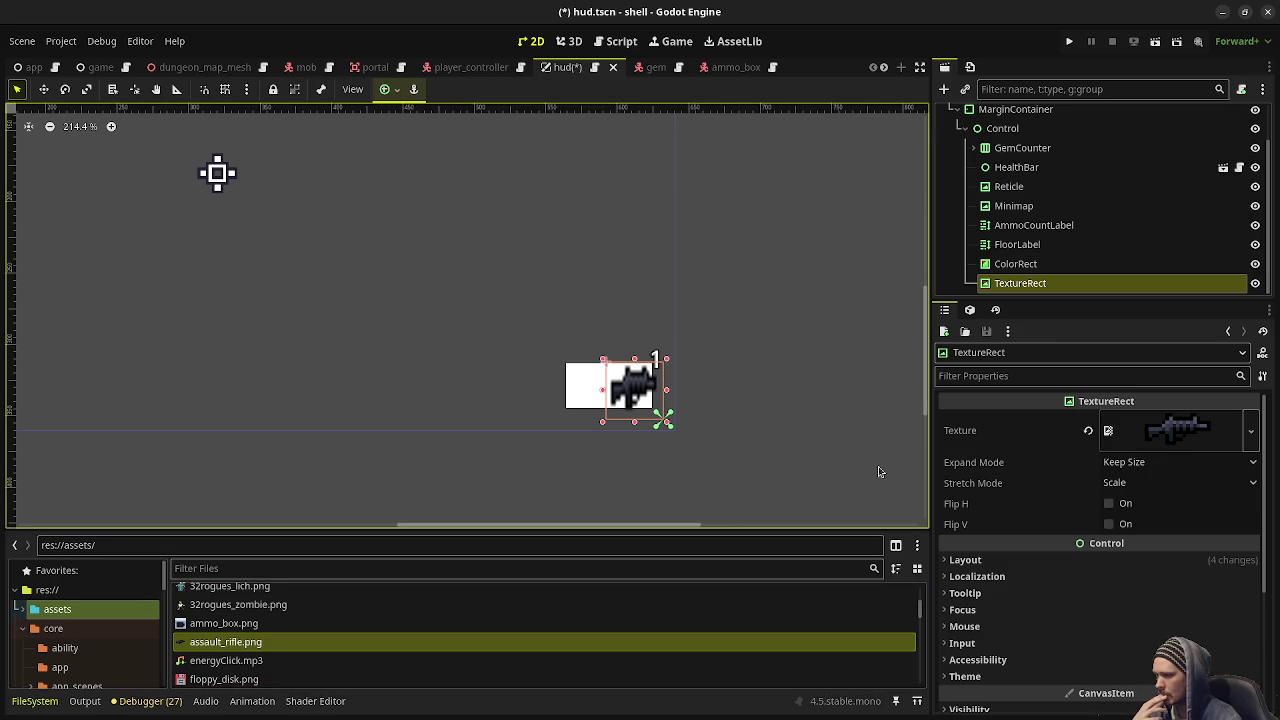
pyautogui.moveTo(238, 652)
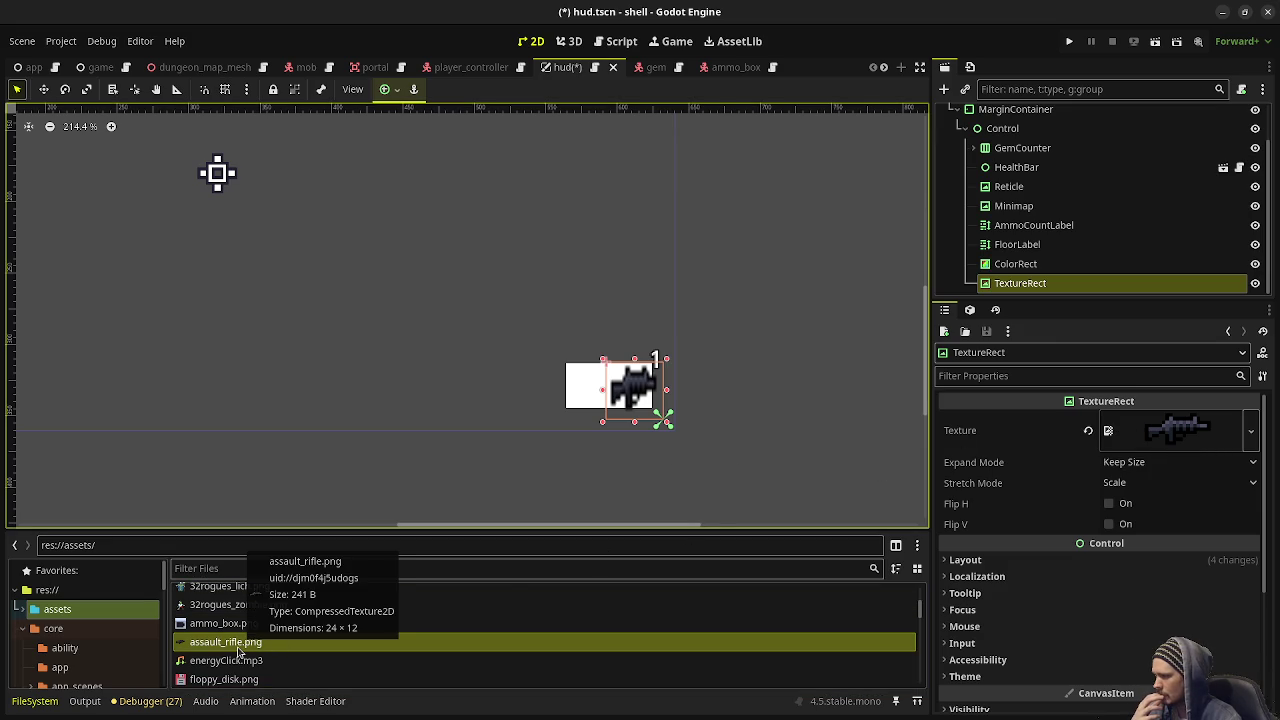
pyautogui.scroll(-5, 238, 652)
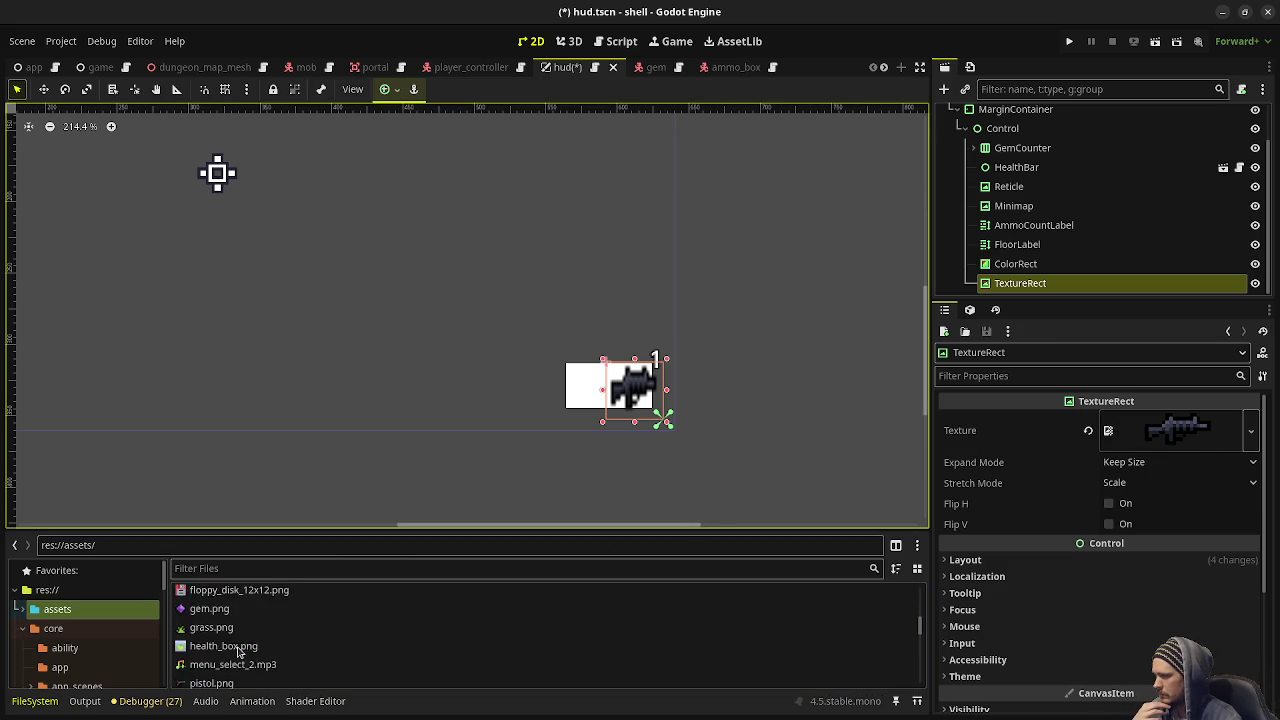
# Inspect the pistol sprite file, then open the TextureRect's Stretch Mode options
pyautogui.click(213, 635)
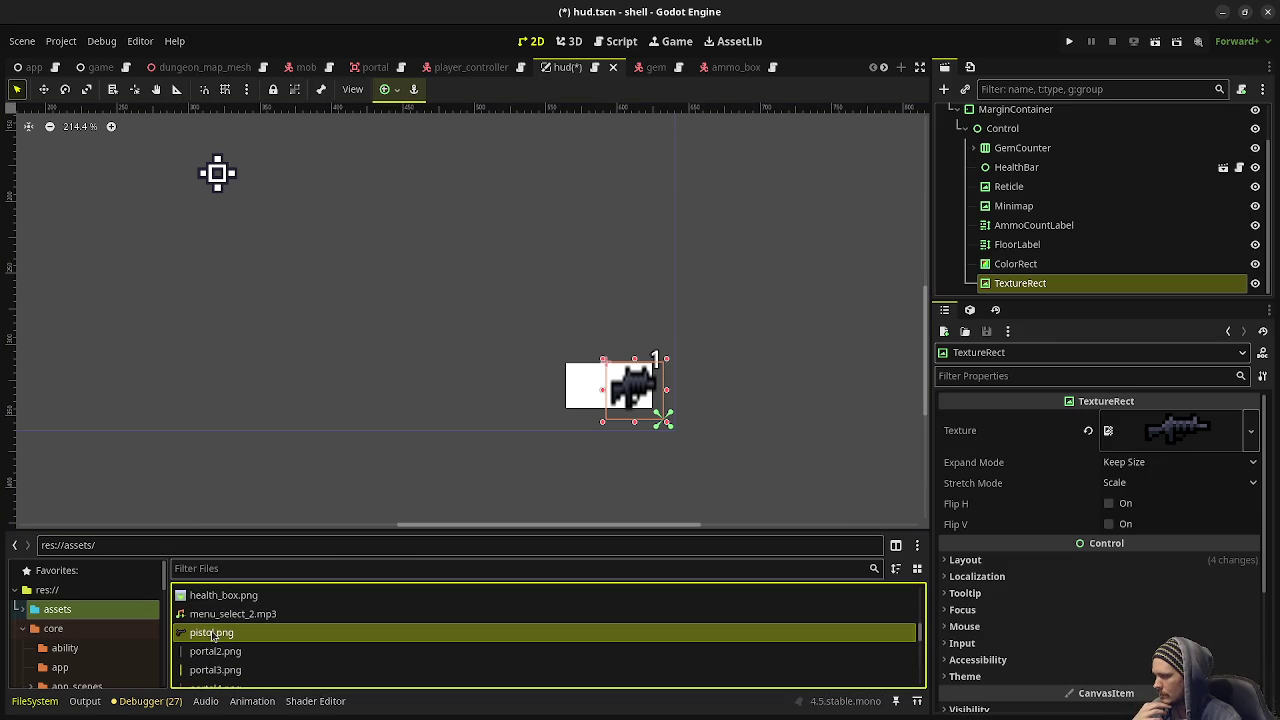
pyautogui.moveTo(231, 638)
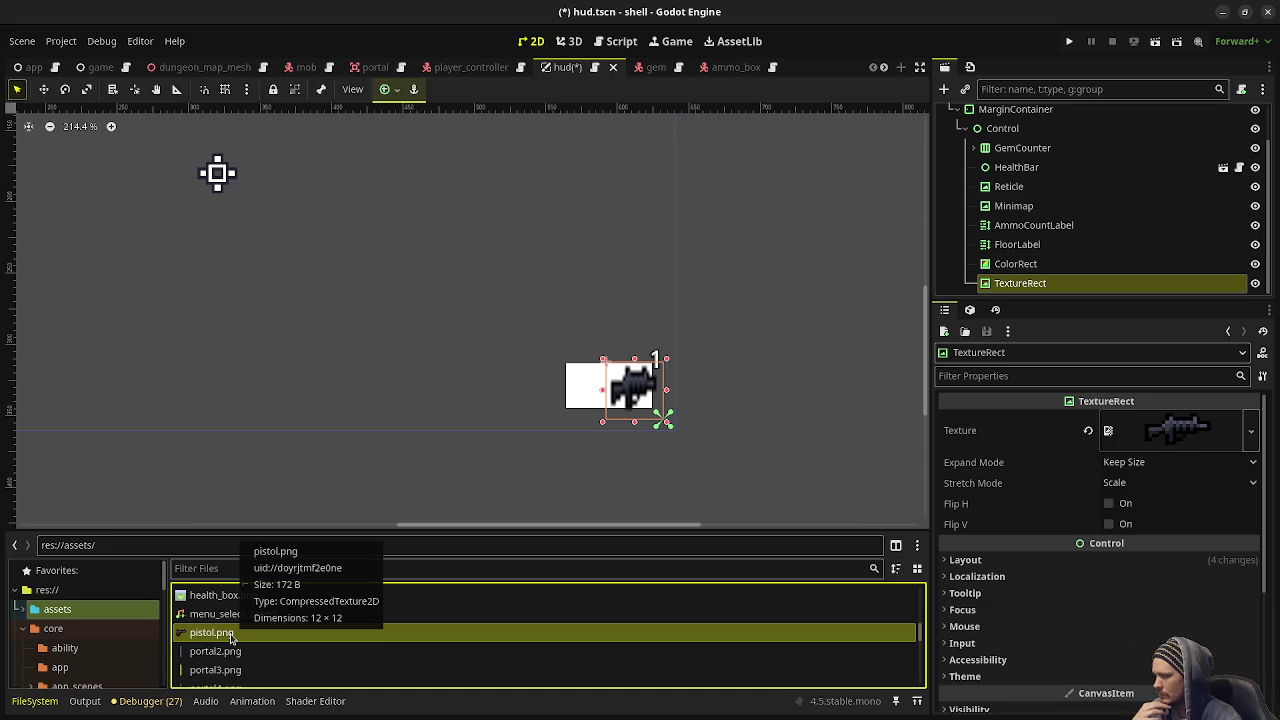
pyautogui.scroll(-4, 231, 638)
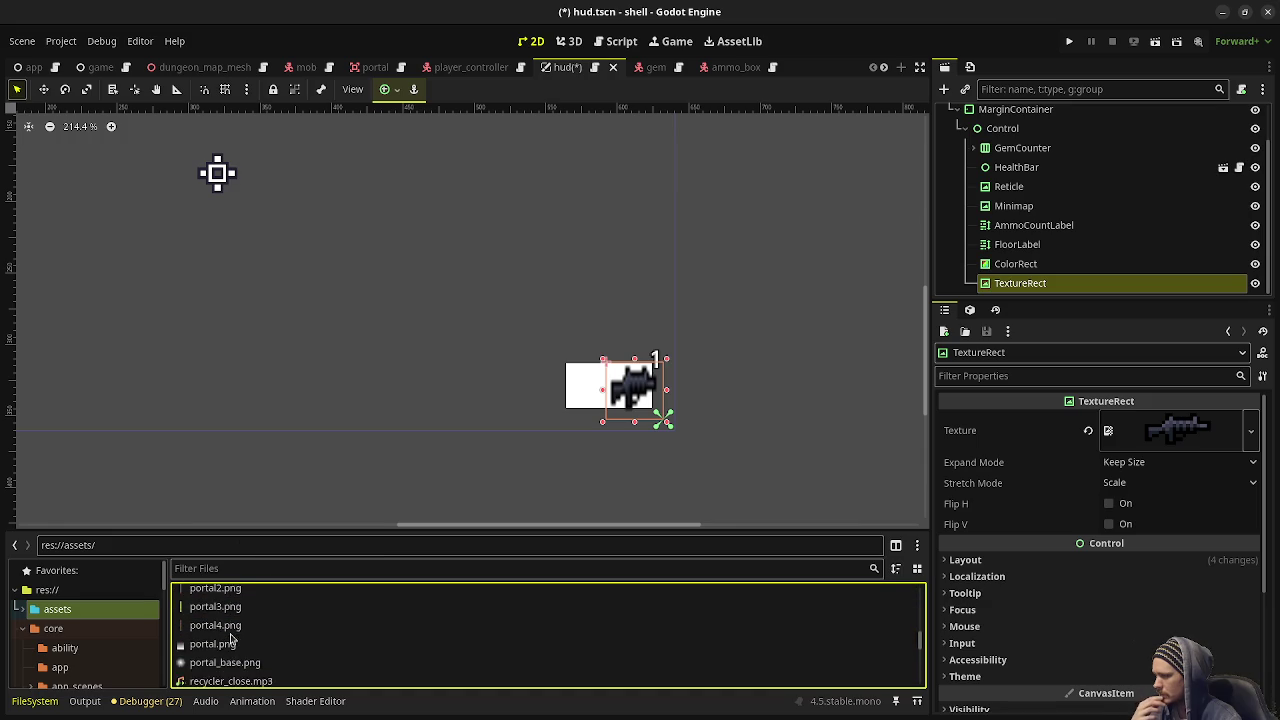
pyautogui.scroll(-3, 231, 638)
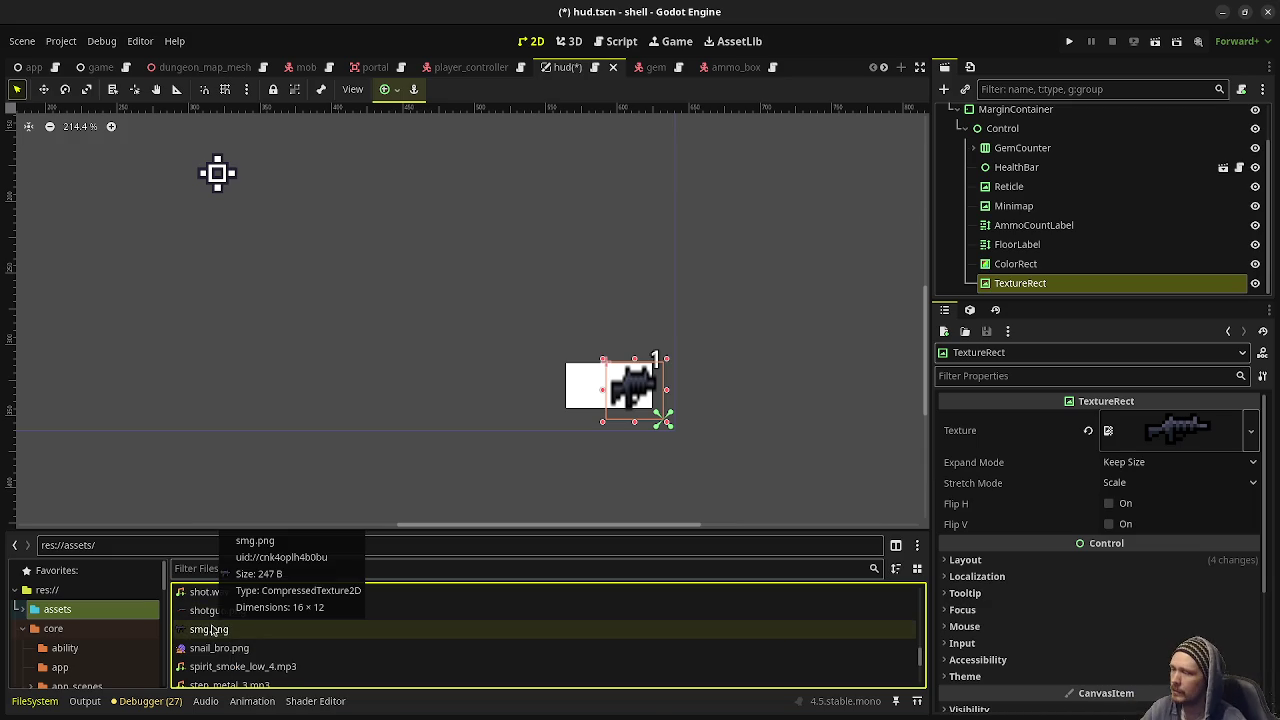
pyautogui.moveTo(255, 613)
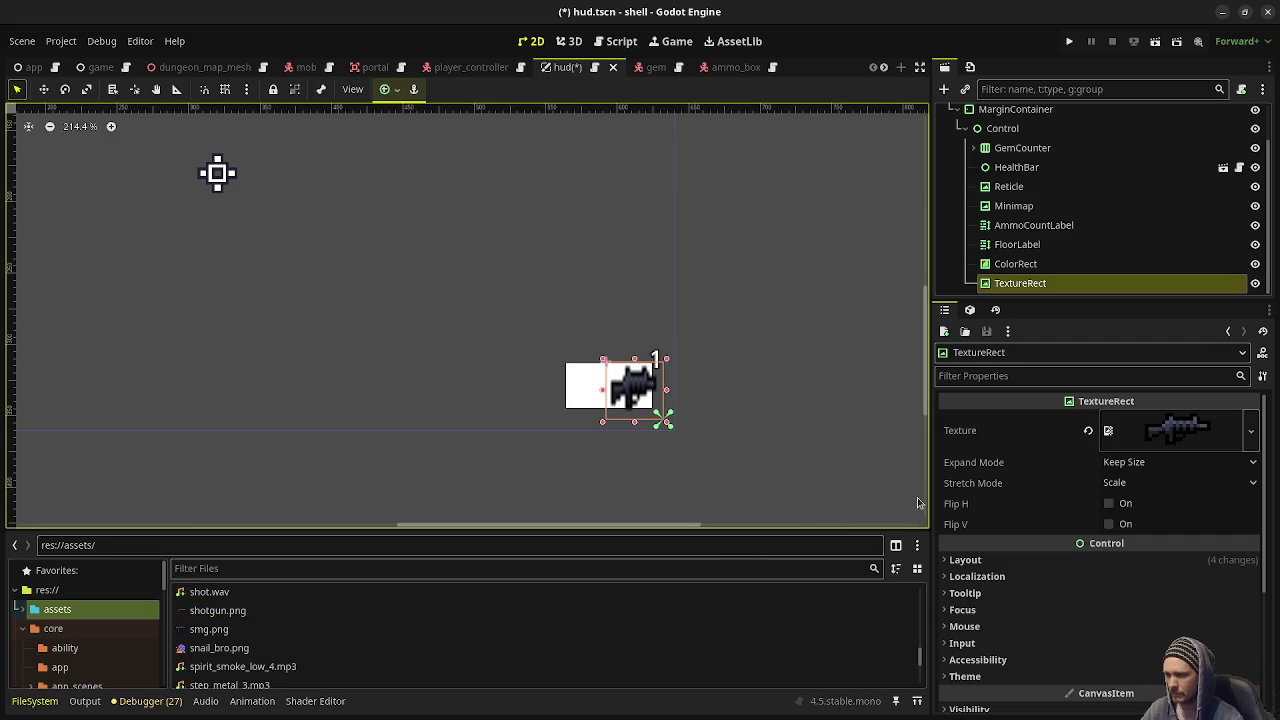
pyautogui.click(1149, 484)
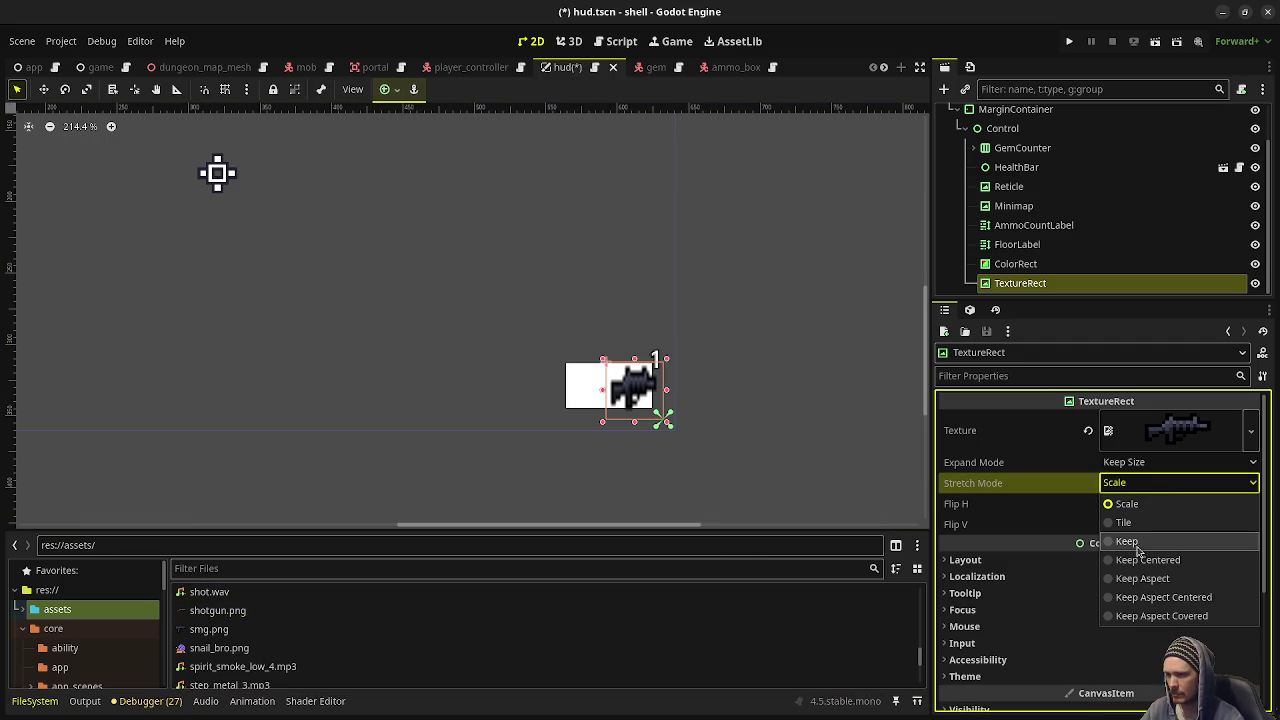
# Set Stretch Mode to Keep Aspect and Expand Mode to Fit Width Proportional
pyautogui.click(1142, 579)
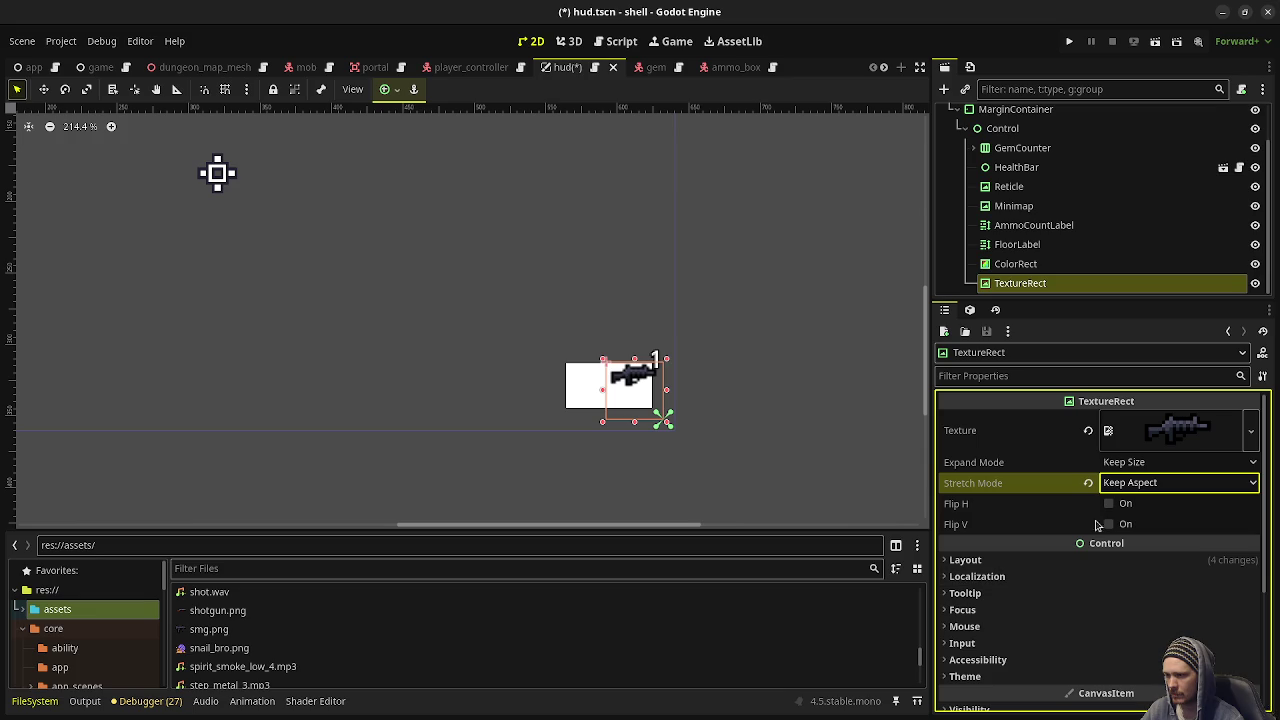
pyautogui.click(1120, 463)
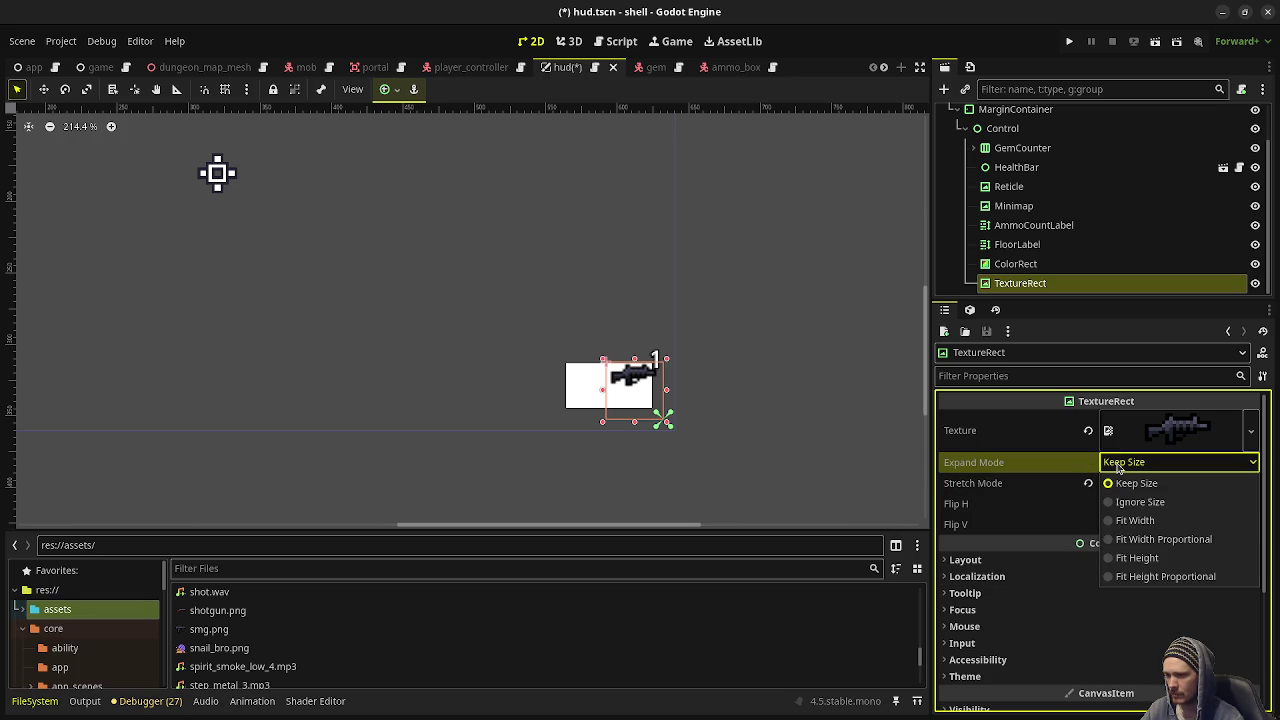
pyautogui.click(1134, 521)
pyautogui.click(1110, 463)
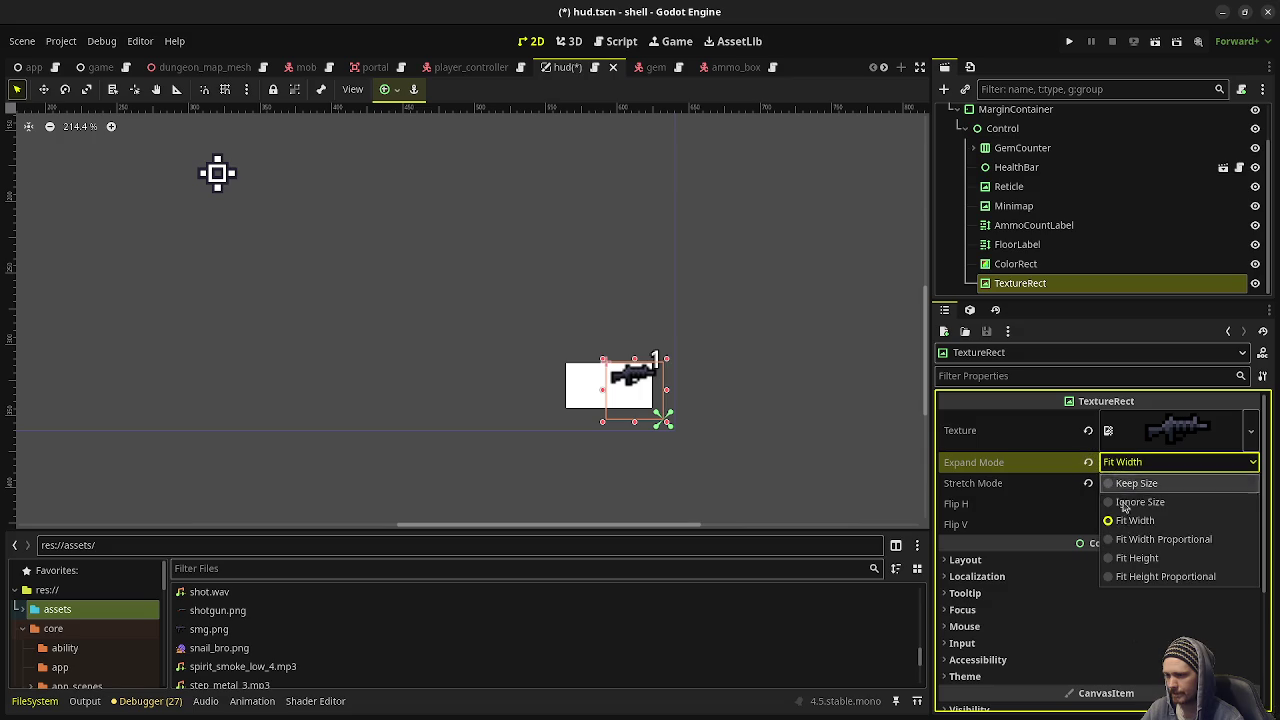
pyautogui.click(1130, 539)
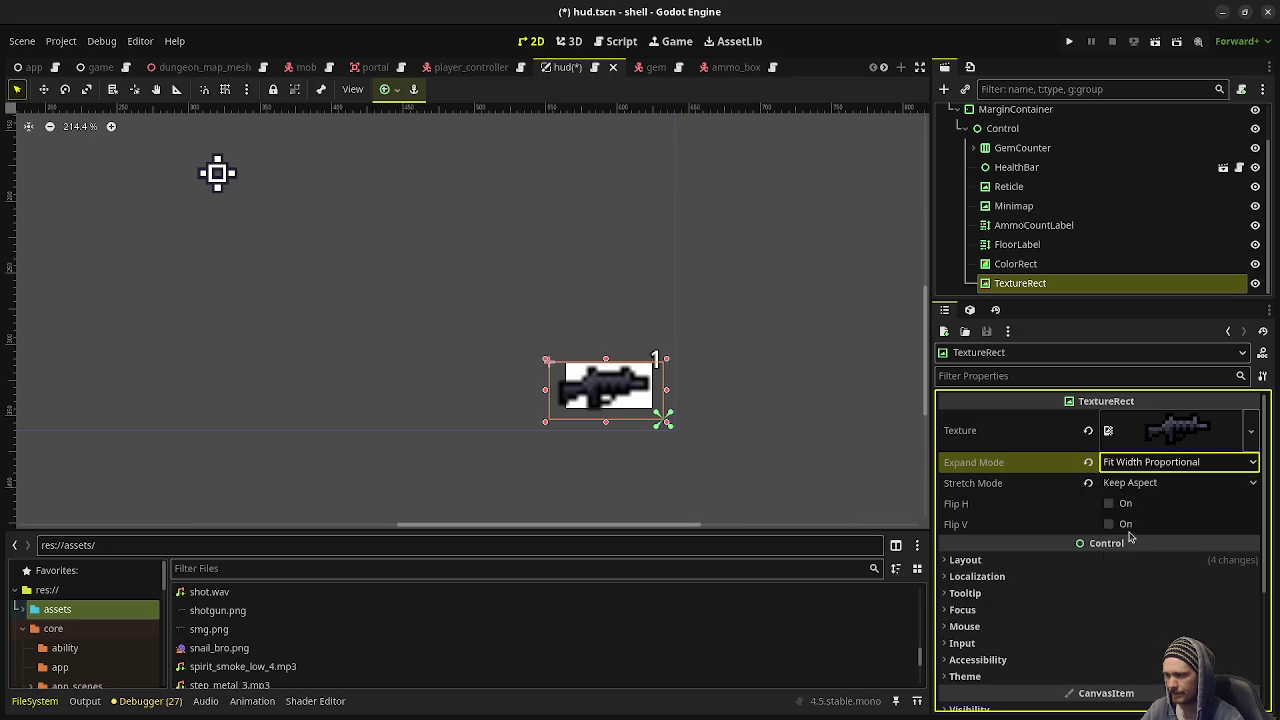
# Set the CanvasItem texture filter to Nearest so the sprite renders pixelated
pyautogui.scroll(-3, 1016, 581)
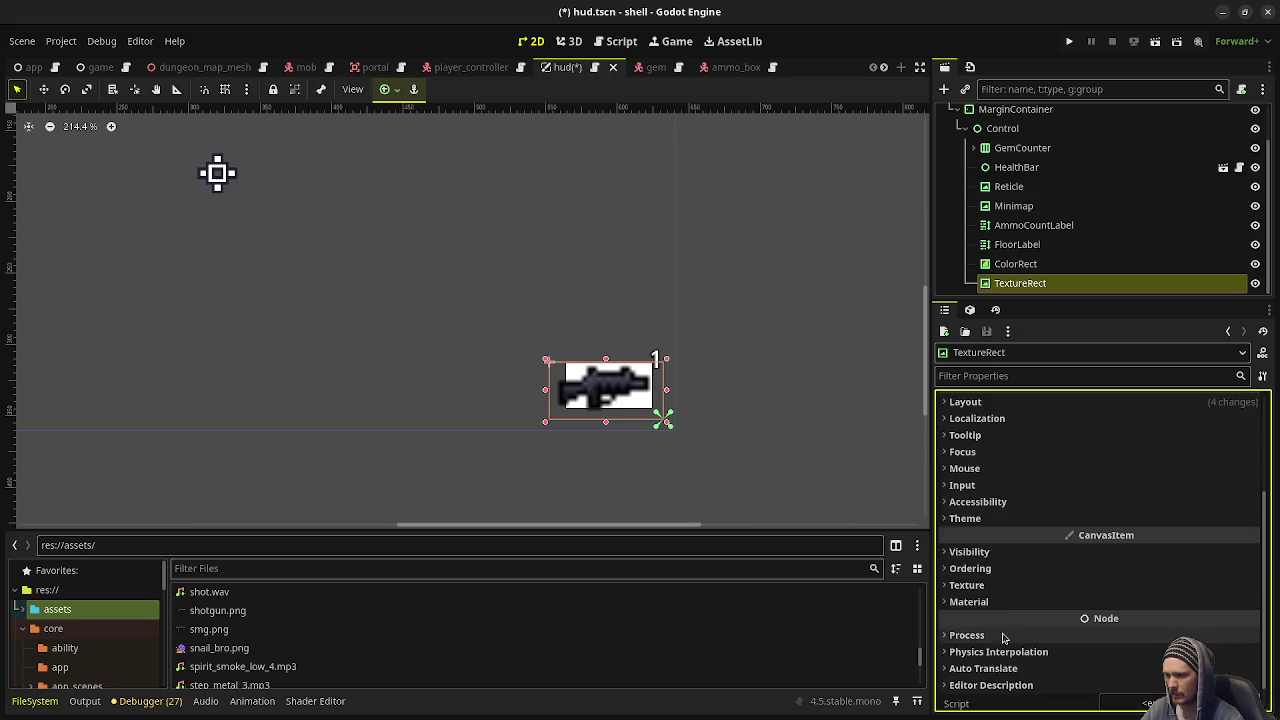
pyautogui.click(998, 587)
pyautogui.click(1119, 608)
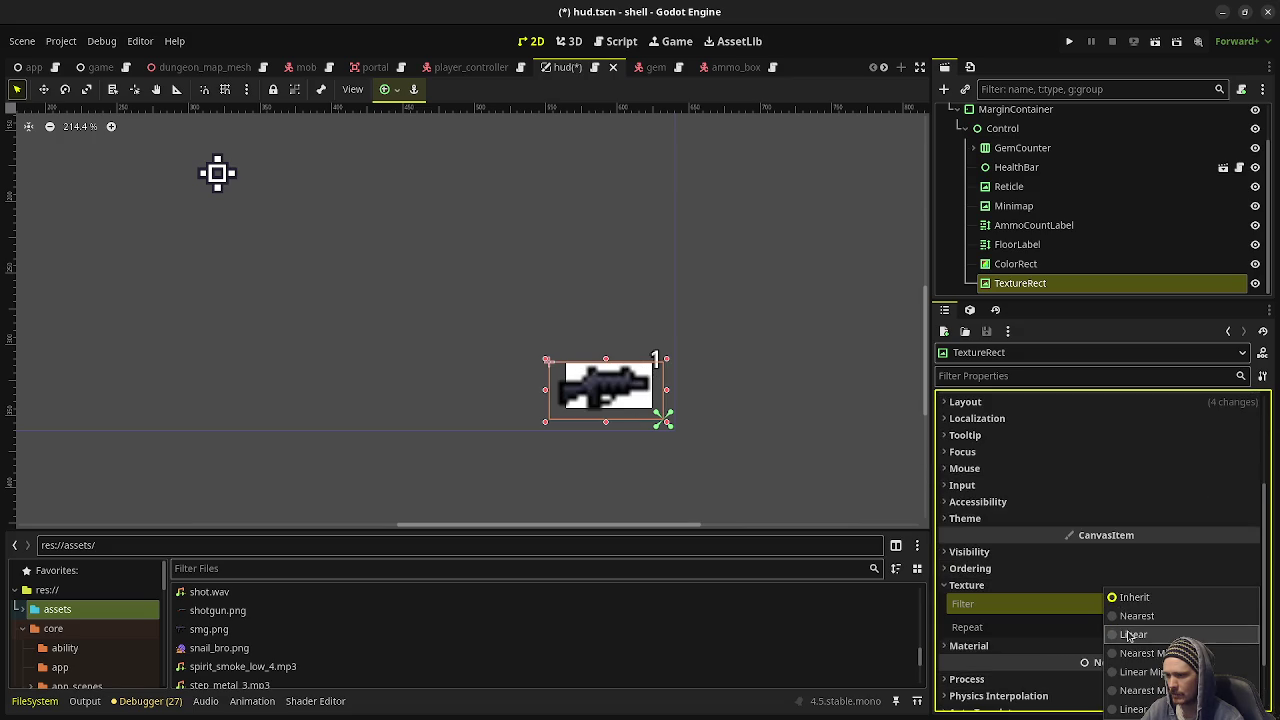
pyautogui.click(1135, 617)
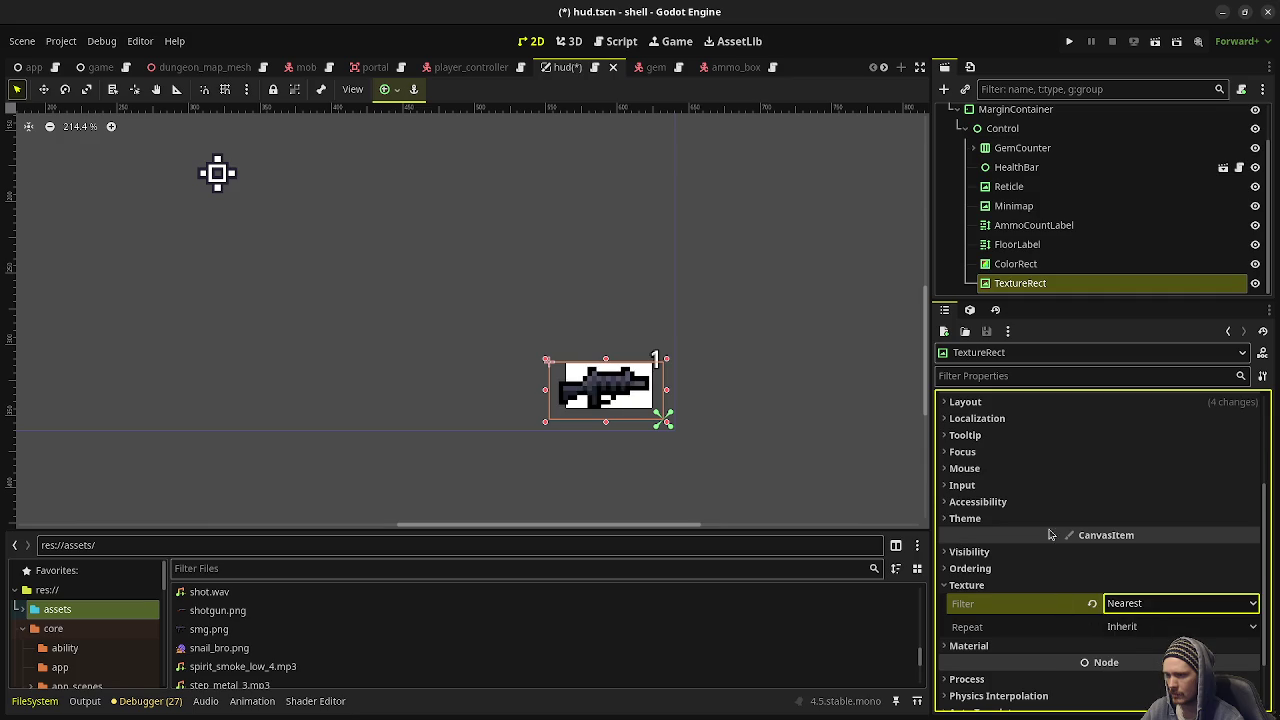
pyautogui.scroll(4, 1050, 540)
# Switch the texture to smg.png and delete the ColorRect placeholder
pyautogui.click(222, 632)
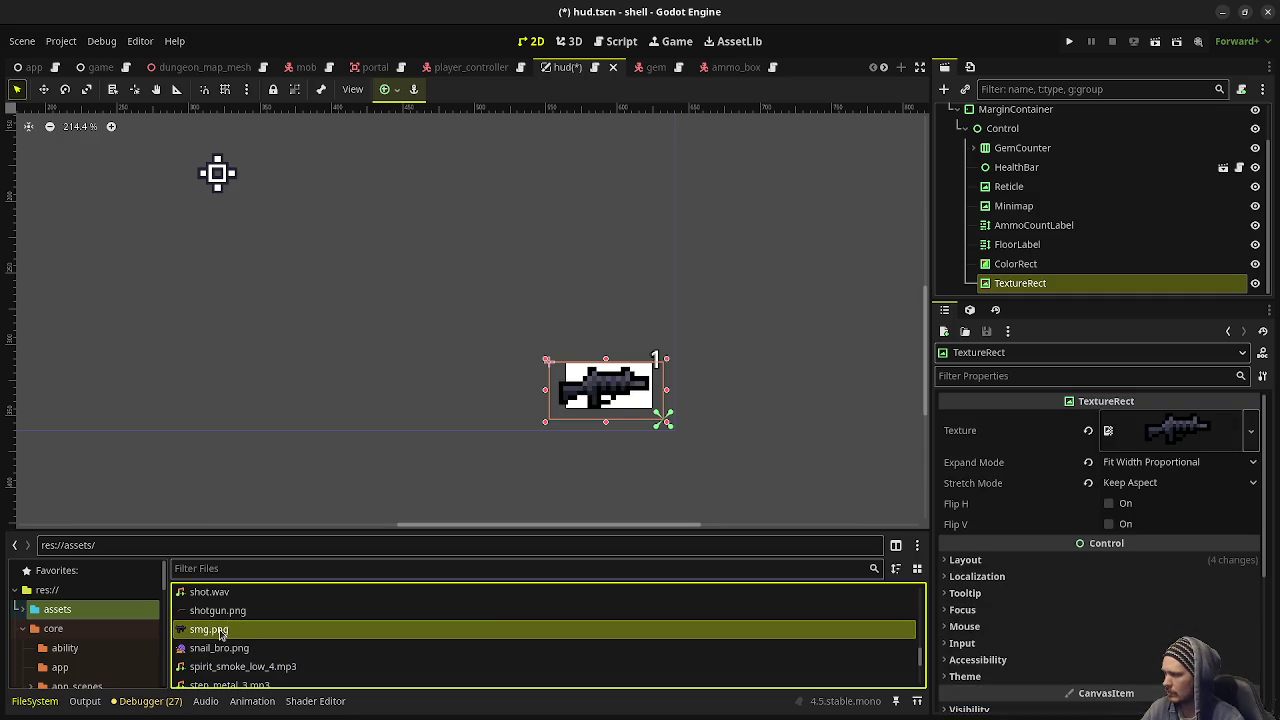
pyautogui.moveTo(222, 632)
pyautogui.mouseDown()
pyautogui.moveTo(880, 555)
pyautogui.moveTo(1160, 460)
pyautogui.moveTo(1180, 435)
pyautogui.mouseUp()
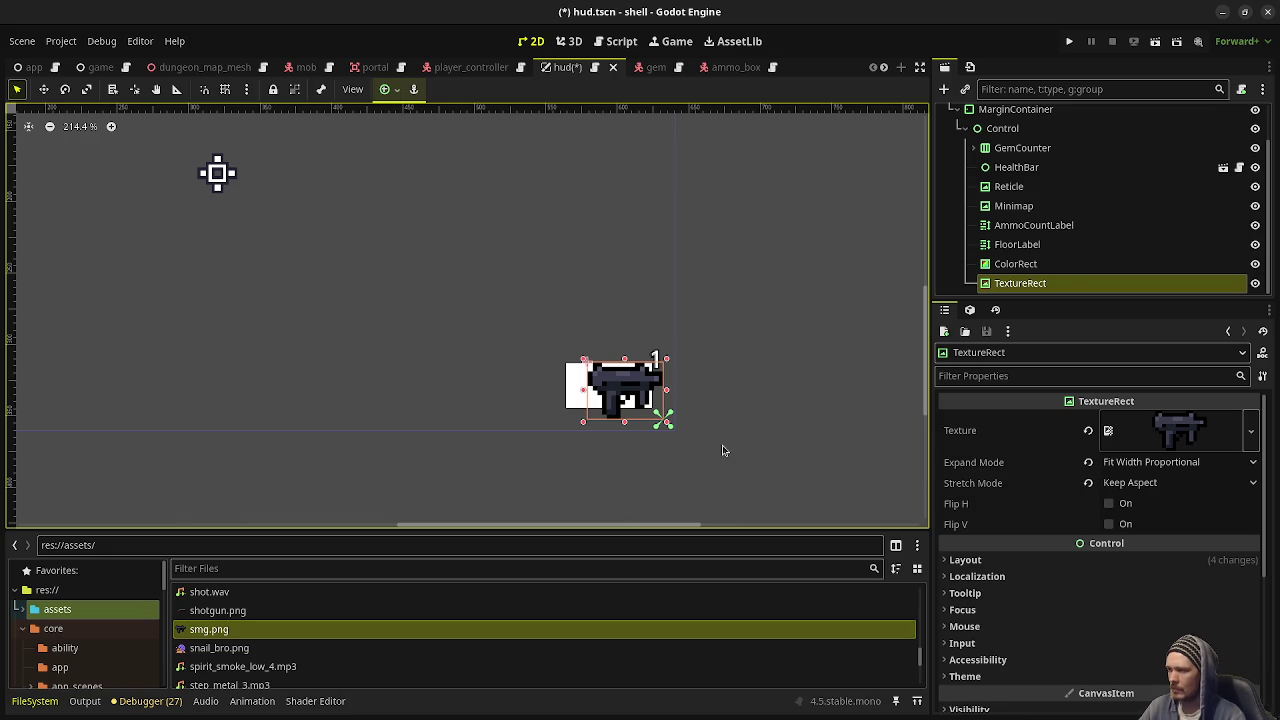
pyautogui.click(1018, 264)
pyautogui.rightClick(1018, 264)
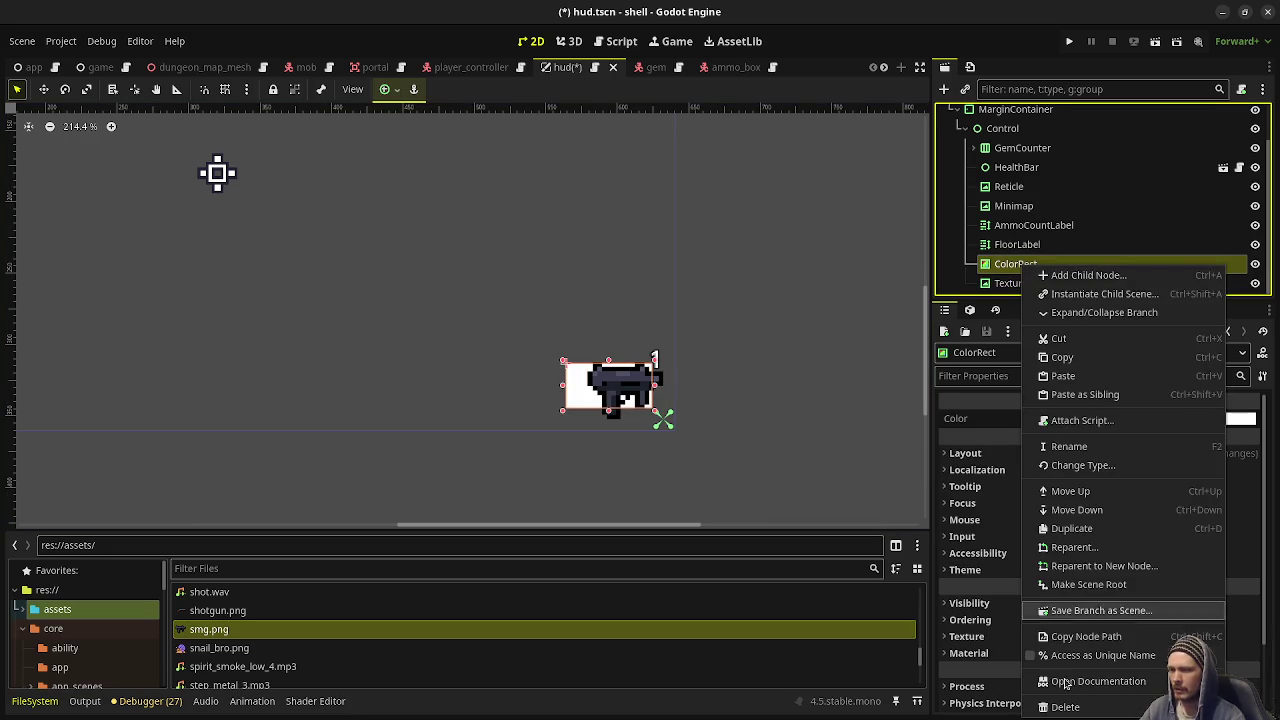
pyautogui.click(1085, 708)
pyautogui.press('Return')
# Rename the TextureRect to WeaponIcon, save hud.tscn, and go to hud.gd
pyautogui.click(1015, 283)
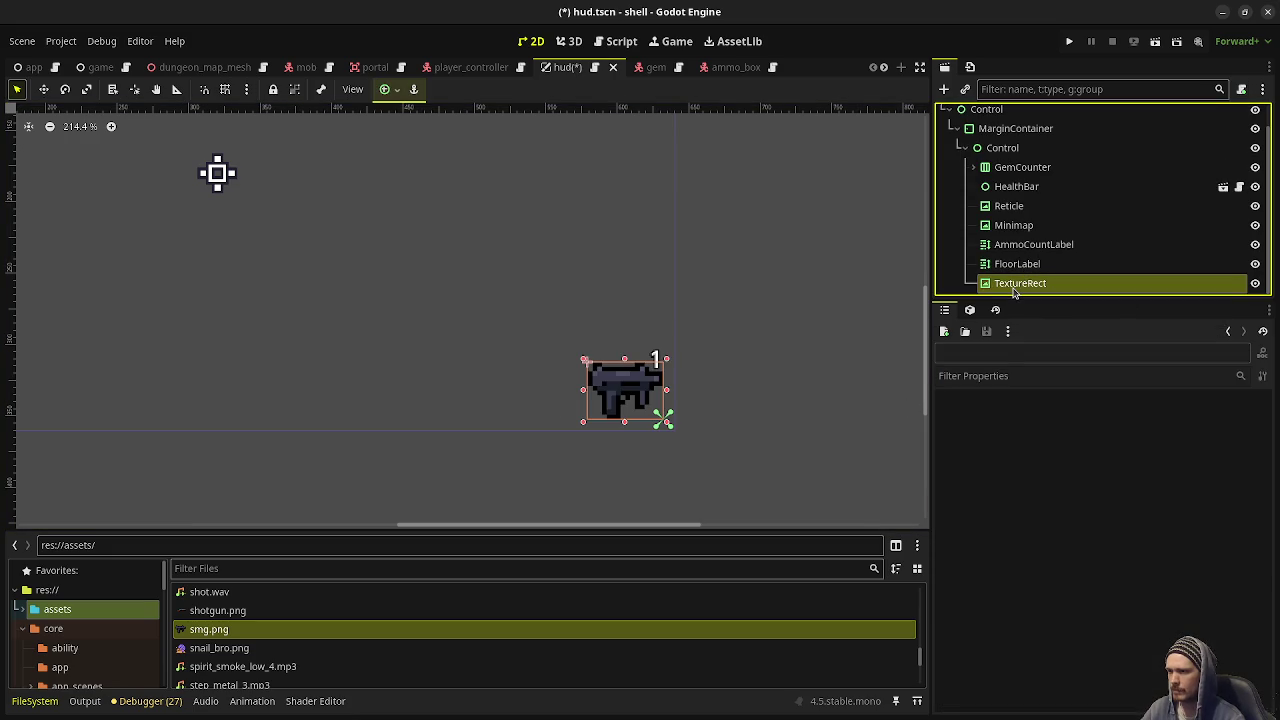
pyautogui.click(1015, 285)
pyautogui.write('WeaponIcon')
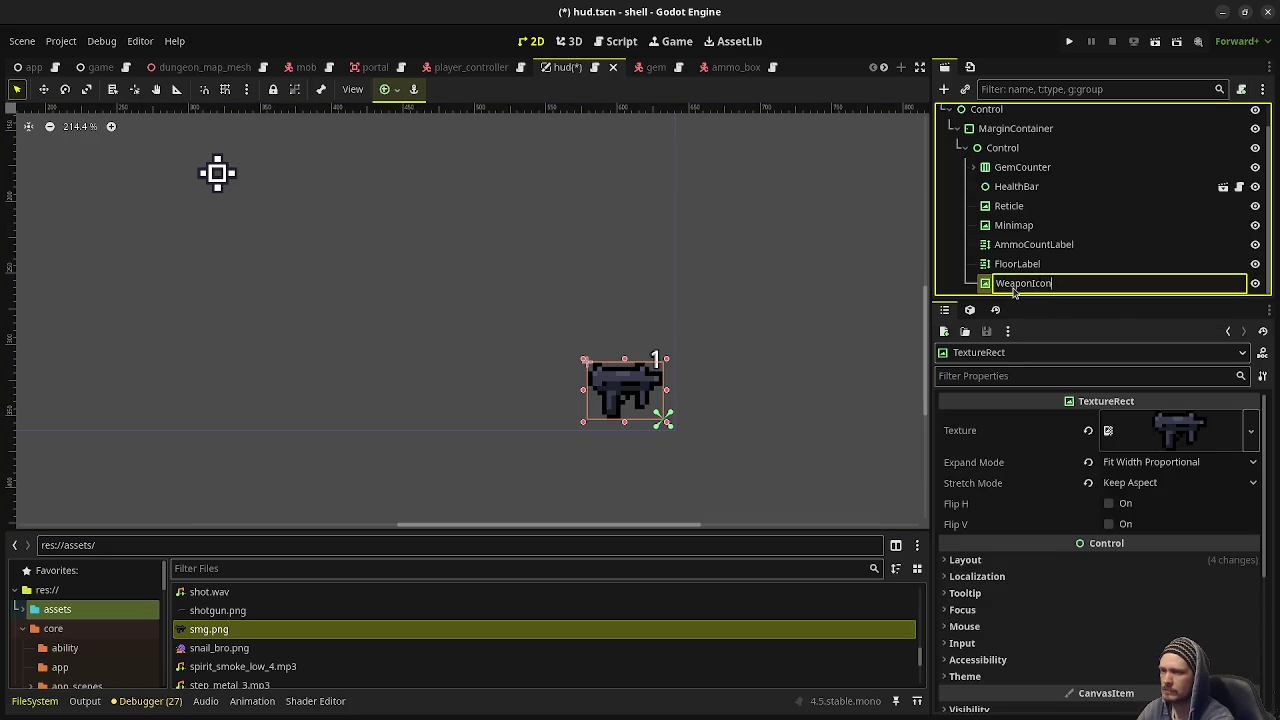
pyautogui.press('Return')
pyautogui.hotkey('ctrl', 's')
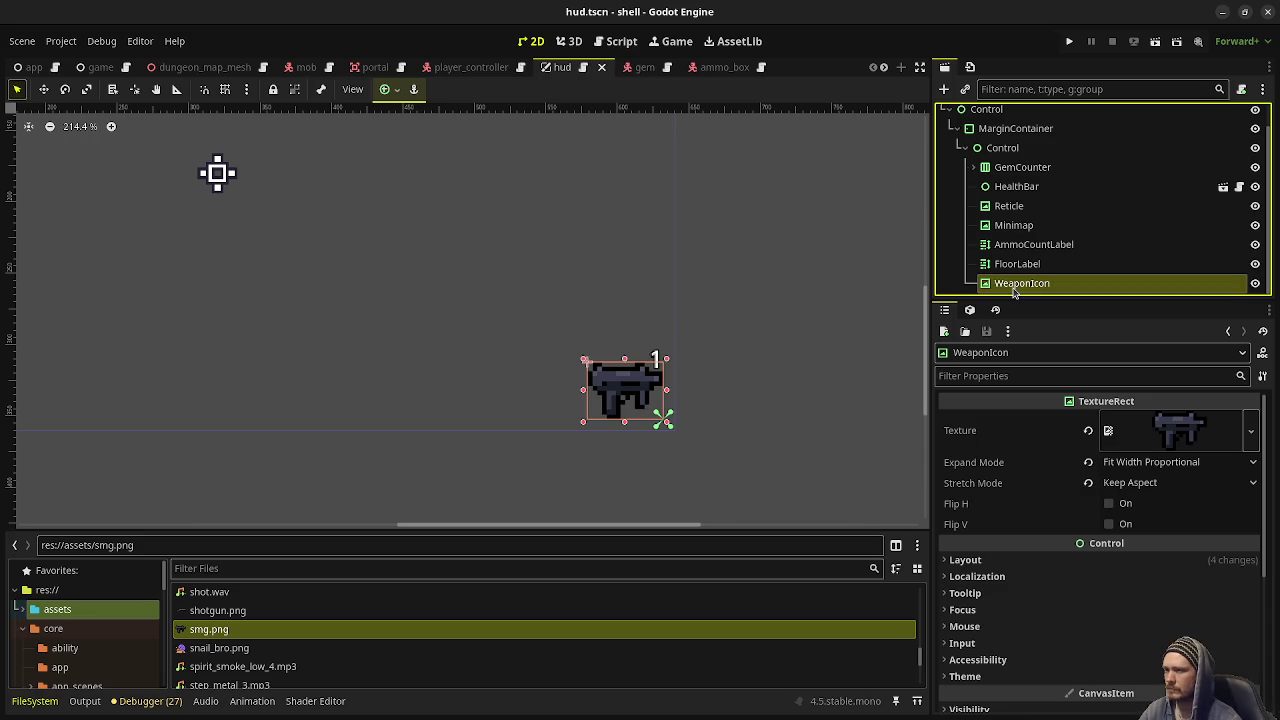
pyautogui.scroll(1, 1232, 122)
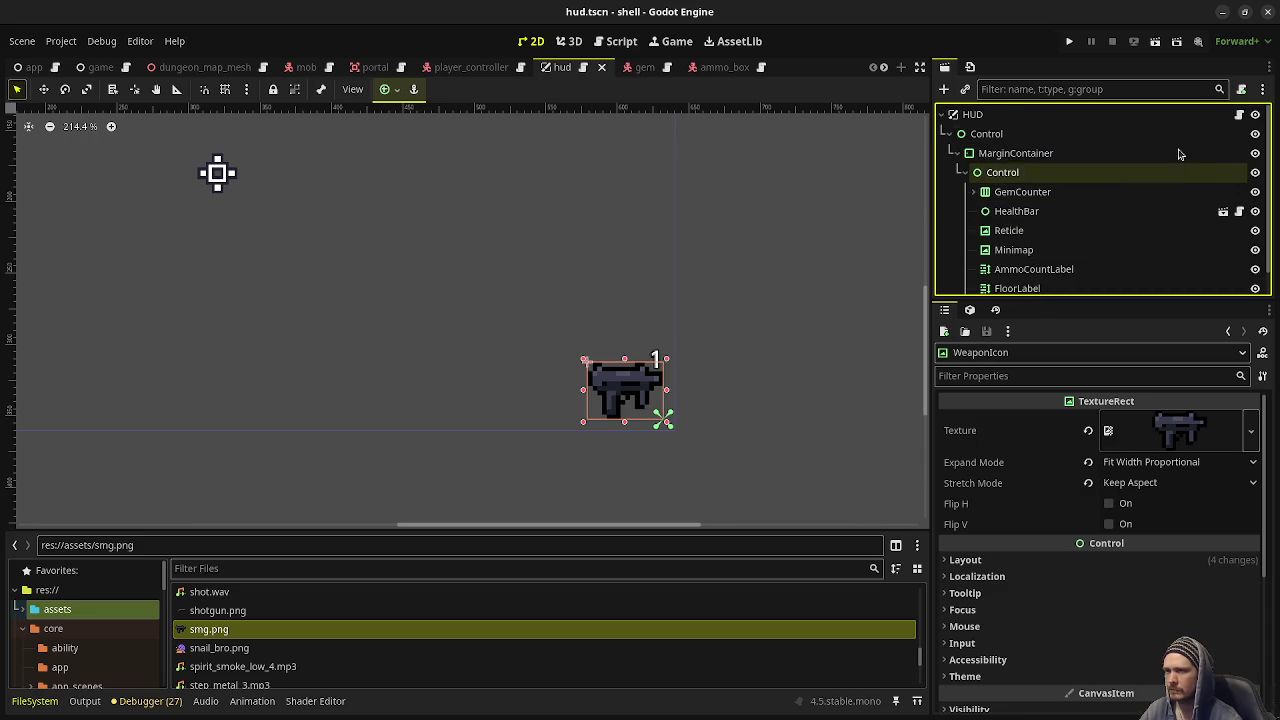
pyautogui.click(1238, 114)
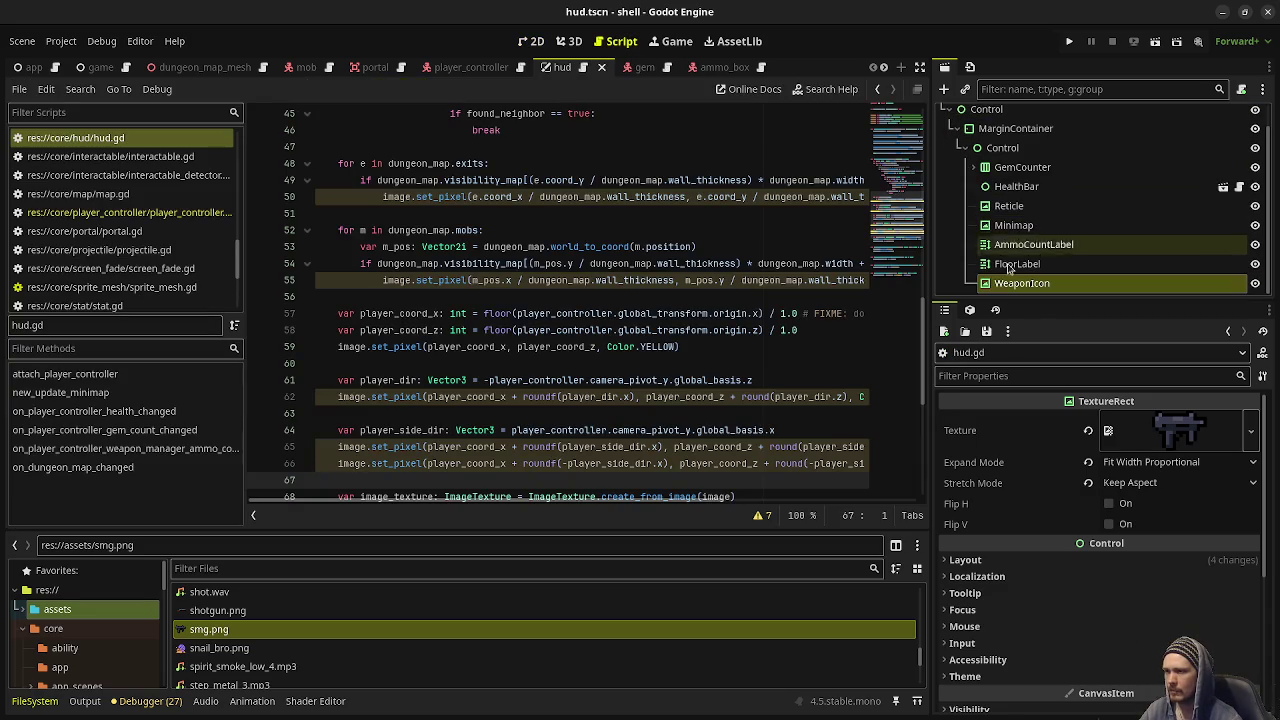
pyautogui.scroll(10, 519, 277)
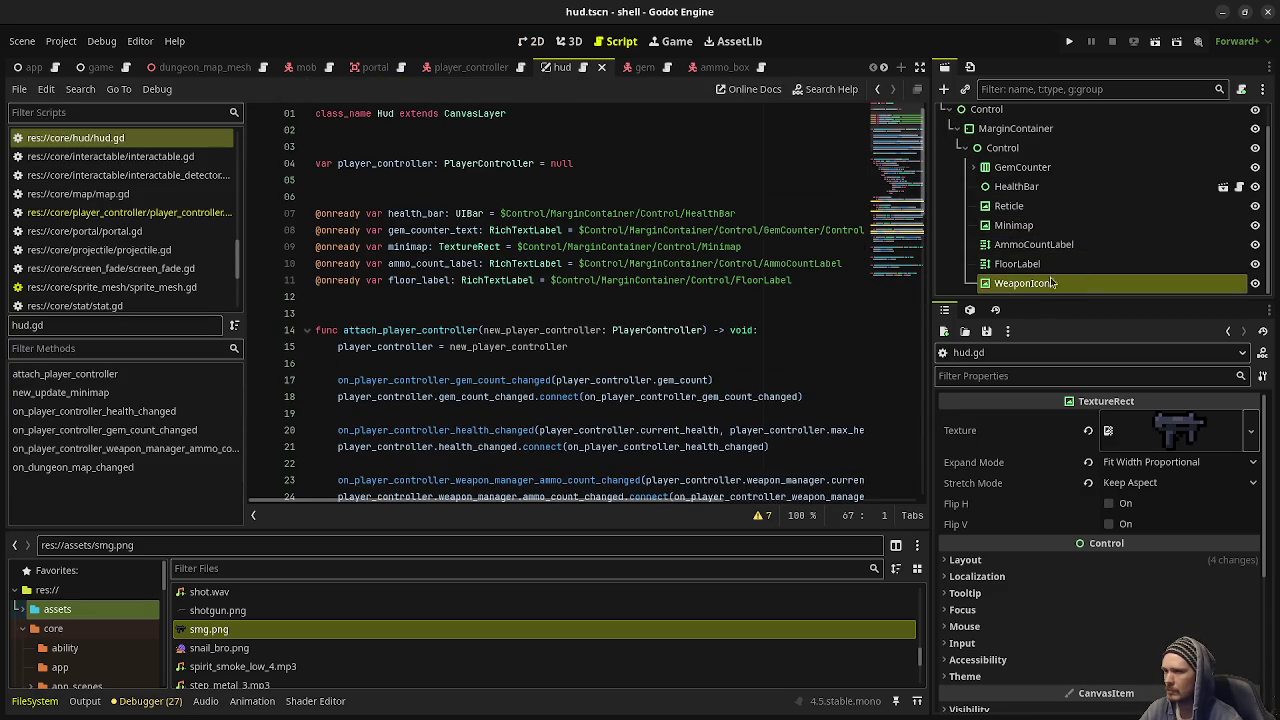
pyautogui.moveTo(1045, 283)
pyautogui.mouseDown()
pyautogui.moveTo(558, 319)
pyautogui.moveTo(545, 300)
pyautogui.mouseUp()
pyautogui.hotkey('ctrl', 'z')
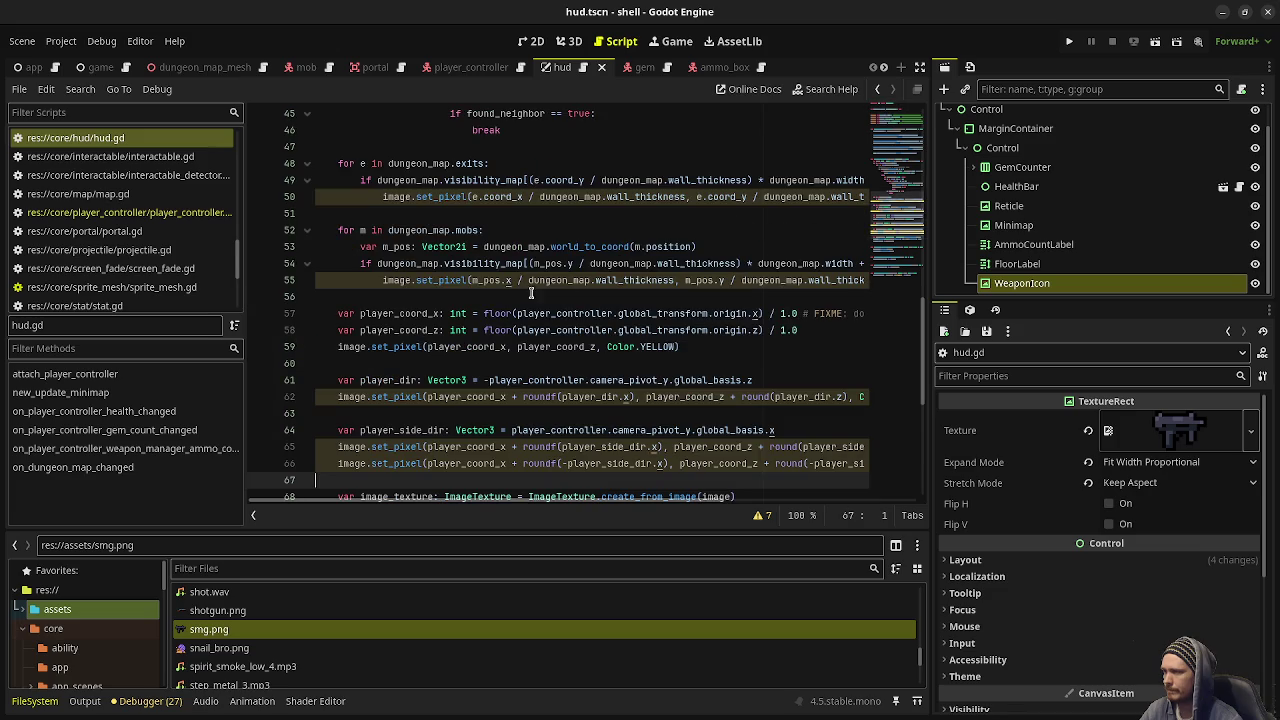
pyautogui.scroll(5, 647, 330)
pyautogui.hotkey('ctrl', 'shift', 'z')
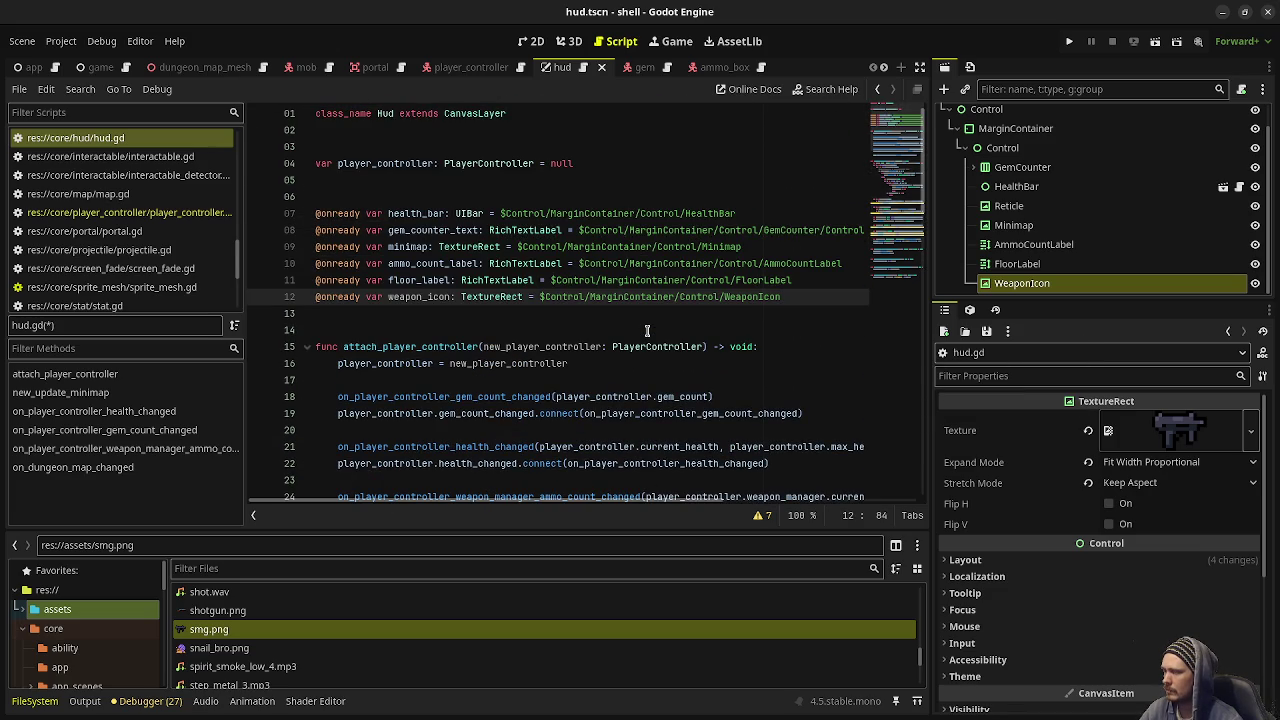
pyautogui.hotkey('ctrl', 'z')
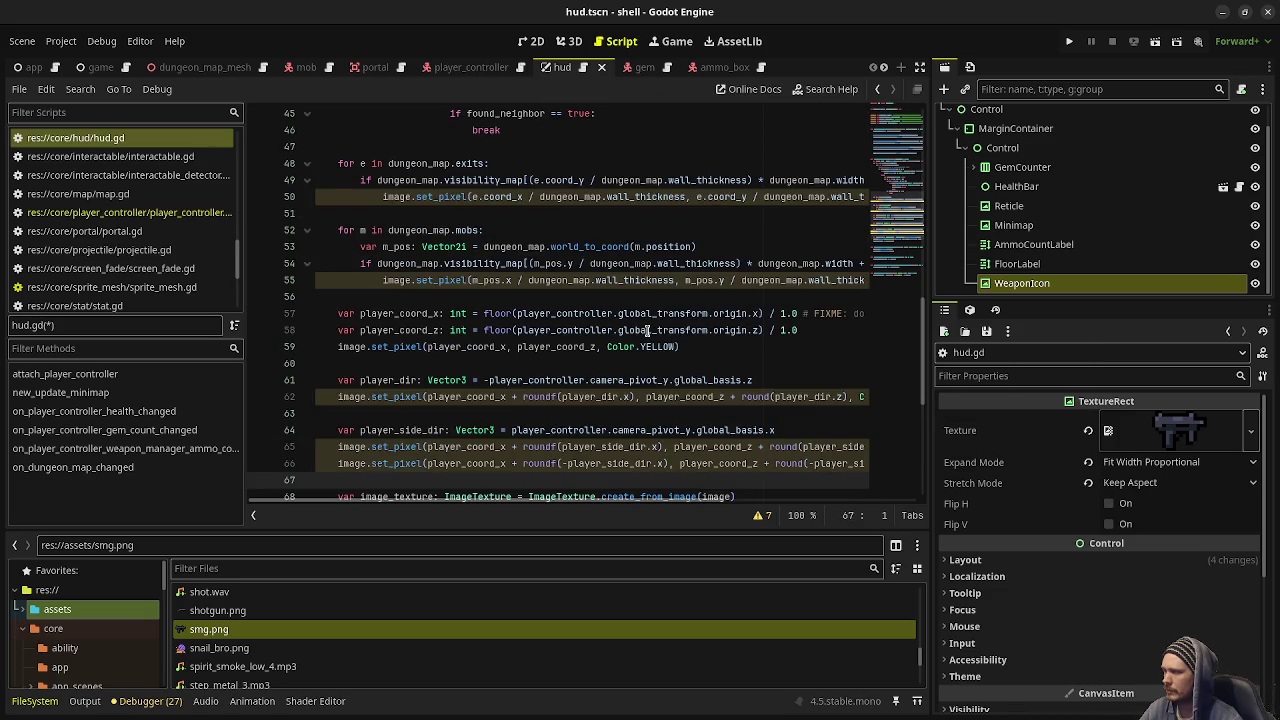
pyautogui.scroll(10, 647, 330)
pyautogui.hotkey('ctrl', 'shift', 'z')
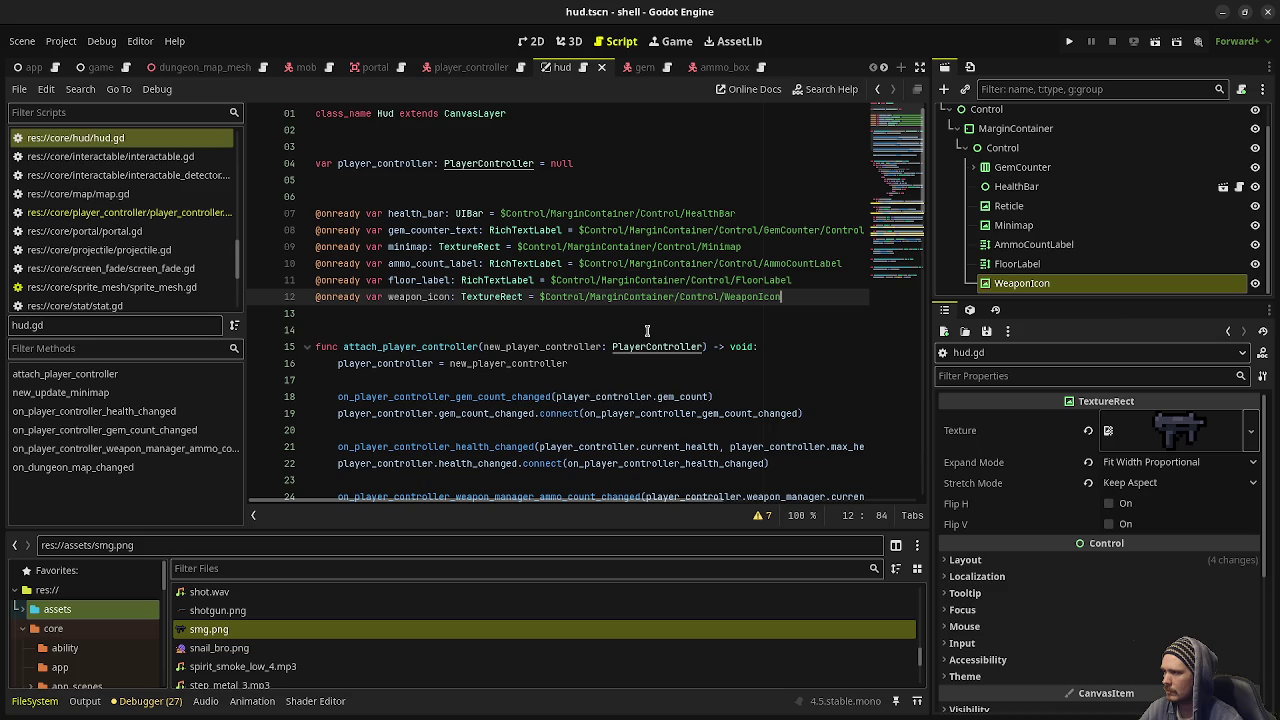
pyautogui.hotkey('ctrl', 's')
pyautogui.scroll(-3, 610, 310)
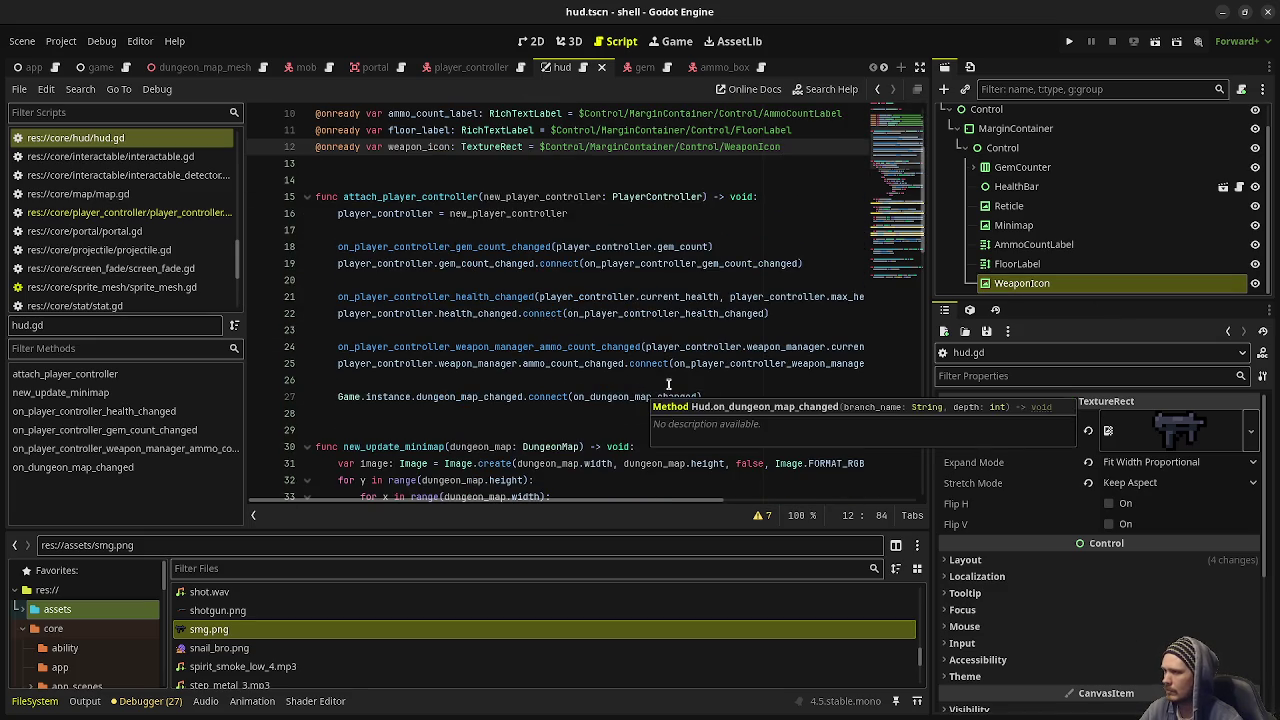
pyautogui.click(920, 68)
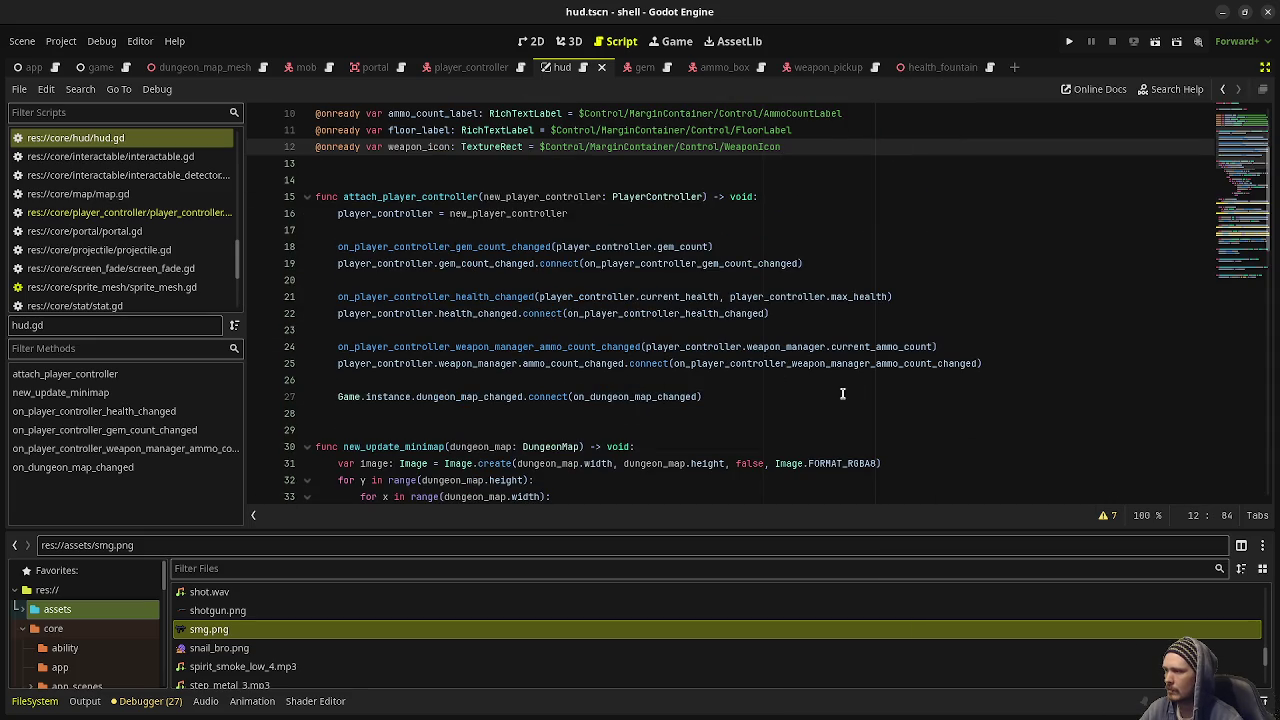
# In attach_player_controller, call the weapon handler with current_weapon and connect weapon_changed to it
pyautogui.click(992, 363)
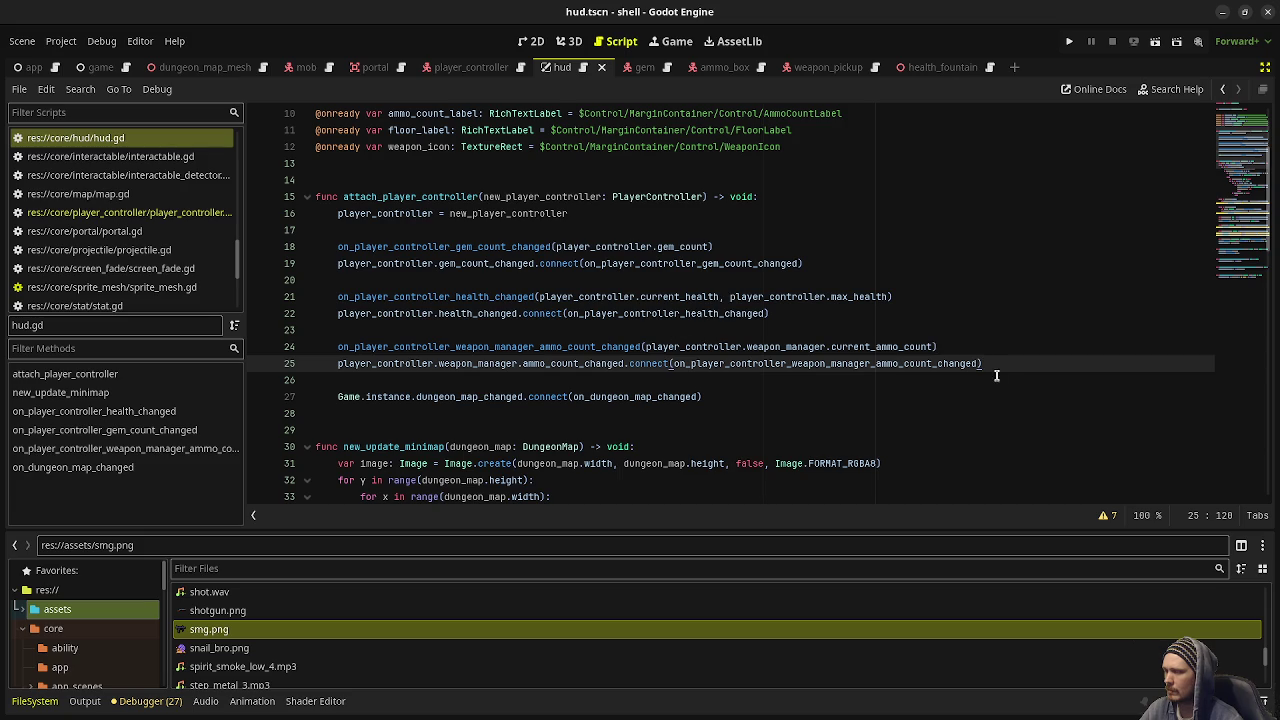
pyautogui.press('Return')
pyautogui.press('Return')
pyautogui.write('on_p')
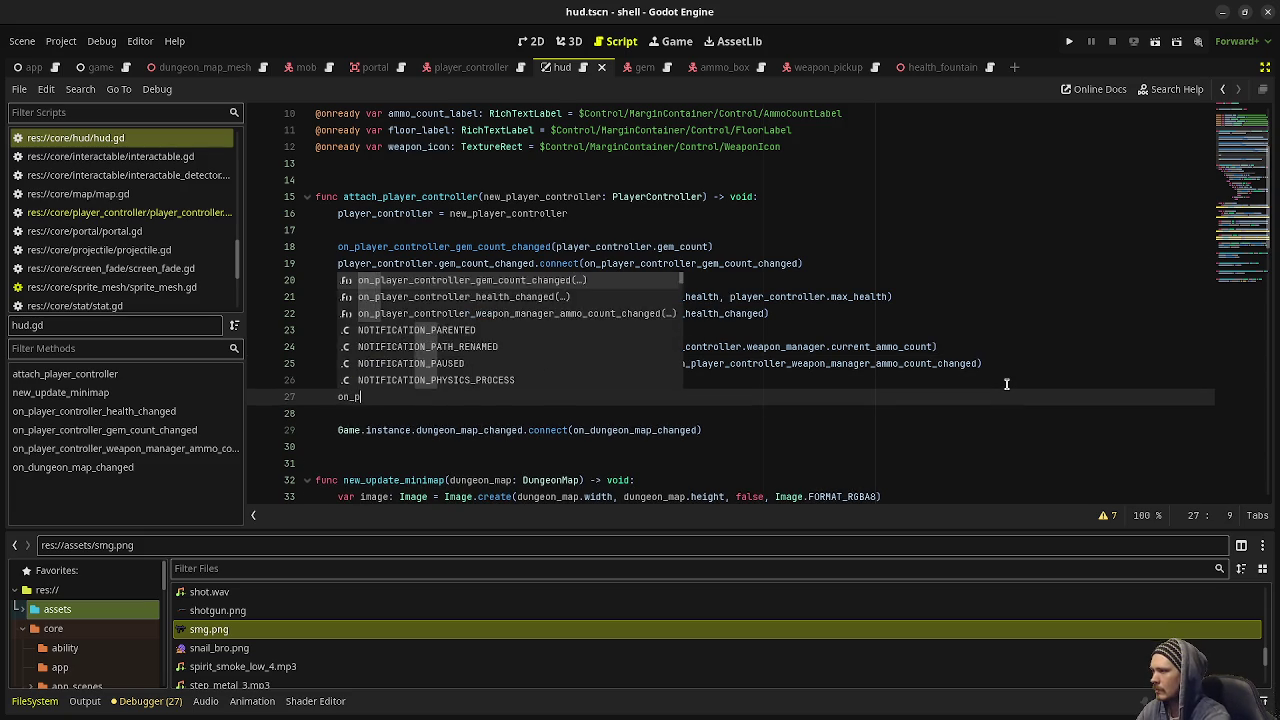
pyautogui.write('layer_controller')
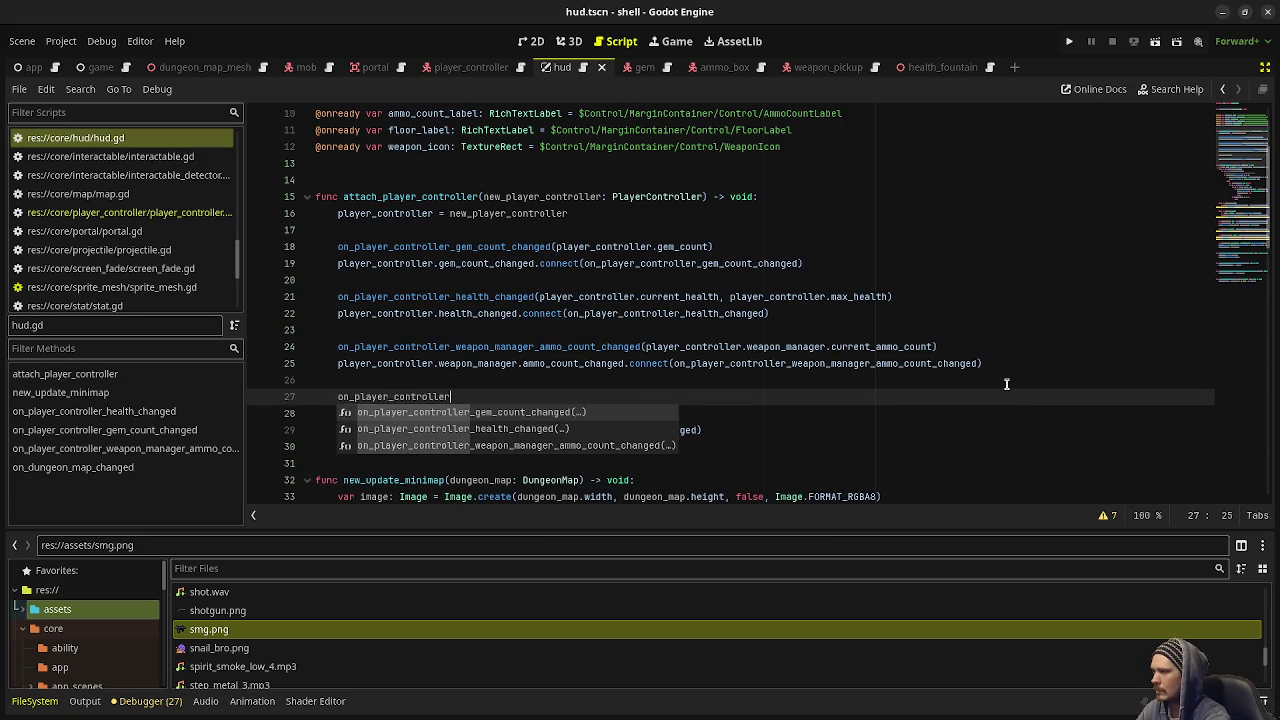
pyautogui.write('_weapon_manager_w')
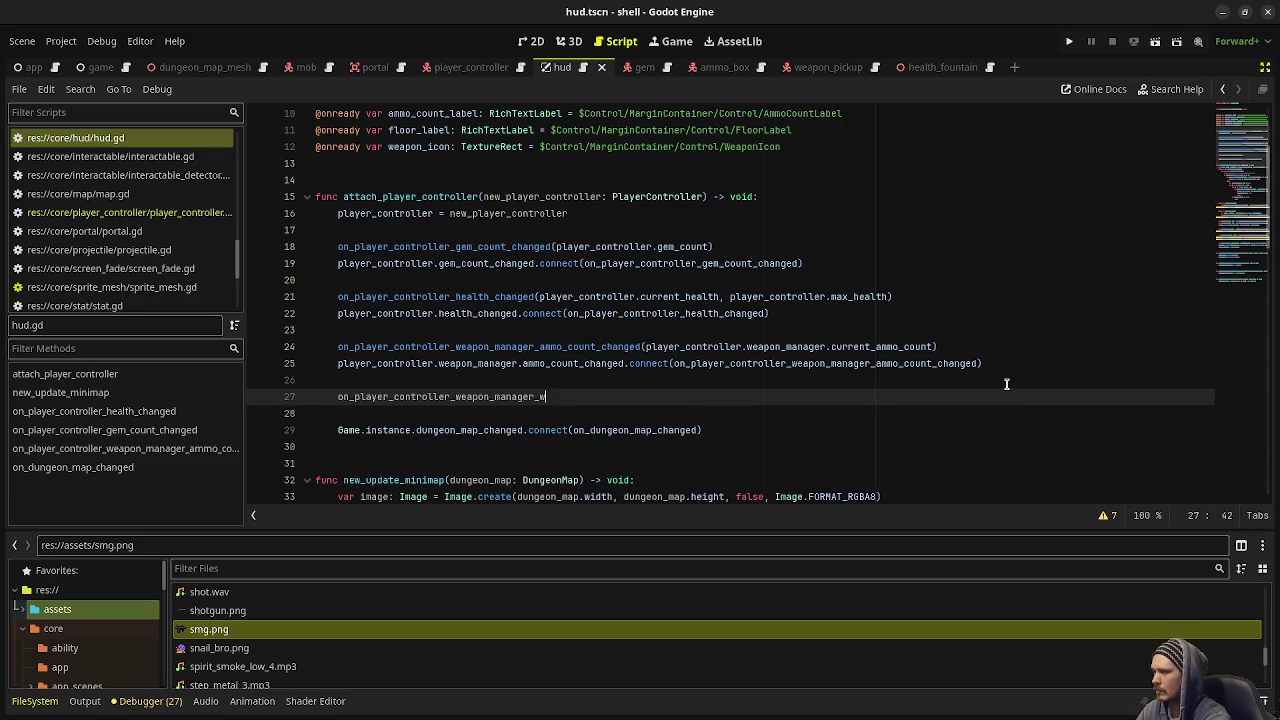
pyautogui.write('eapon_changed(p')
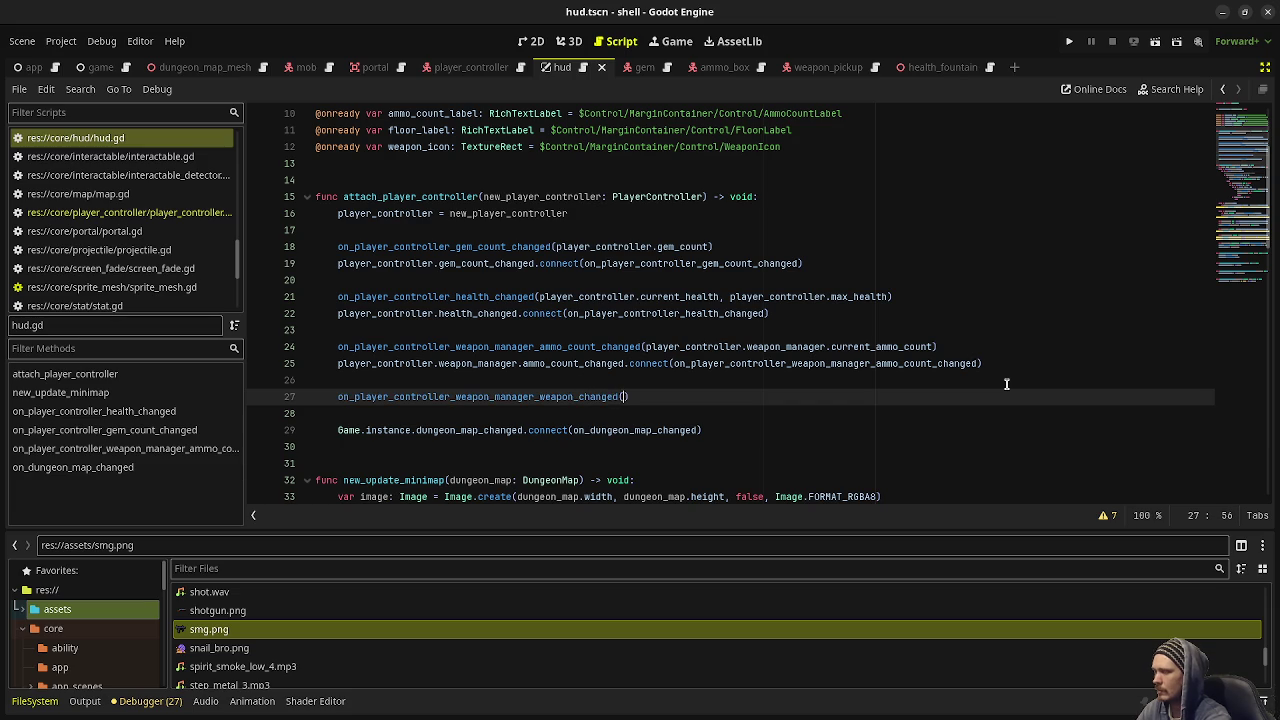
pyautogui.write('layer_controller')
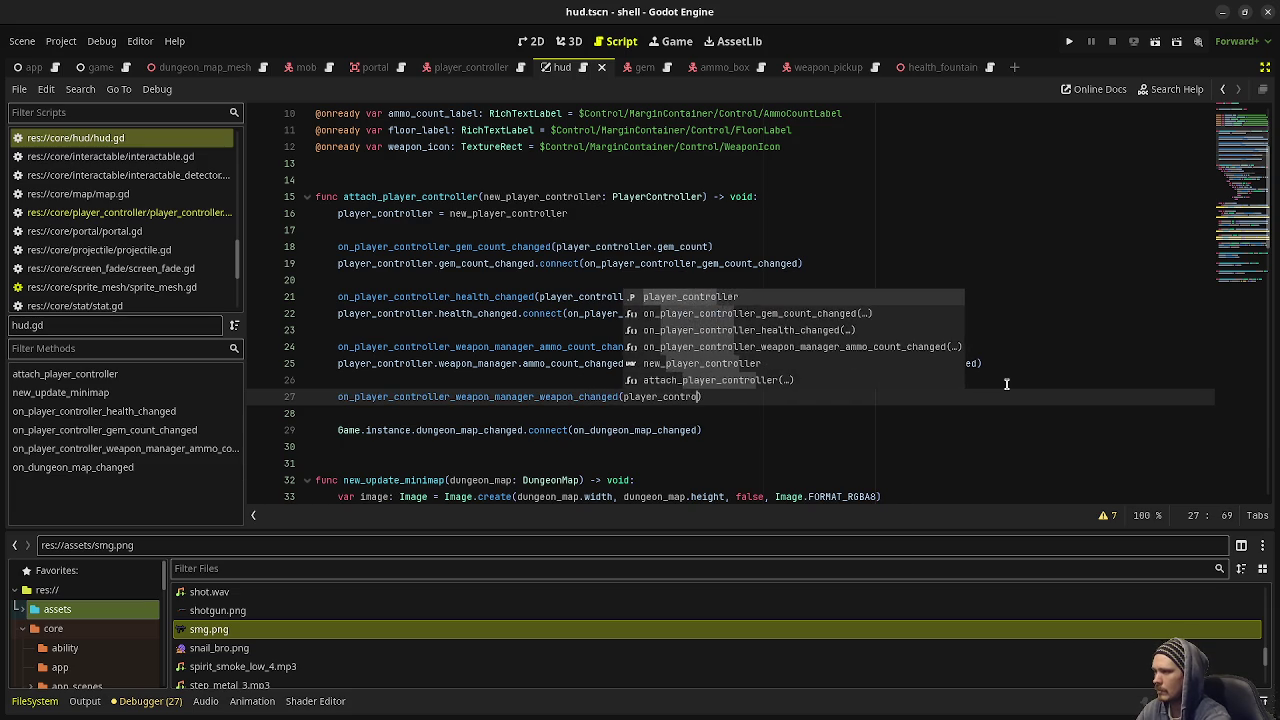
pyautogui.write('.weapon_manager.cur')
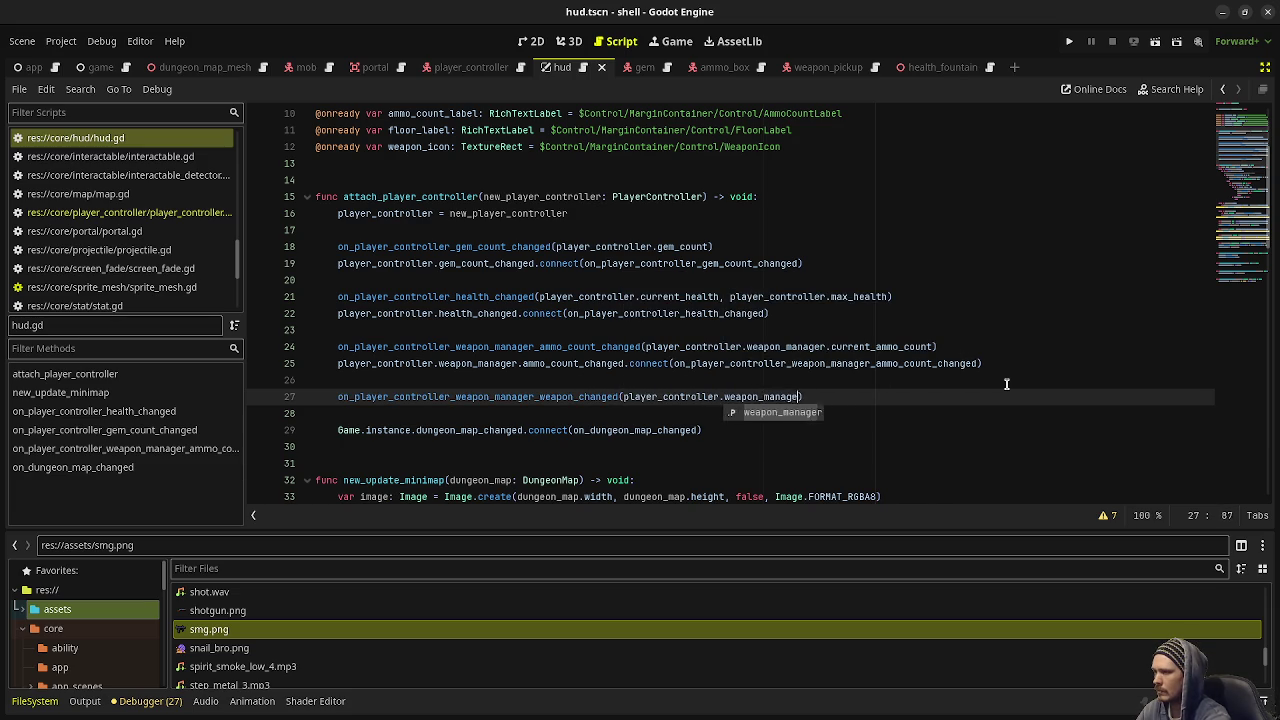
pyautogui.write('rent_weapon')
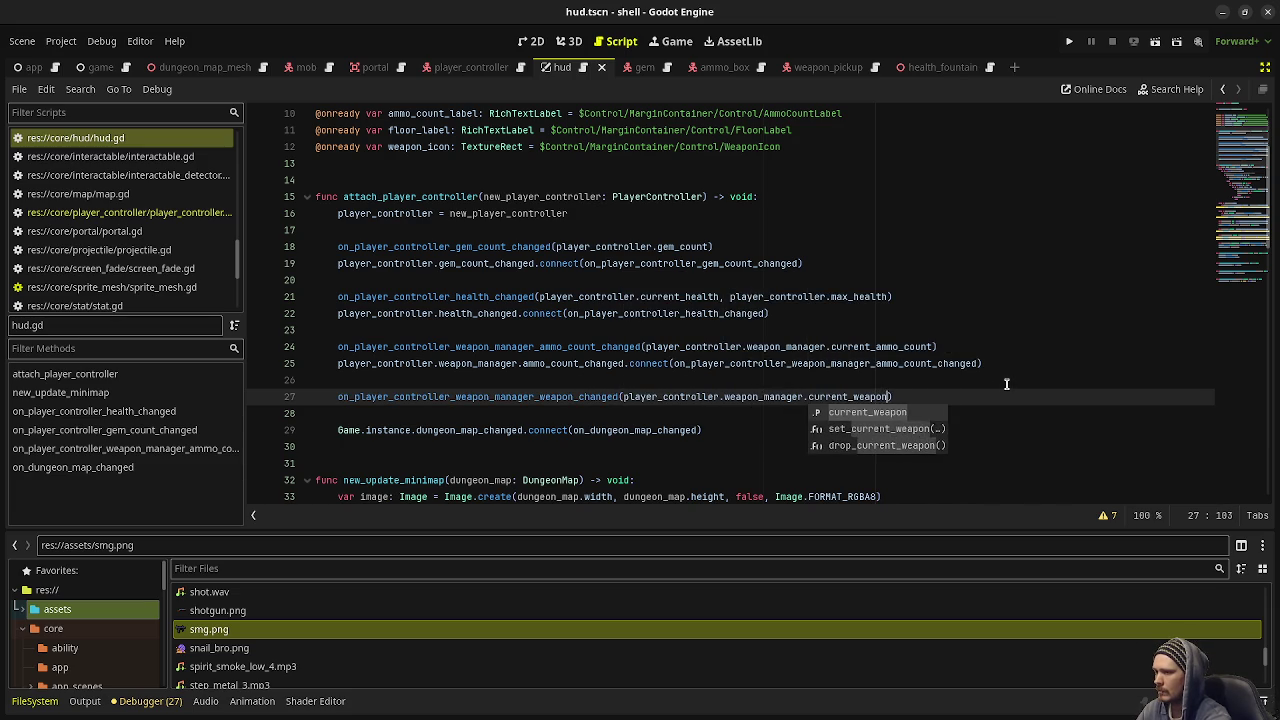
pyautogui.press('End')
pyautogui.press('Return')
pyautogui.write('player_c')
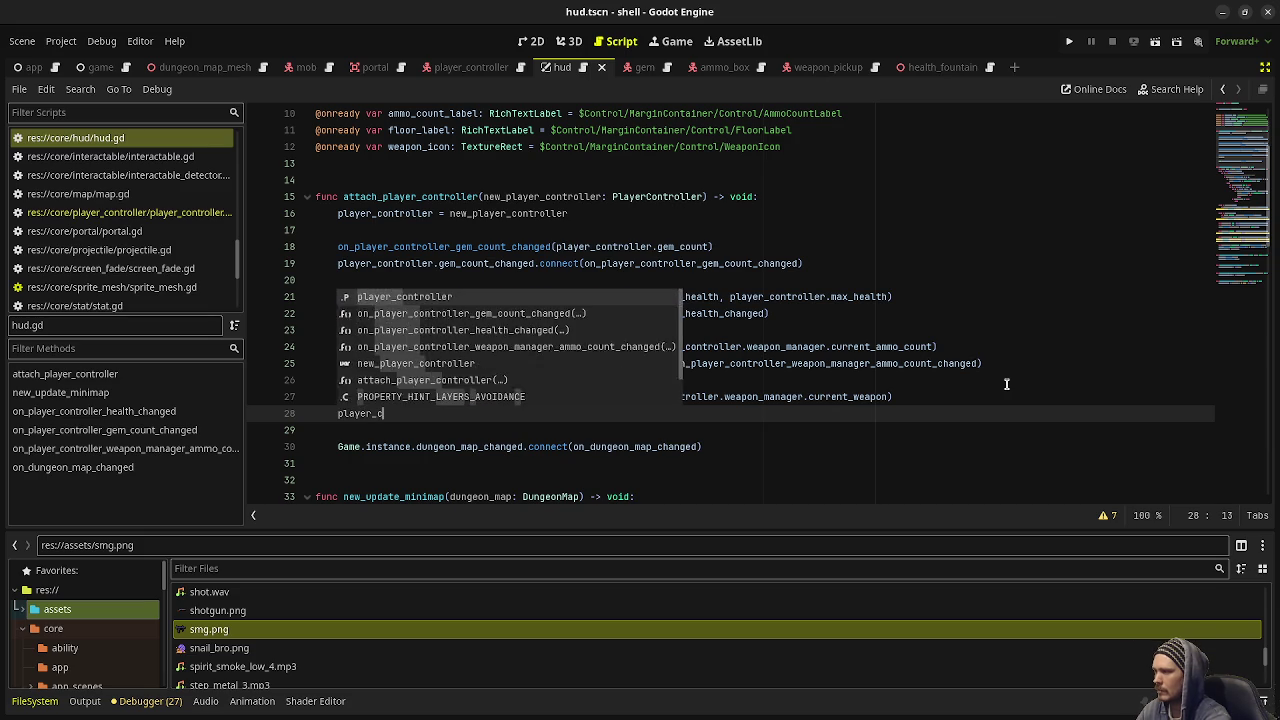
pyautogui.write('ontroller.weapon_')
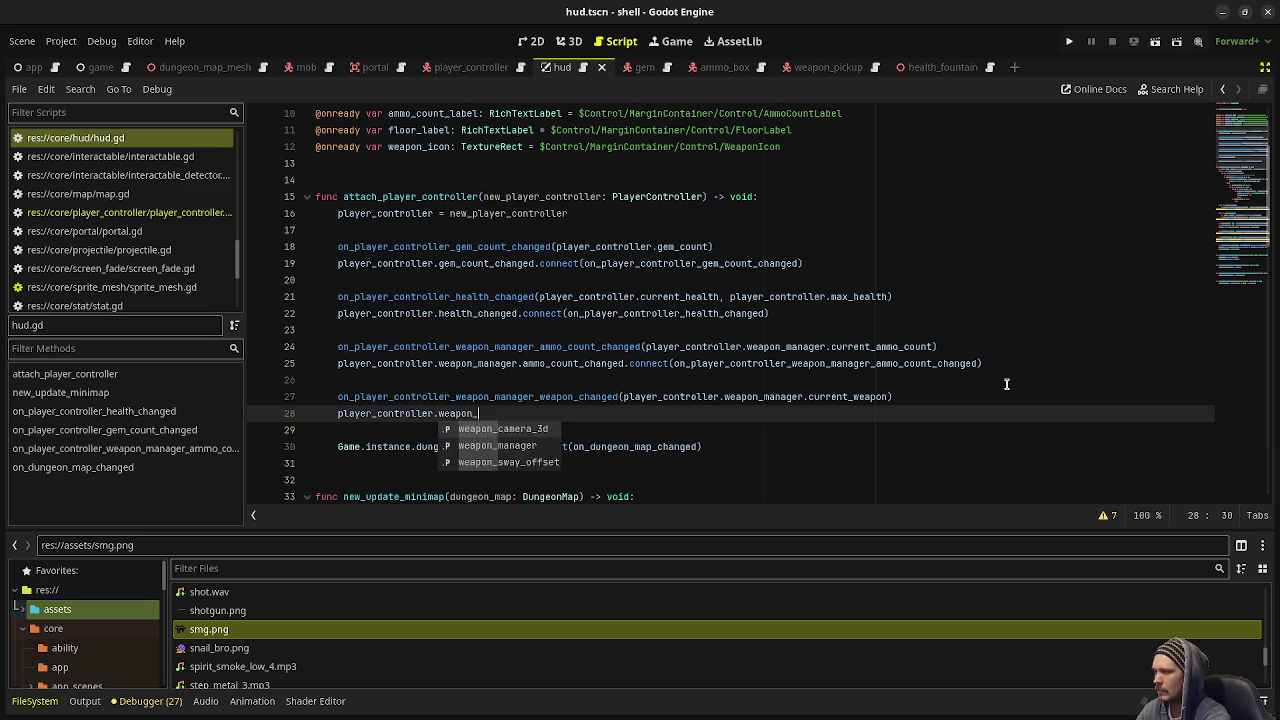
pyautogui.write('manager.weapon_cha')
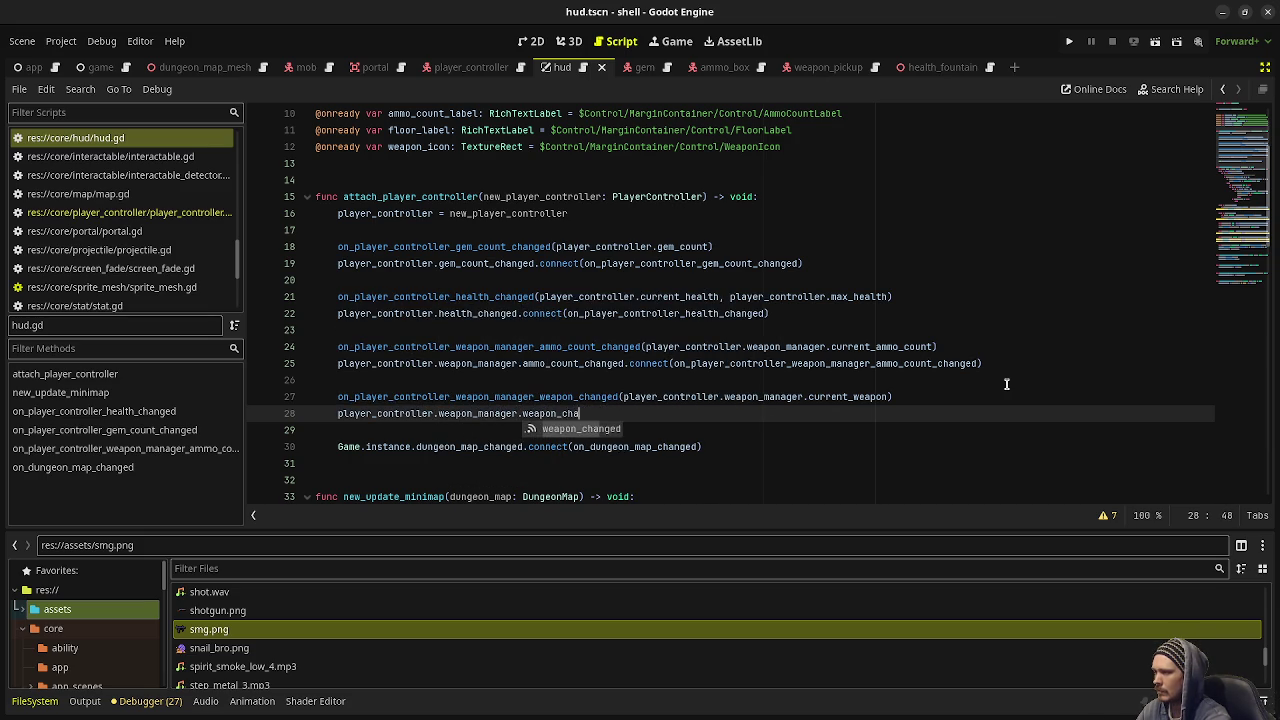
pyautogui.write('nged.connec')
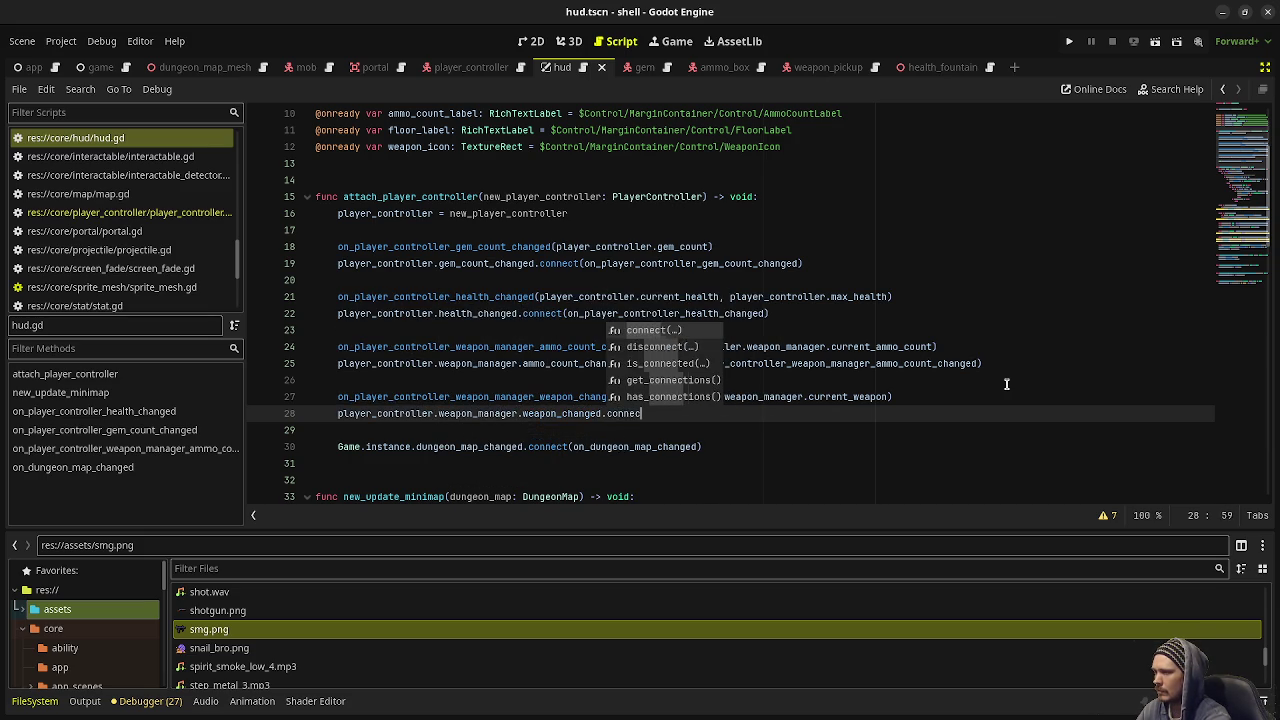
pyautogui.write('t(on_player_controlle')
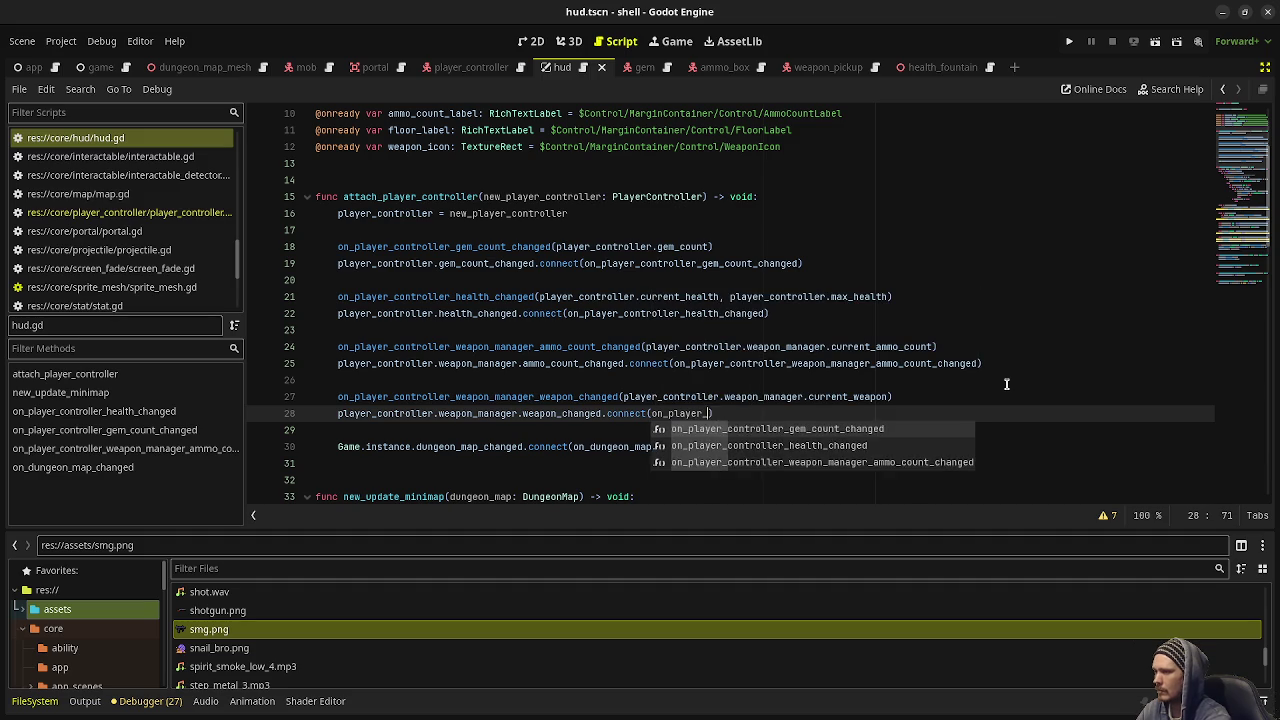
pyautogui.write('r_')
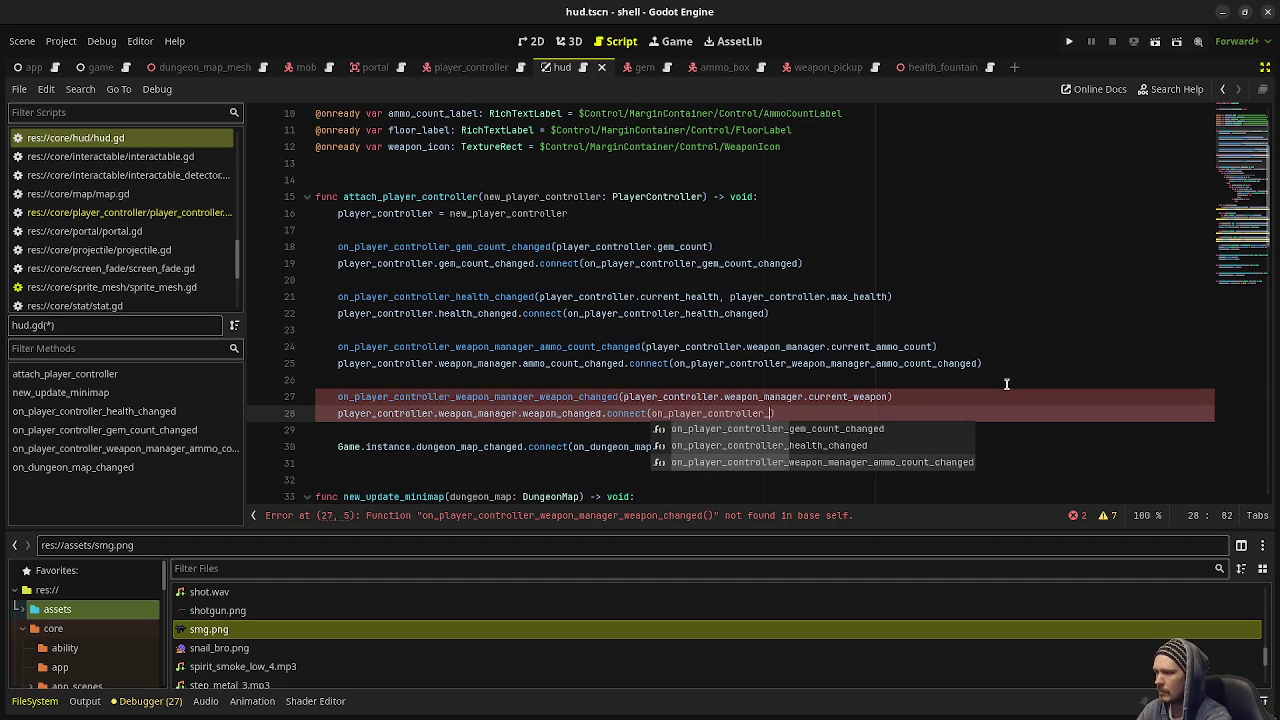
pyautogui.write('weapon_manager_weapon_changed')
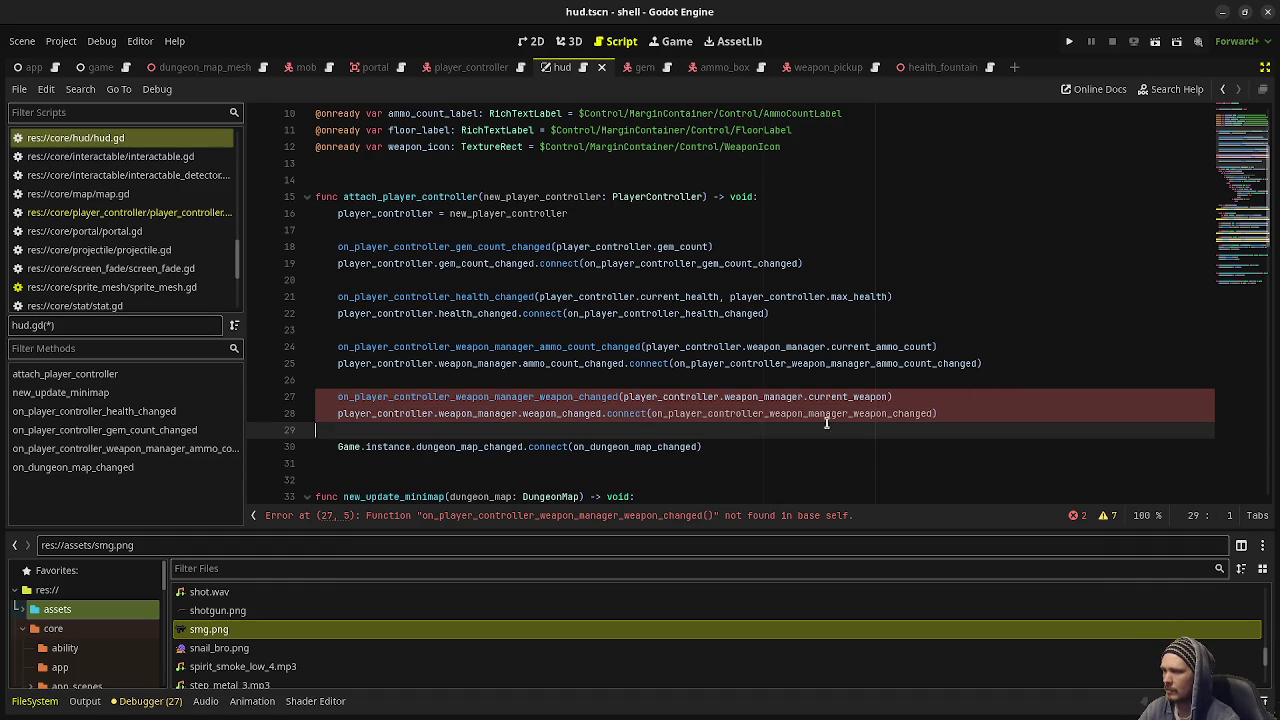
# Paste the copied handler name on a new line below the ammo count handler
pyautogui.doubleClick(820, 413)
pyautogui.hotkey('ctrl', 'c')
pyautogui.scroll(-20, 820, 413)
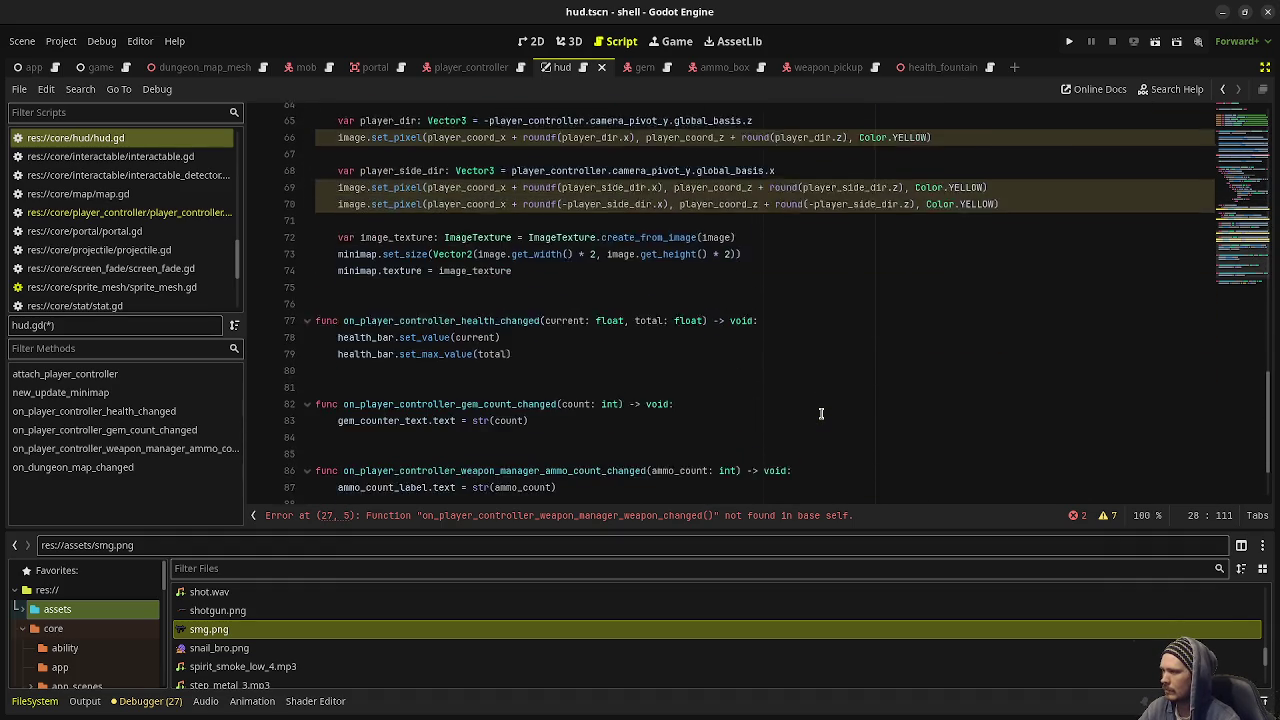
pyautogui.click(570, 396)
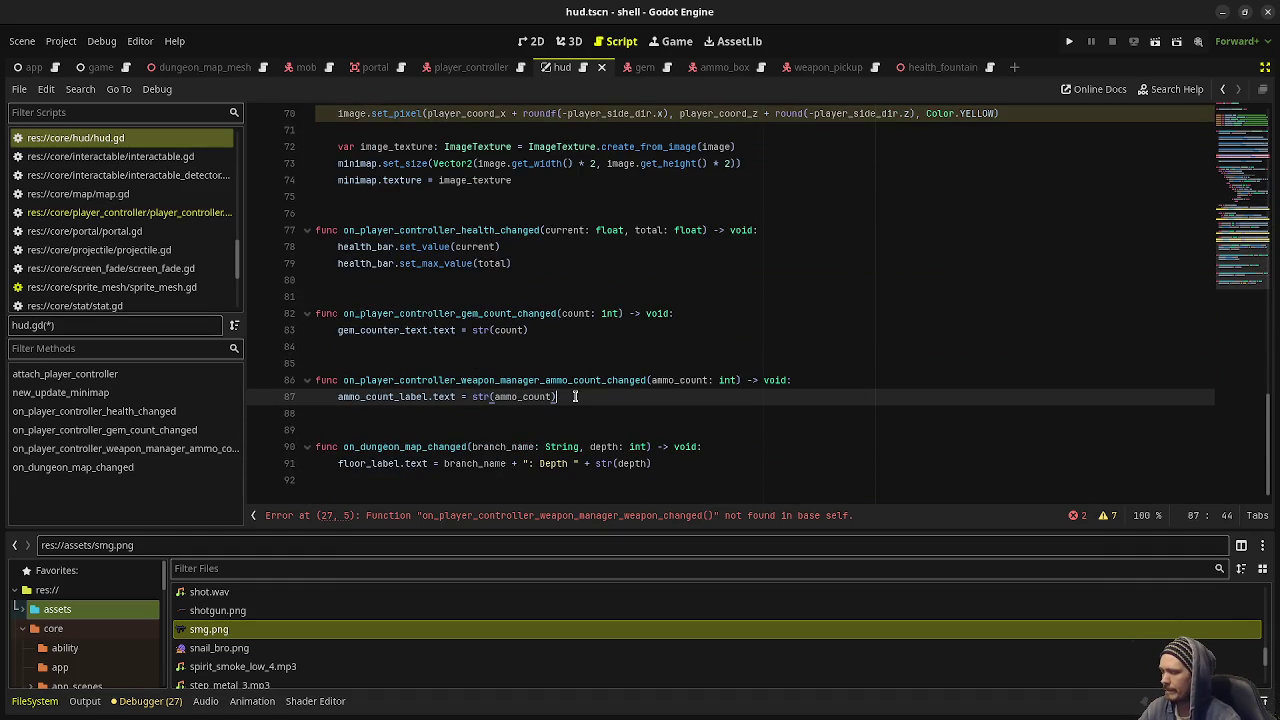
pyautogui.press('Down')
pyautogui.press('Down')
pyautogui.press('Return')
pyautogui.hotkey('ctrl', 'v')
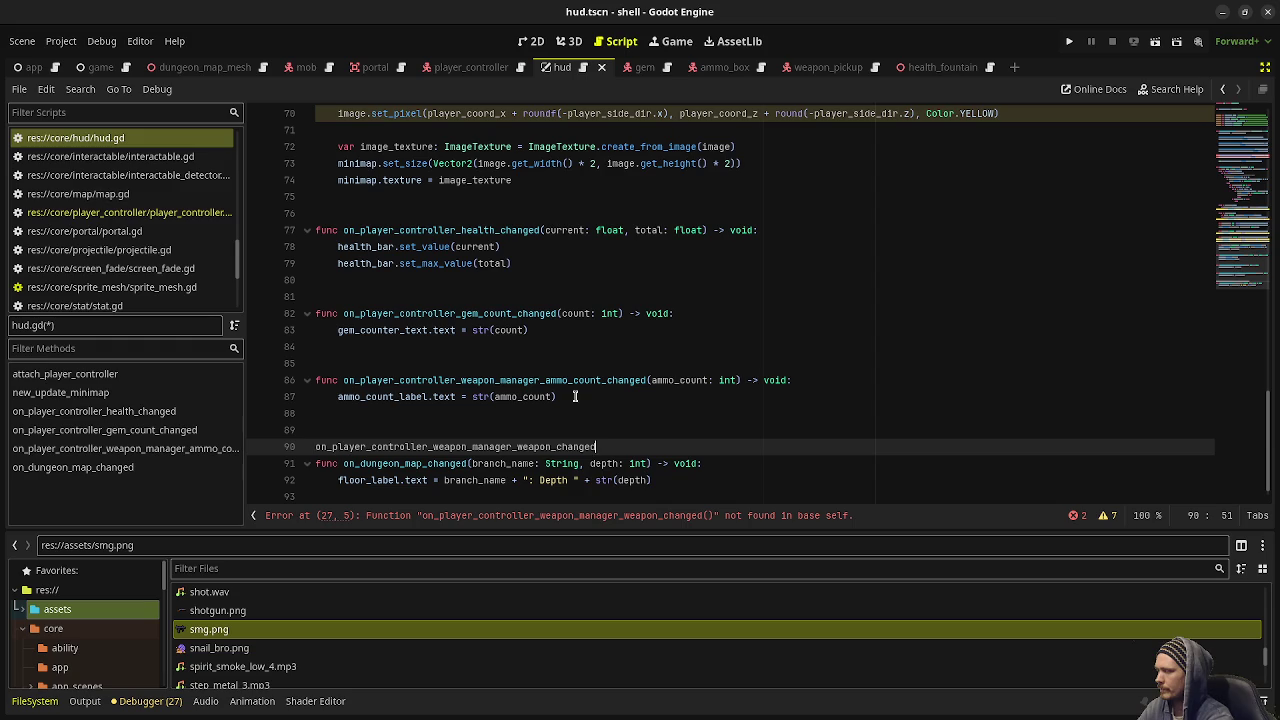
pyautogui.write('() -> void:')
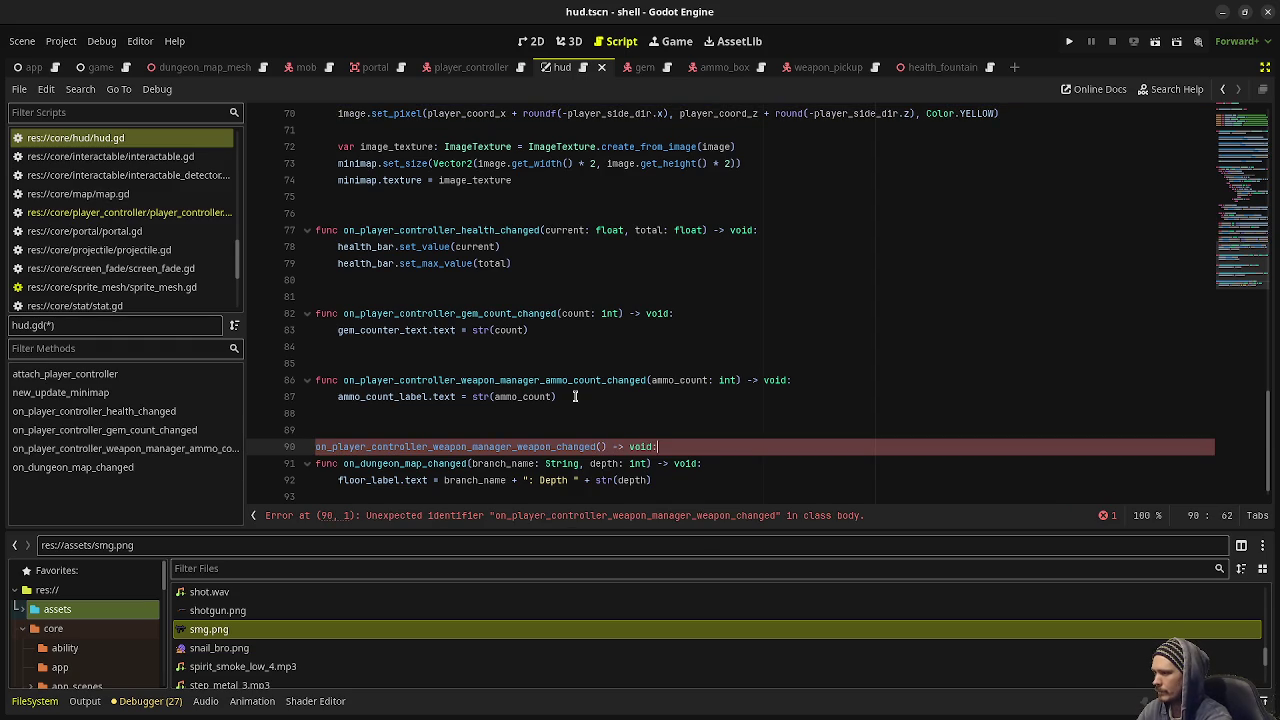
# Make it a func with a pass body and save the script
pyautogui.press('Return')
pyautogui.write('pass')
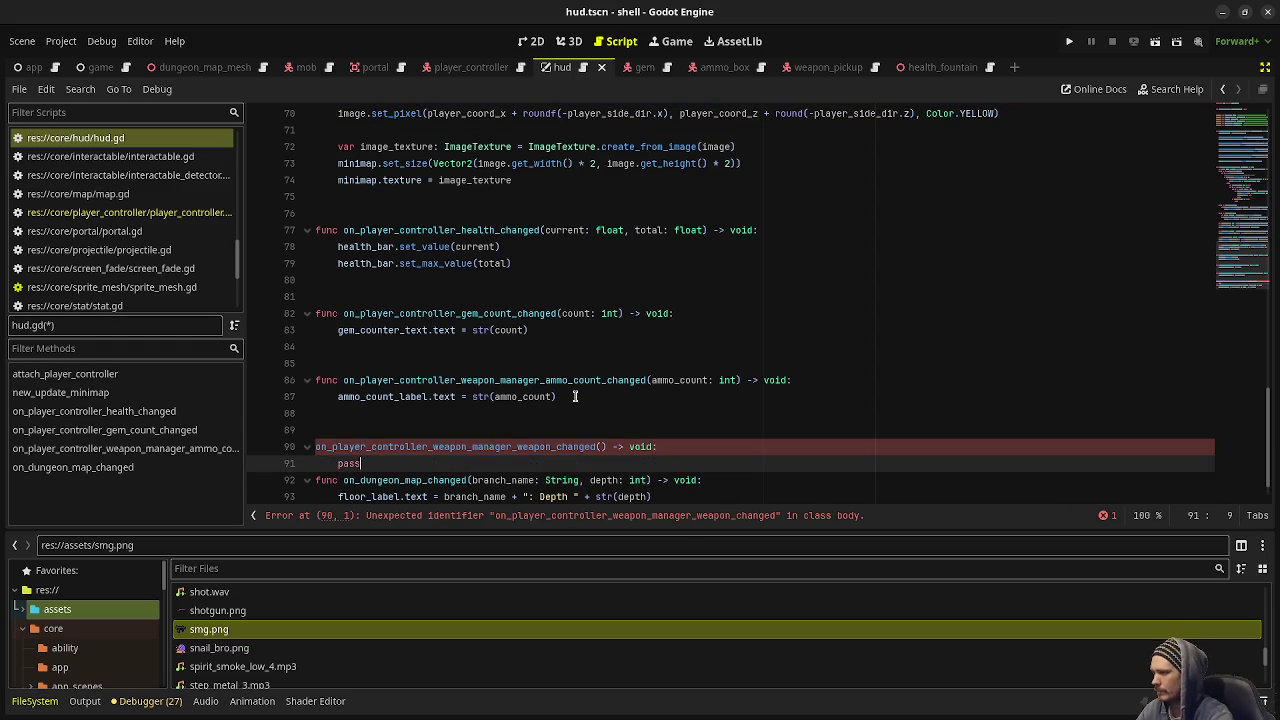
pyautogui.press('Up')
pyautogui.write('func')
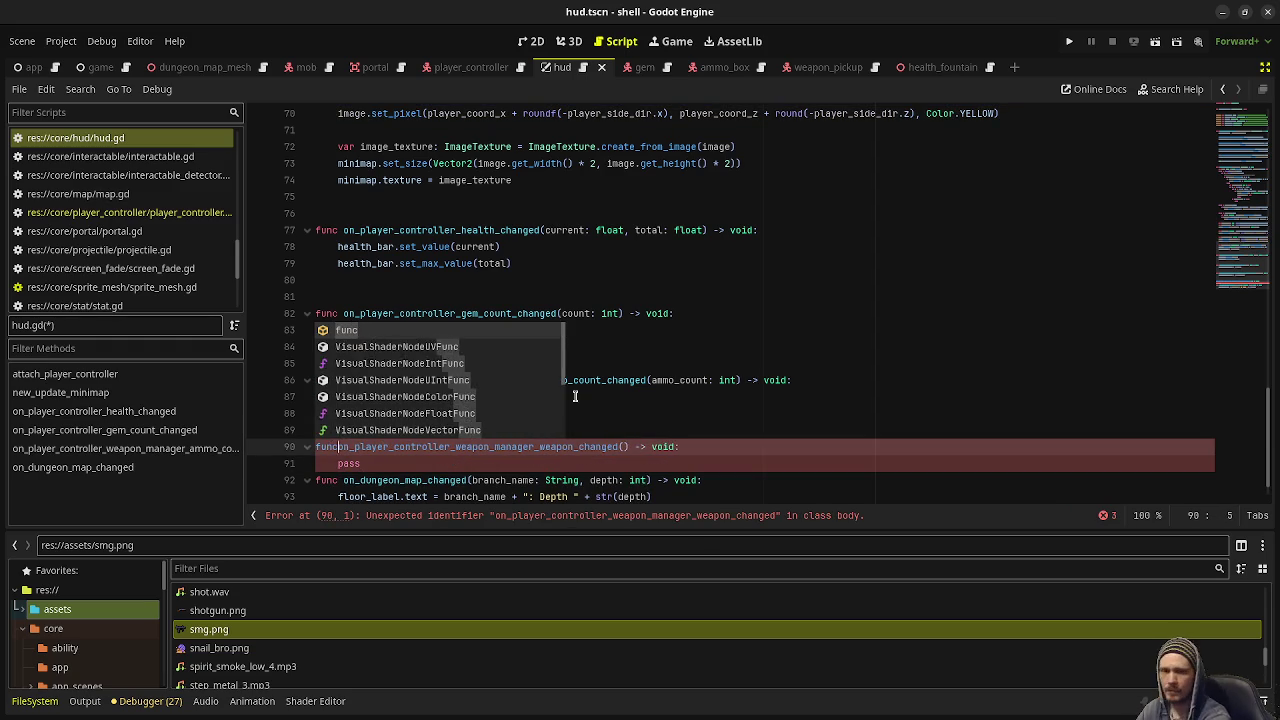
pyautogui.press('Escape')
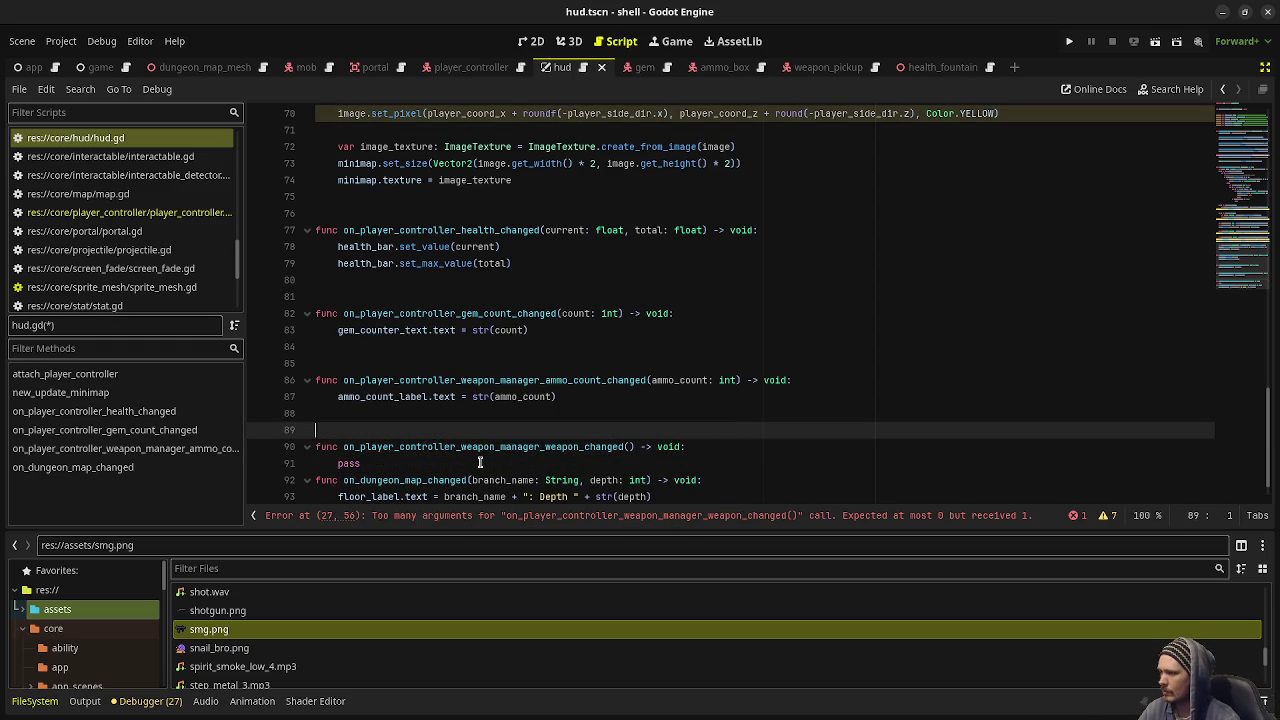
pyautogui.click(480, 462)
pyautogui.press('Return')
pyautogui.press('Return')
pyautogui.hotkey('ctrl', 's')
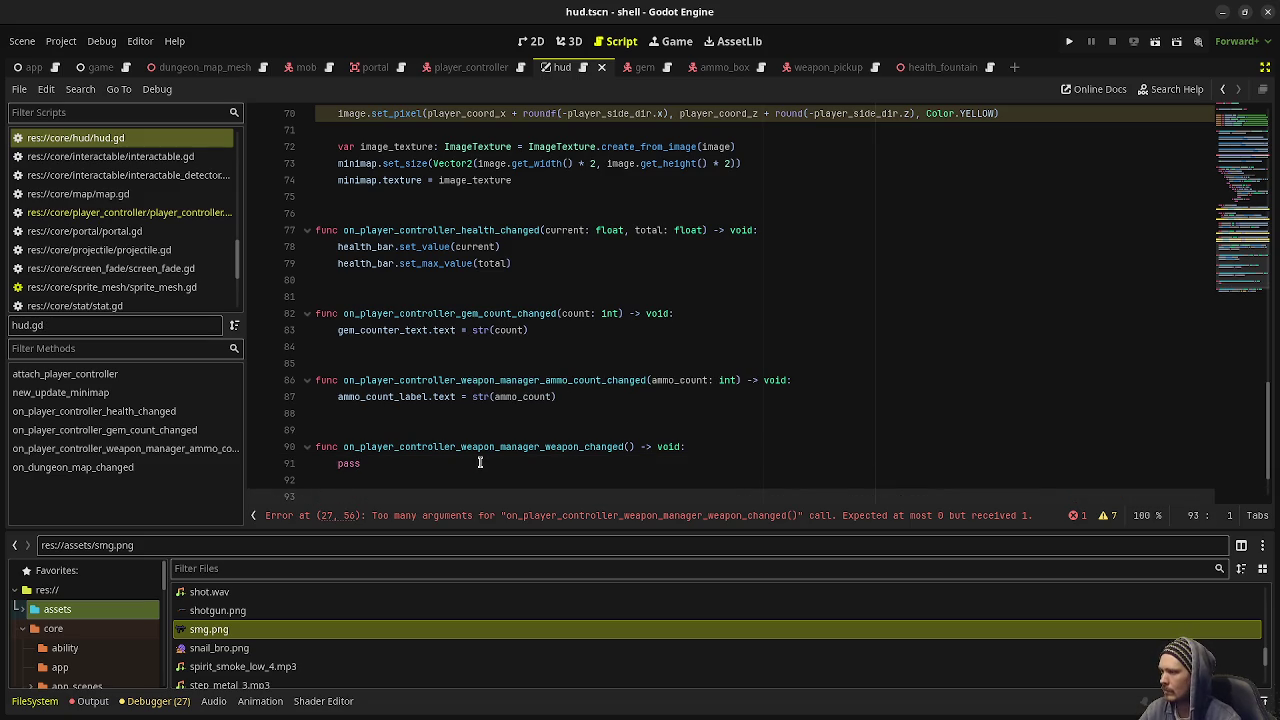
pyautogui.press('BackSpace')
# Add a WeaponType parameter, set weapon_icon.txture = weapon_type.sprite, and run the game
pyautogui.scroll(-2, 515, 412)
pyautogui.click(627, 379)
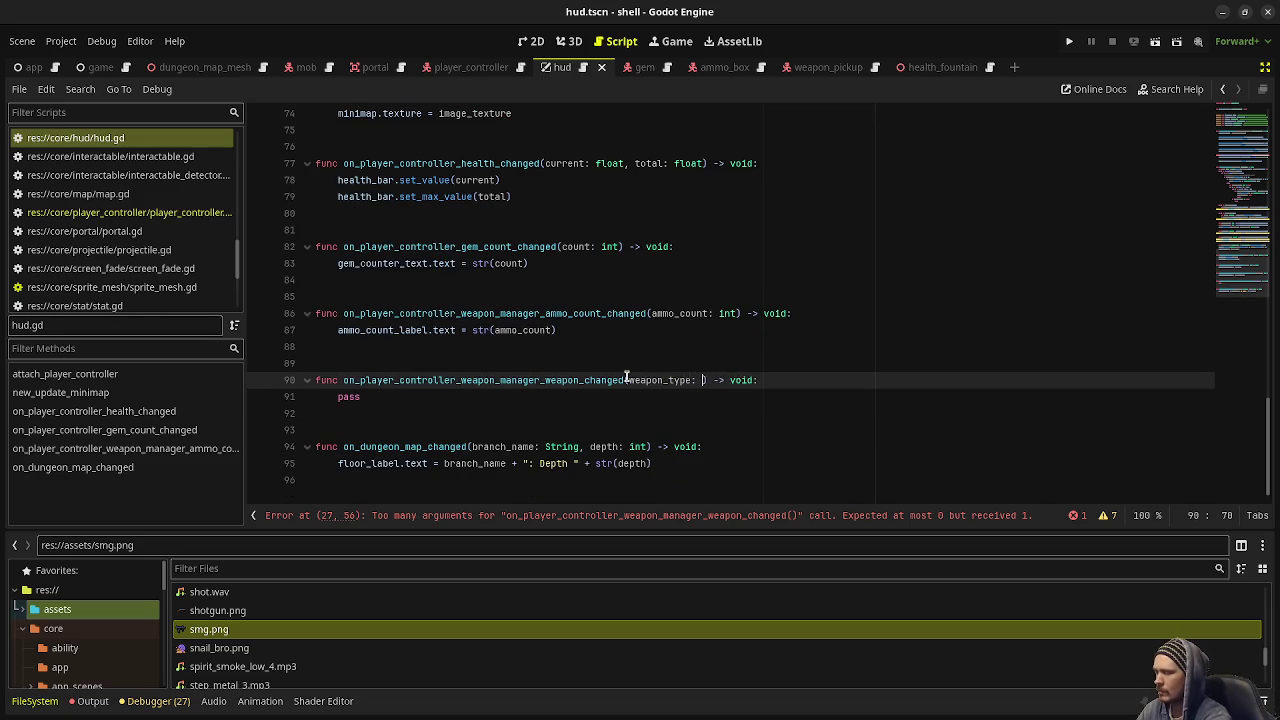
pyautogui.write('WeaponType')
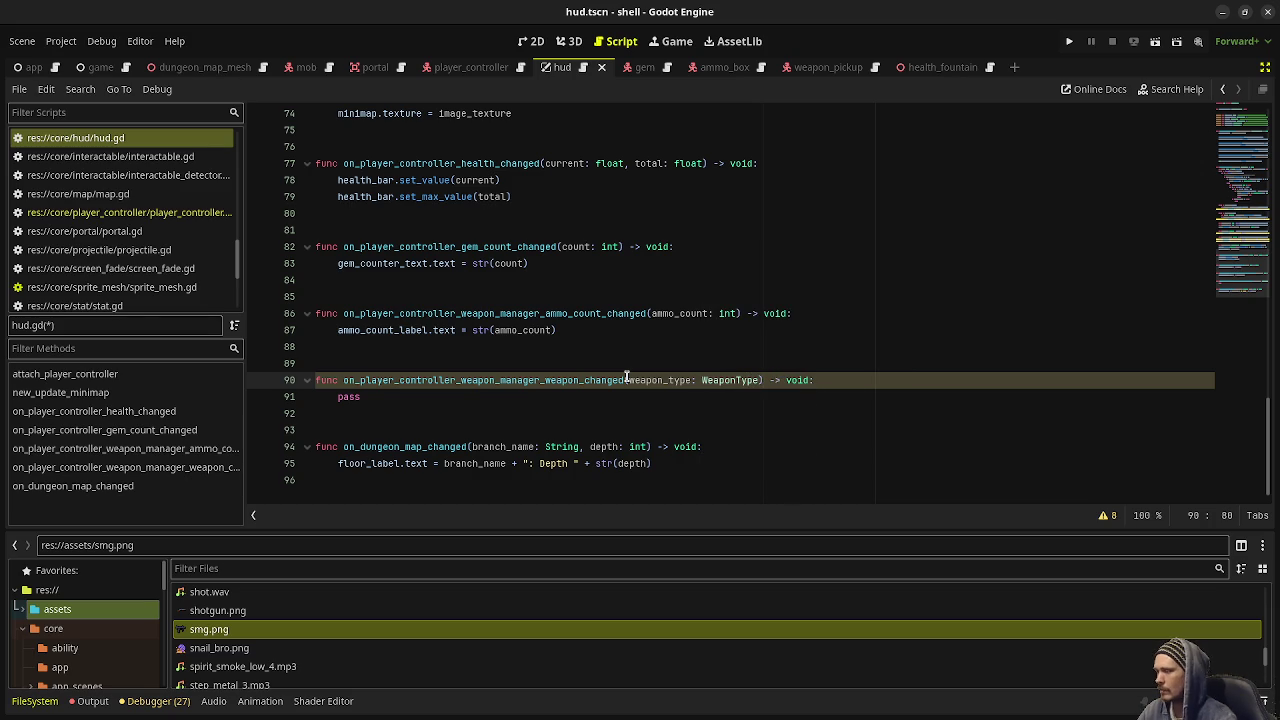
pyautogui.doubleClick(356, 396)
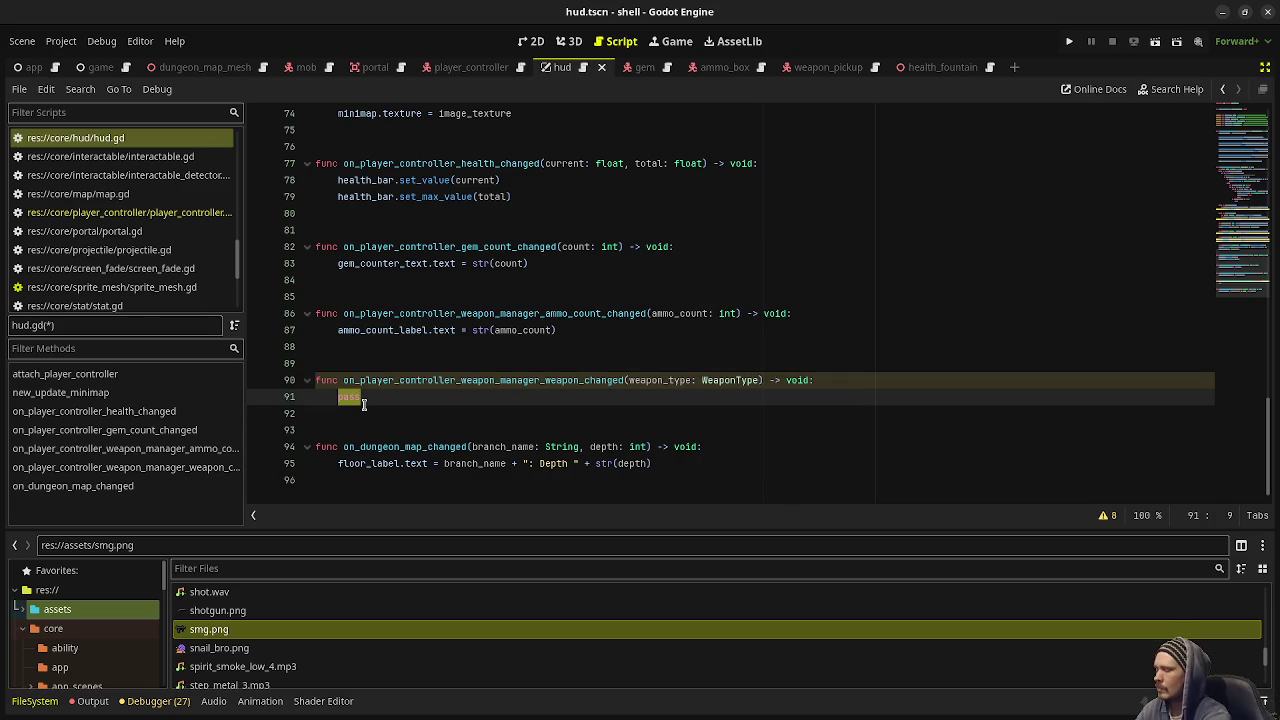
pyautogui.write('weapon_icon.tx')
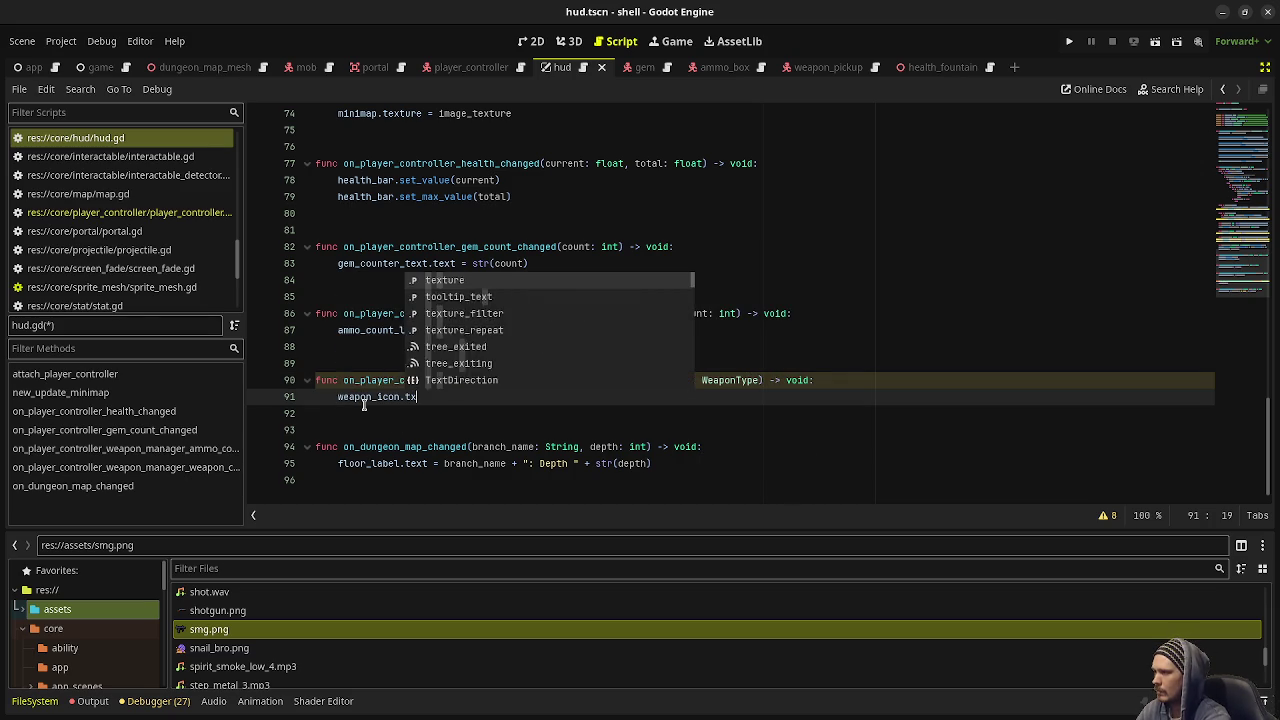
pyautogui.write('ture = weapon')
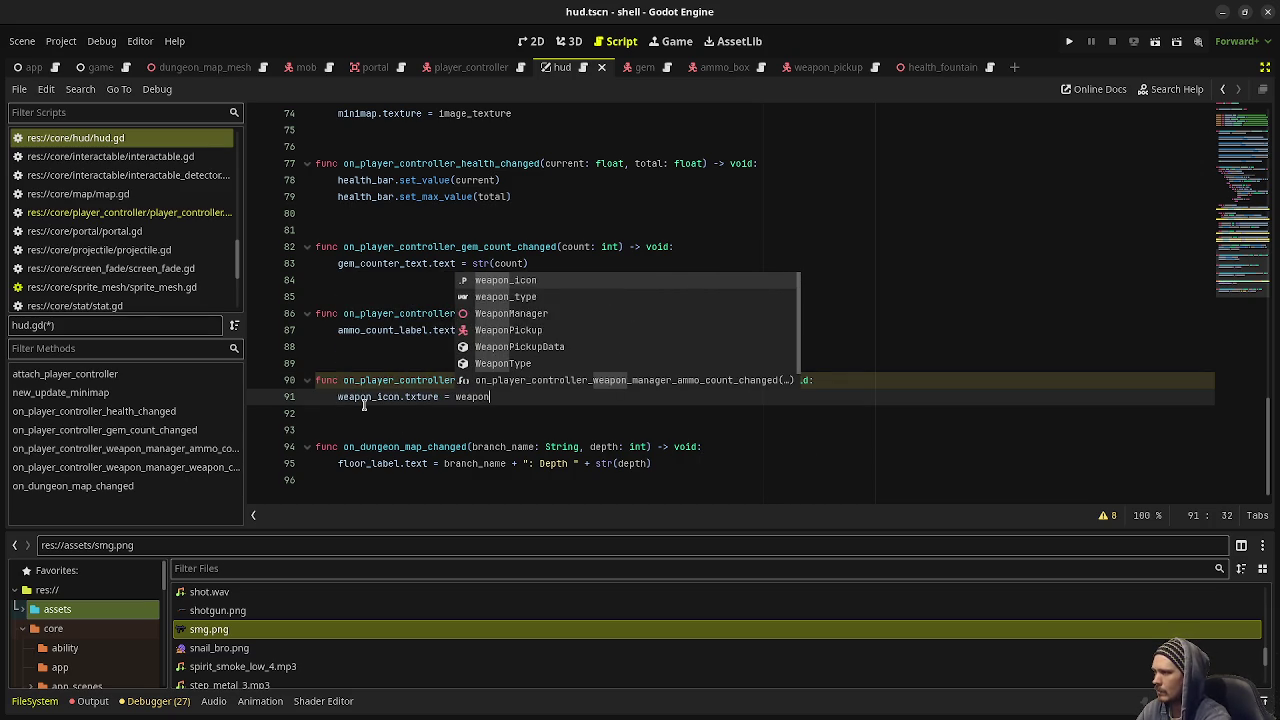
pyautogui.write('_type.spri')
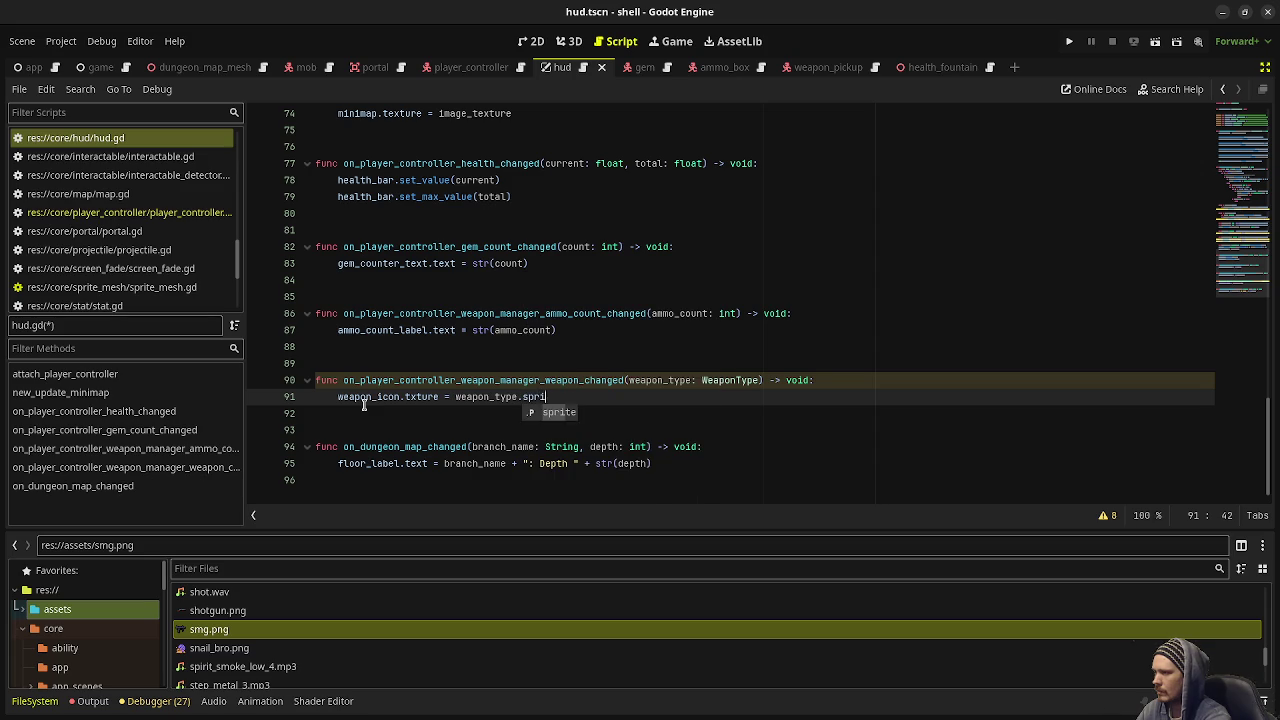
pyautogui.write('te')
pyautogui.press('F5')
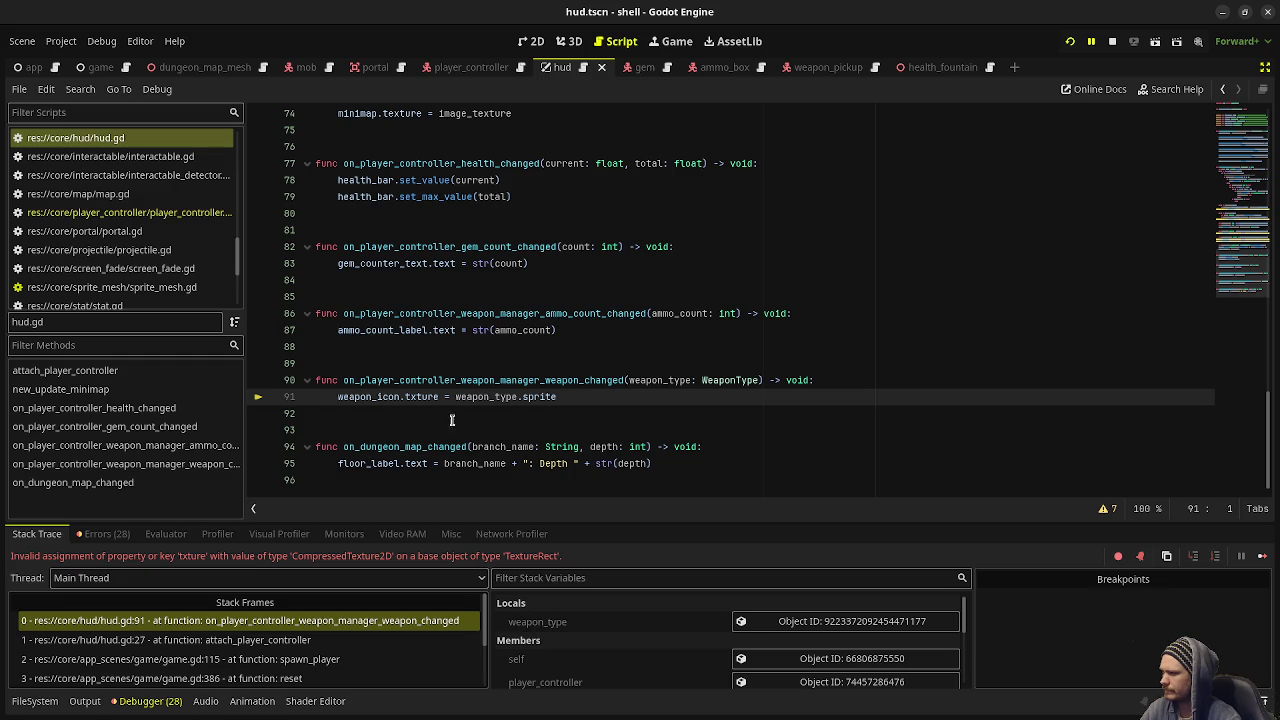
# Correct 'txture' to 'texture' on line 91 of hud.gd and restore the side panels
pyautogui.write('e')
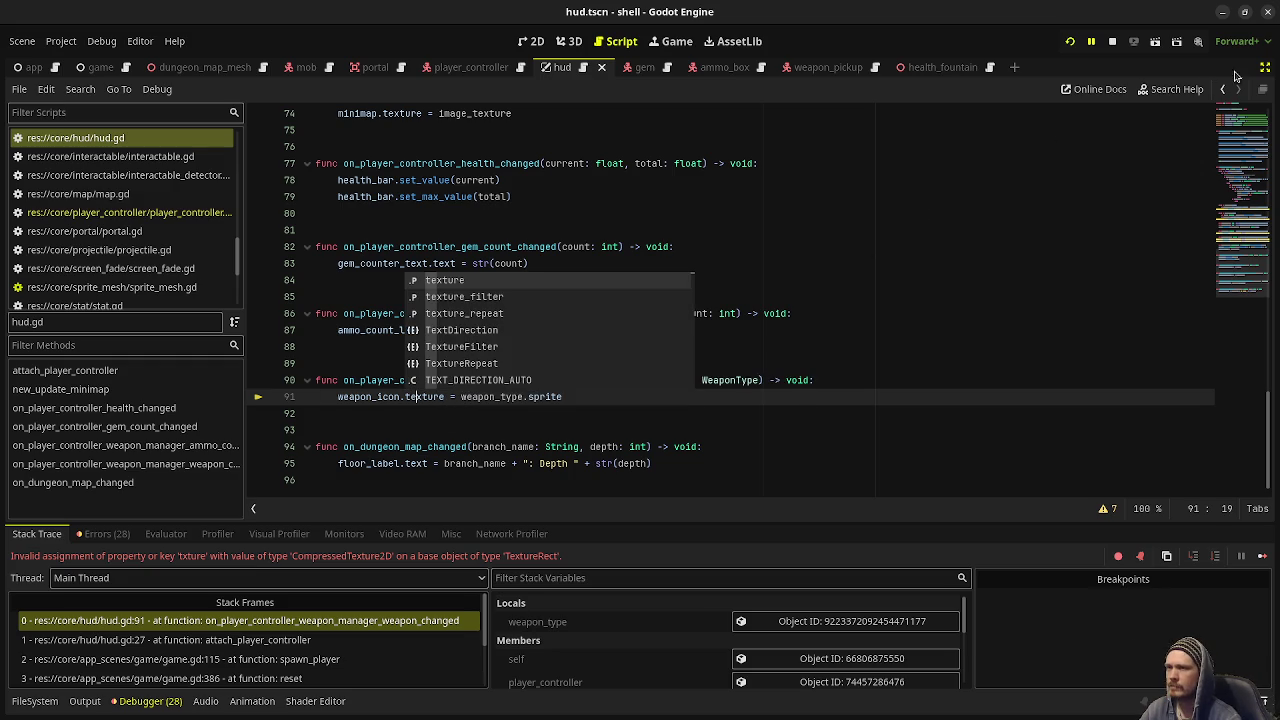
pyautogui.click(1262, 89)
pyautogui.click(34, 67)
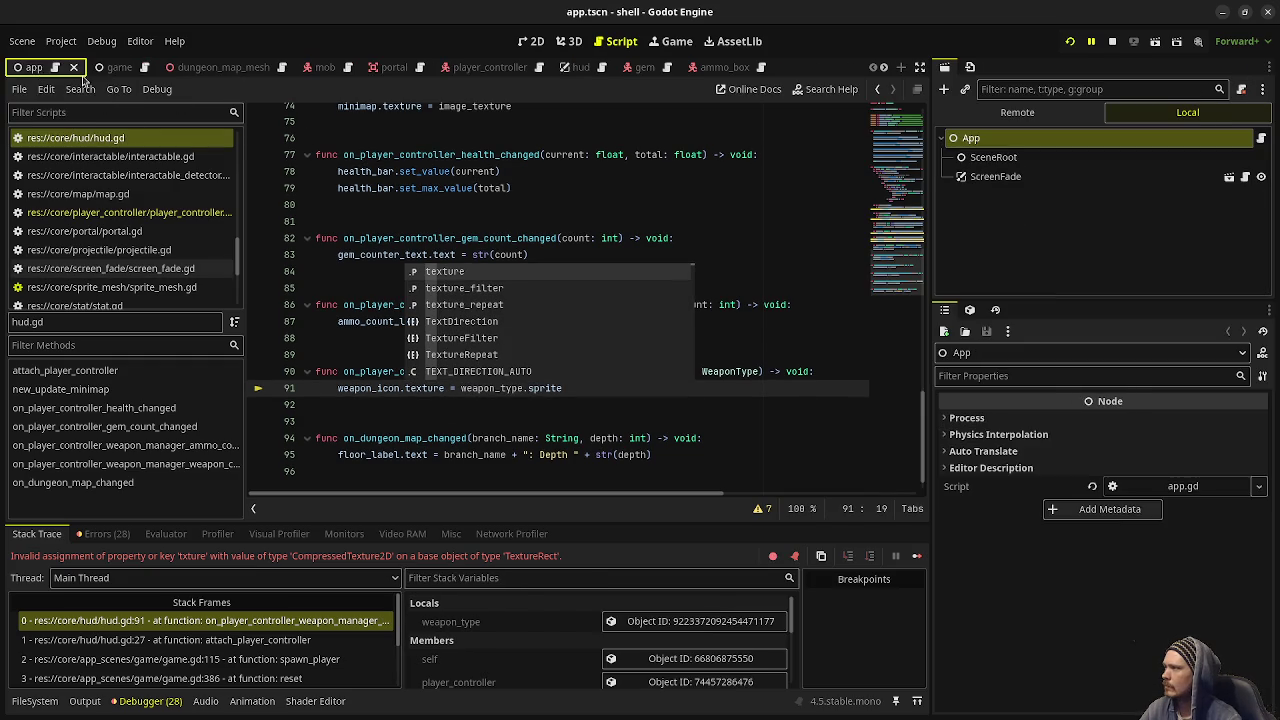
pyautogui.click(100, 67)
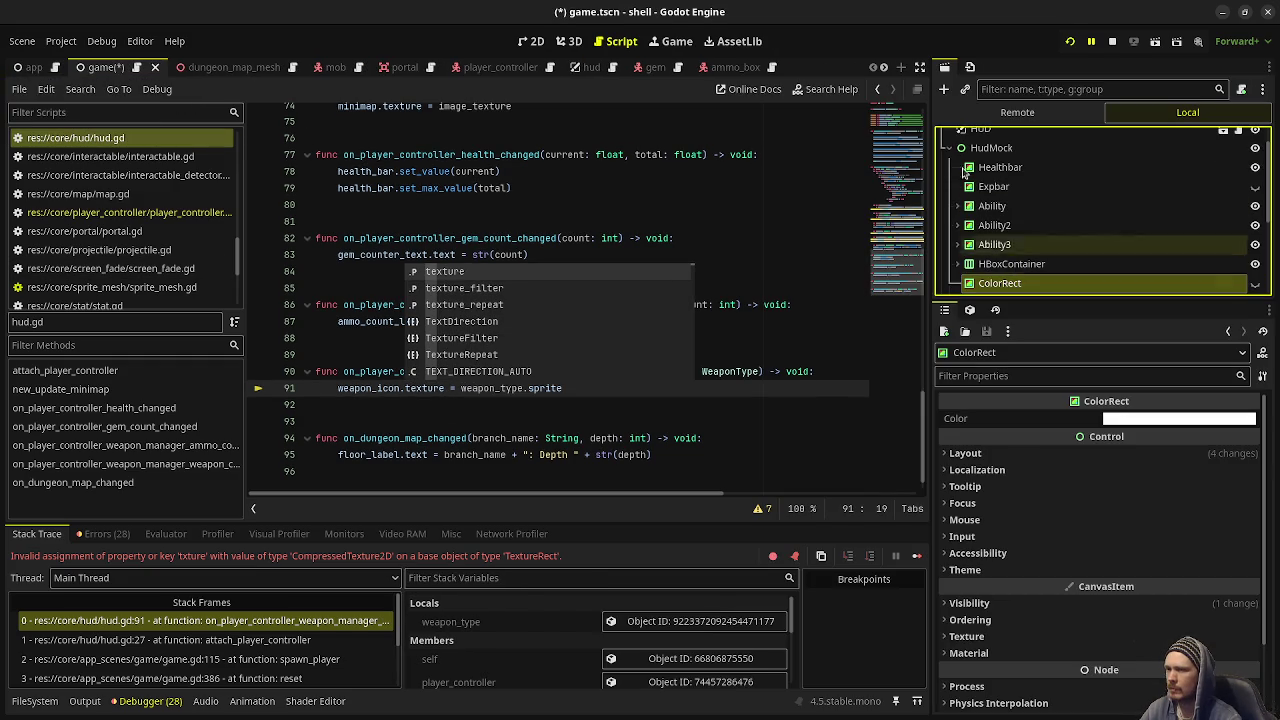
# Show the game scene's HUD layout in 2D, save it, and stop the crashed run
pyautogui.click(573, 41)
pyautogui.click(530, 41)
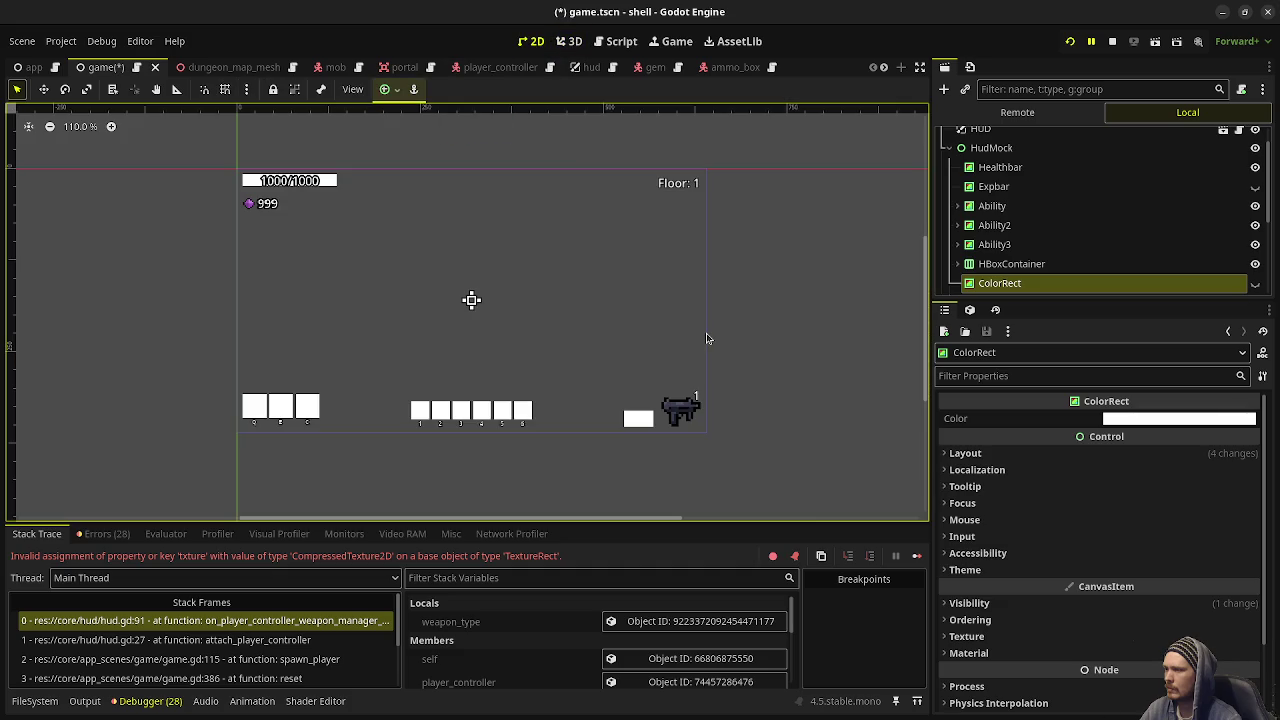
pyautogui.hotkey('ctrl', 's')
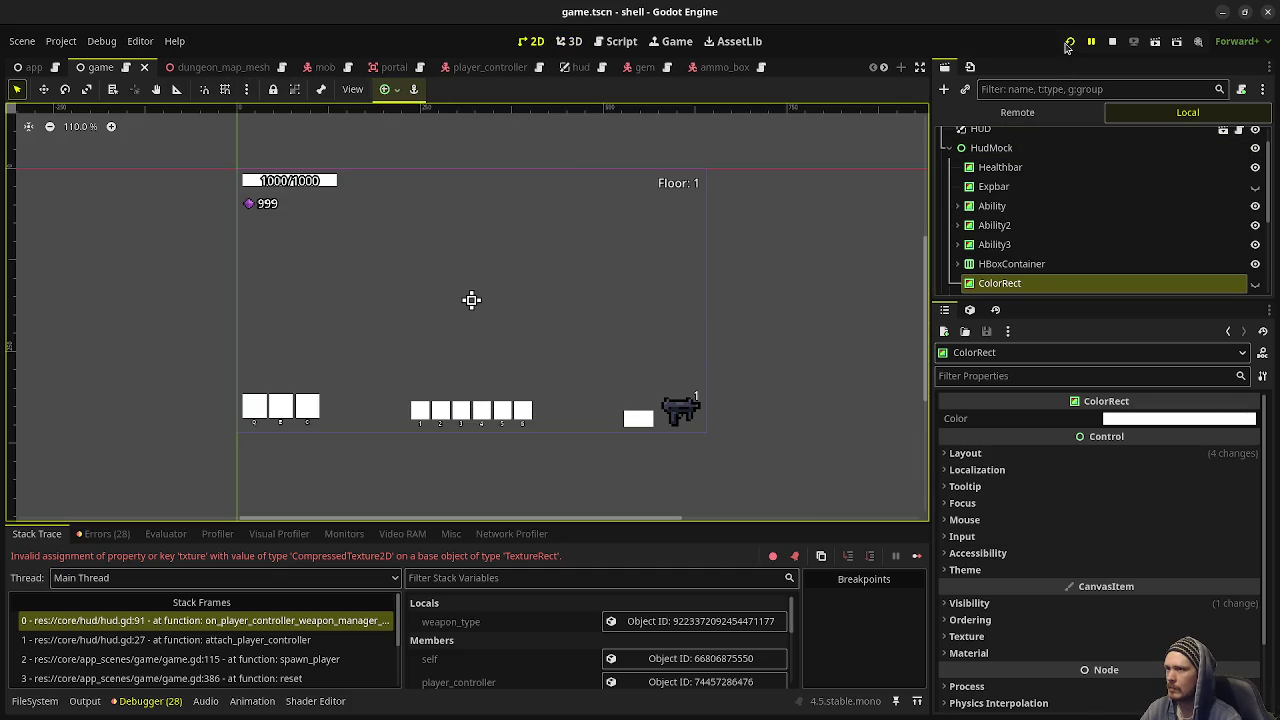
pyautogui.press('F8')
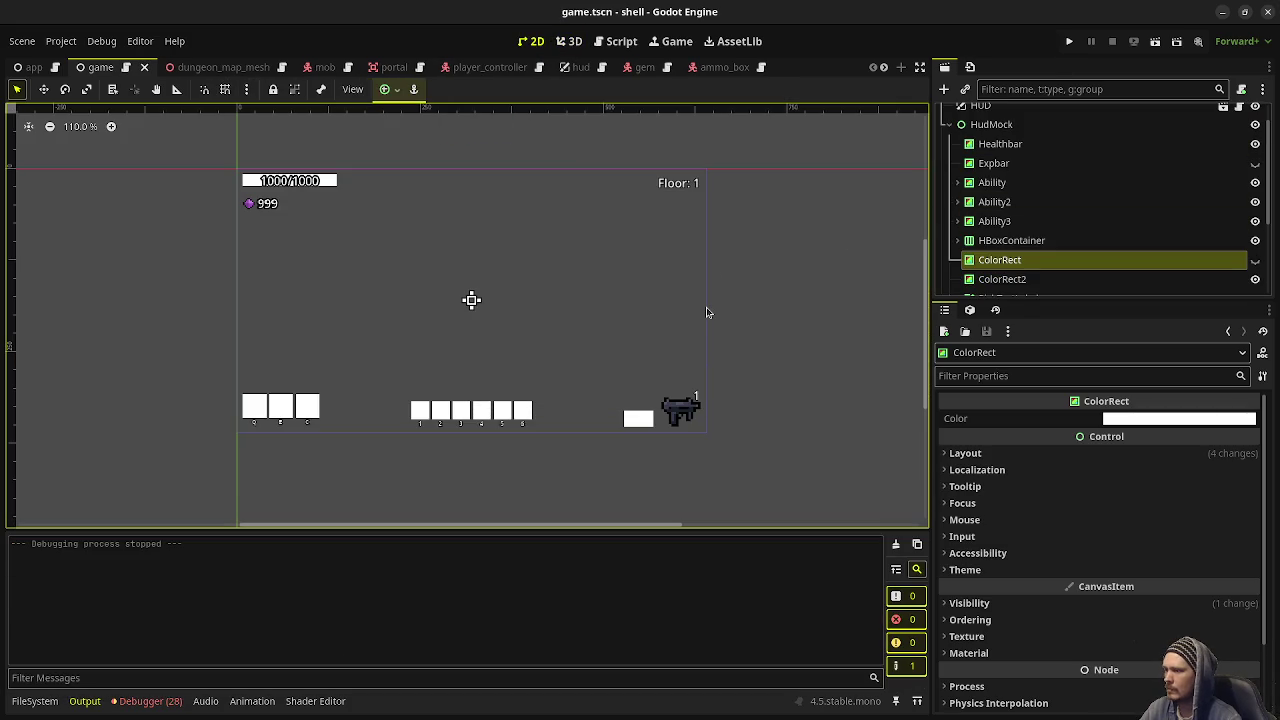
# Run the game again and shoot at the advancing enemies
pyautogui.press('F5')
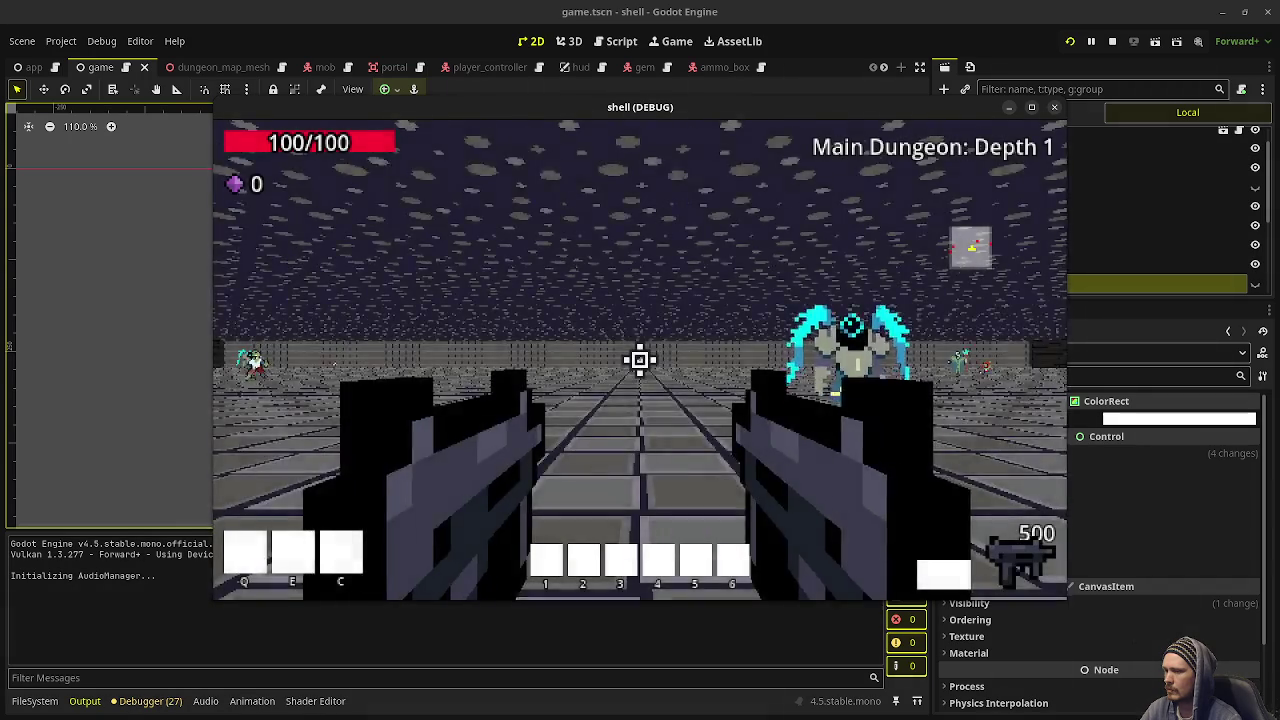
pyautogui.click(640, 360)
pyautogui.moveTo(640, 360); pyautogui.dragTo(640, 360)
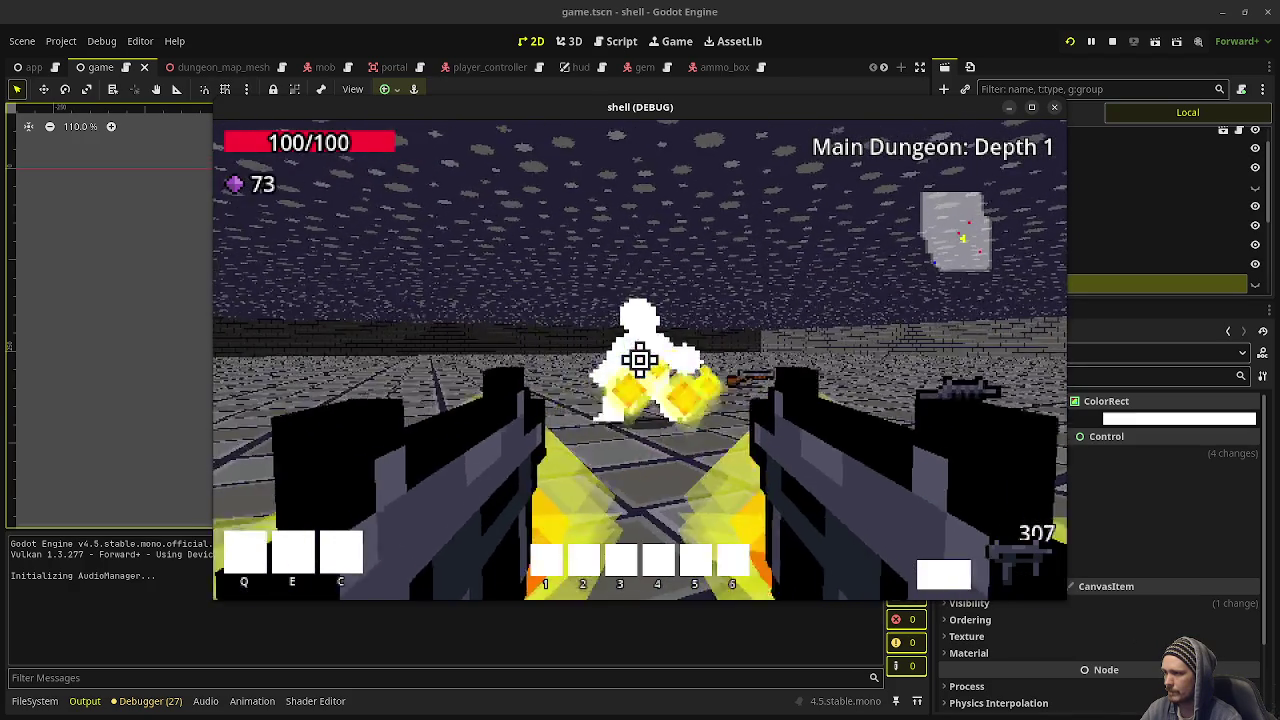
pyautogui.click(640, 360)
# Walk around collecting gems and the ammo box, reaching 81 gems and 394 ammo, then stop the run
pyautogui.press('w')
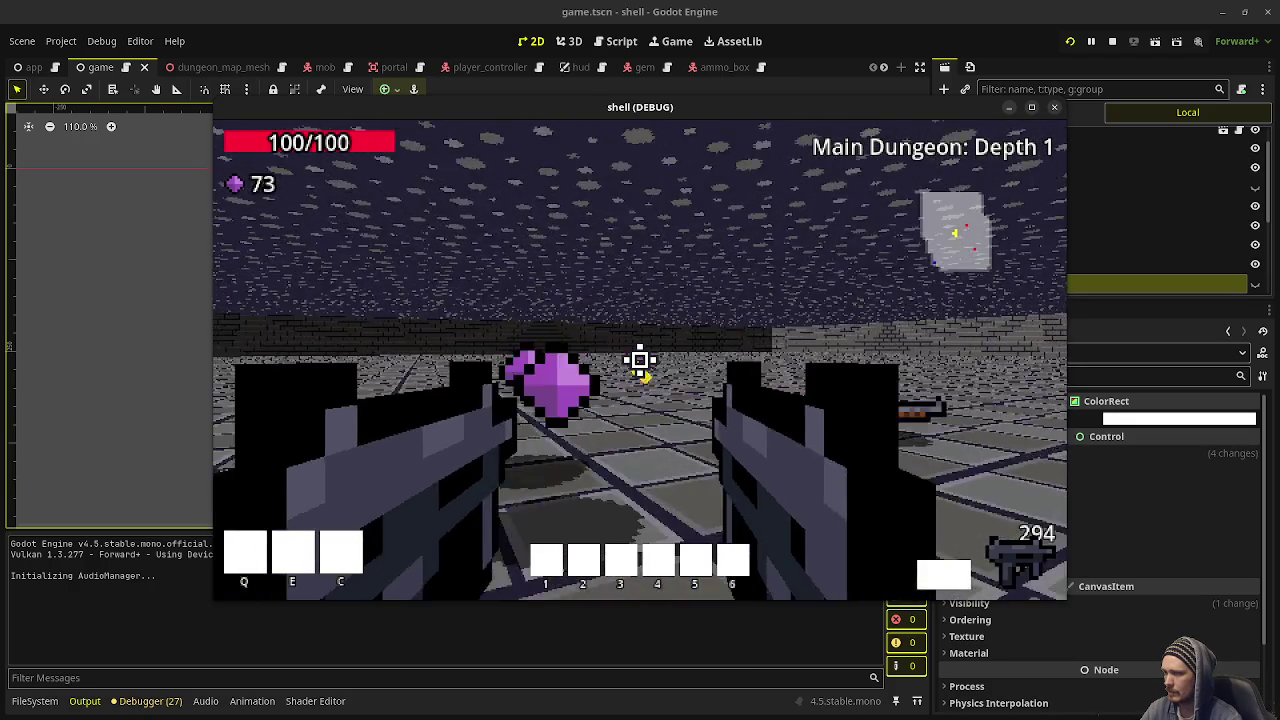
pyautogui.press('w')
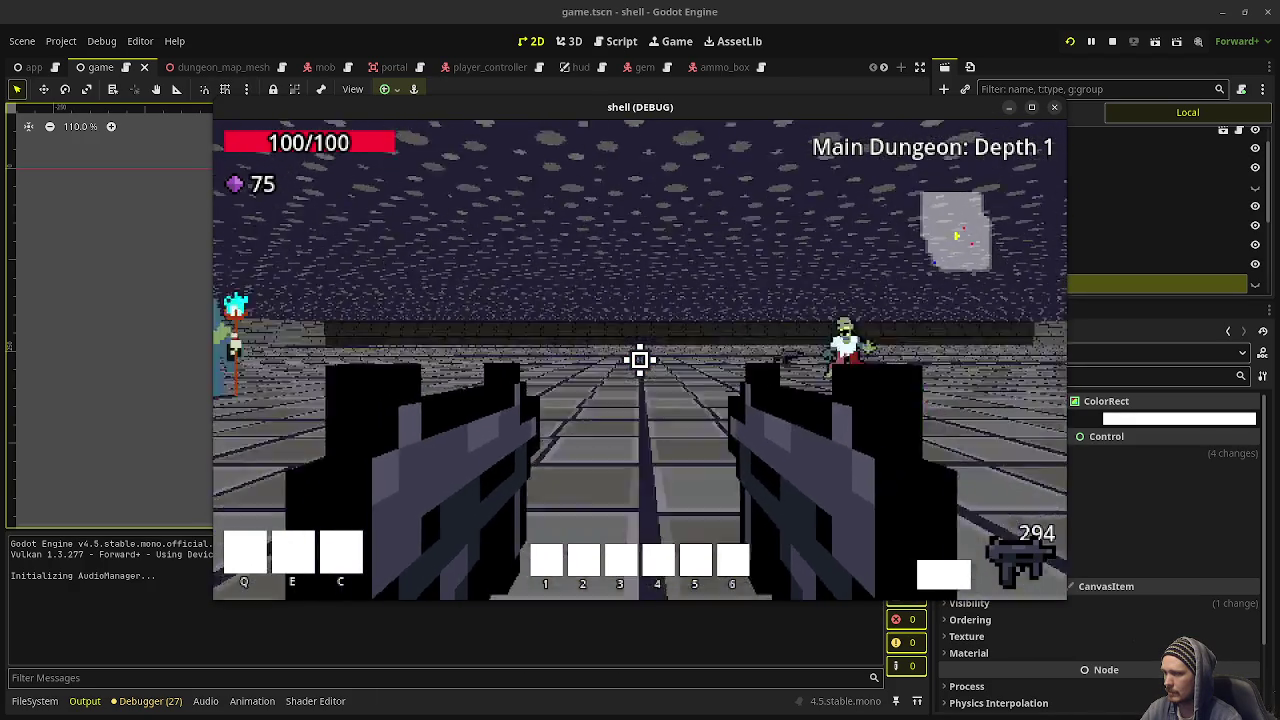
pyautogui.press('w')
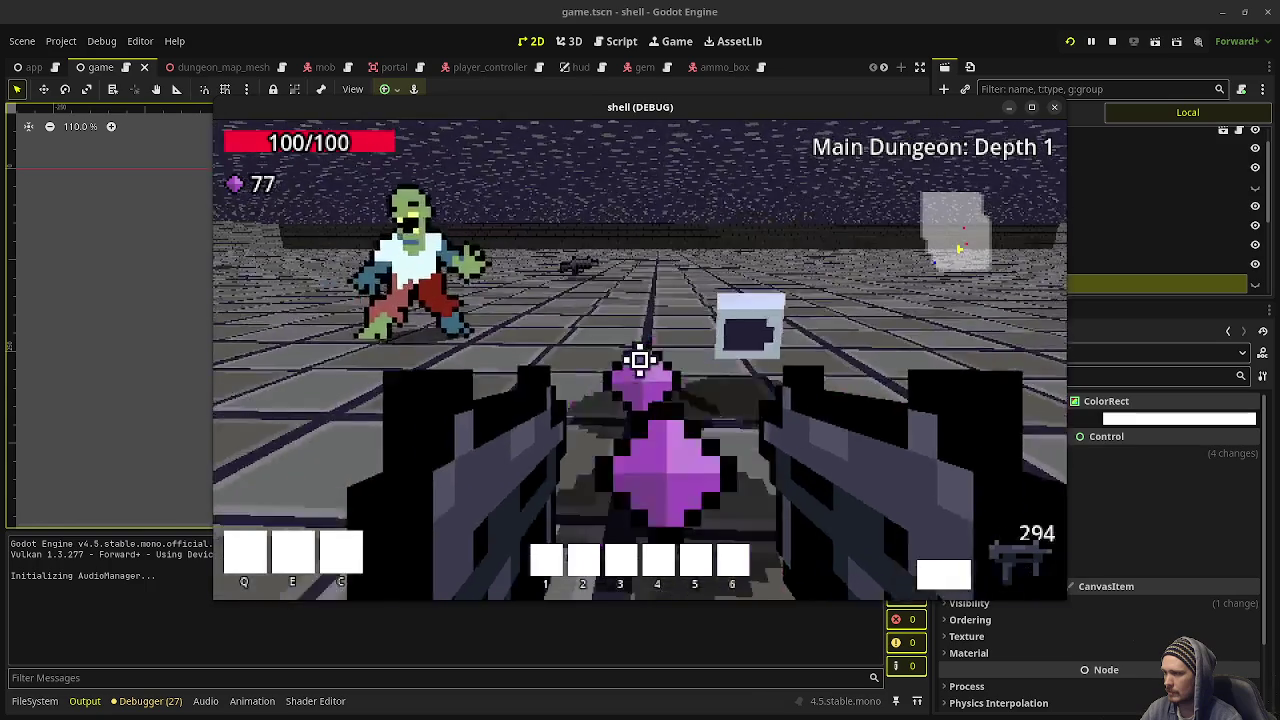
pyautogui.press('w')
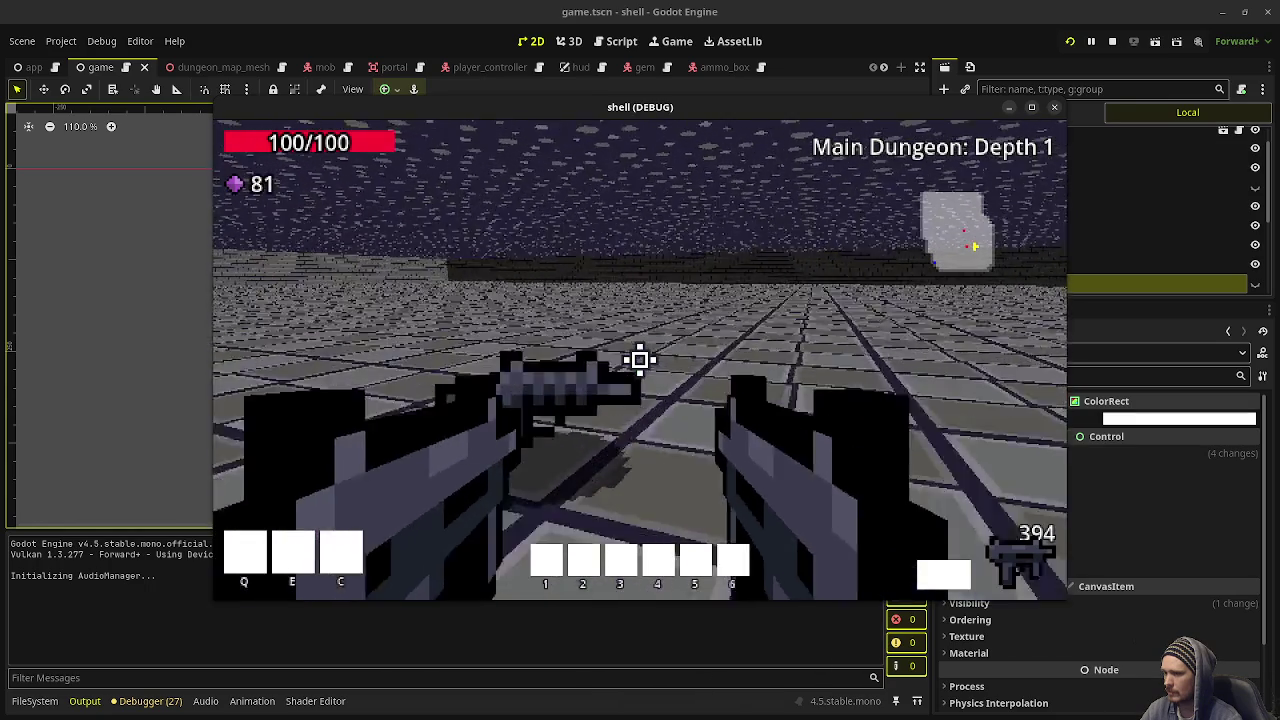
pyautogui.press('w')
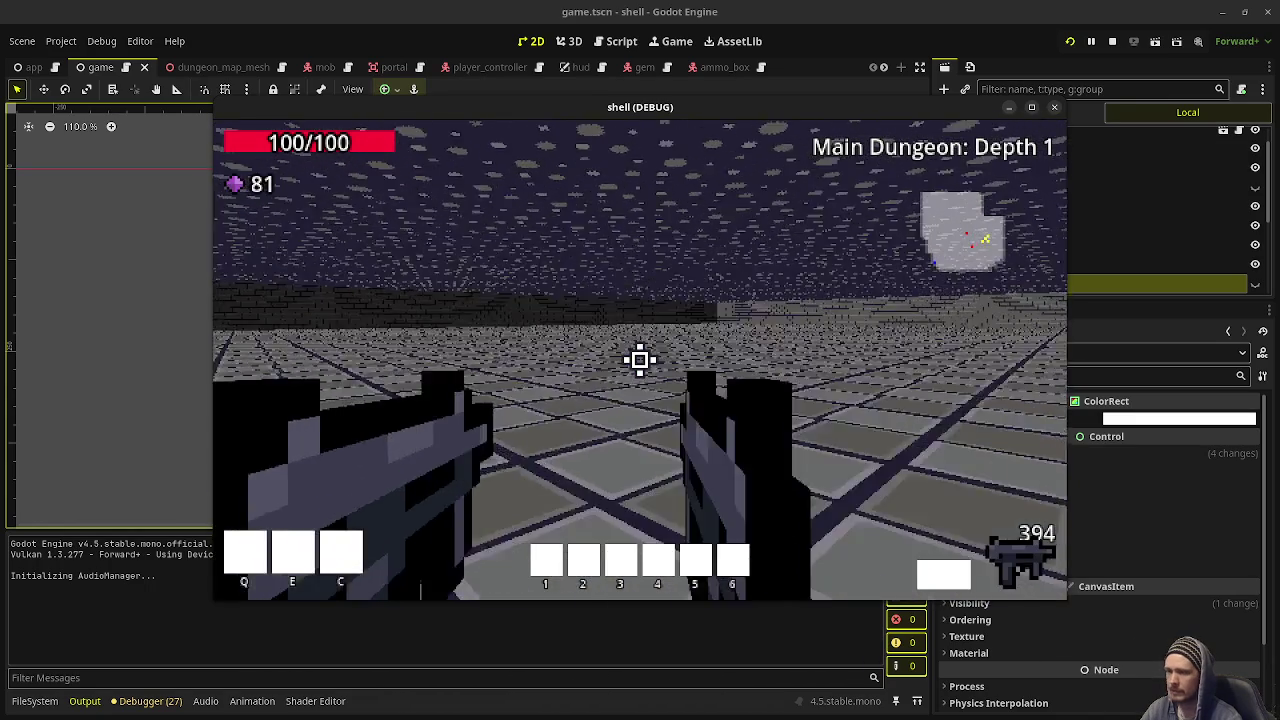
pyautogui.press('w')
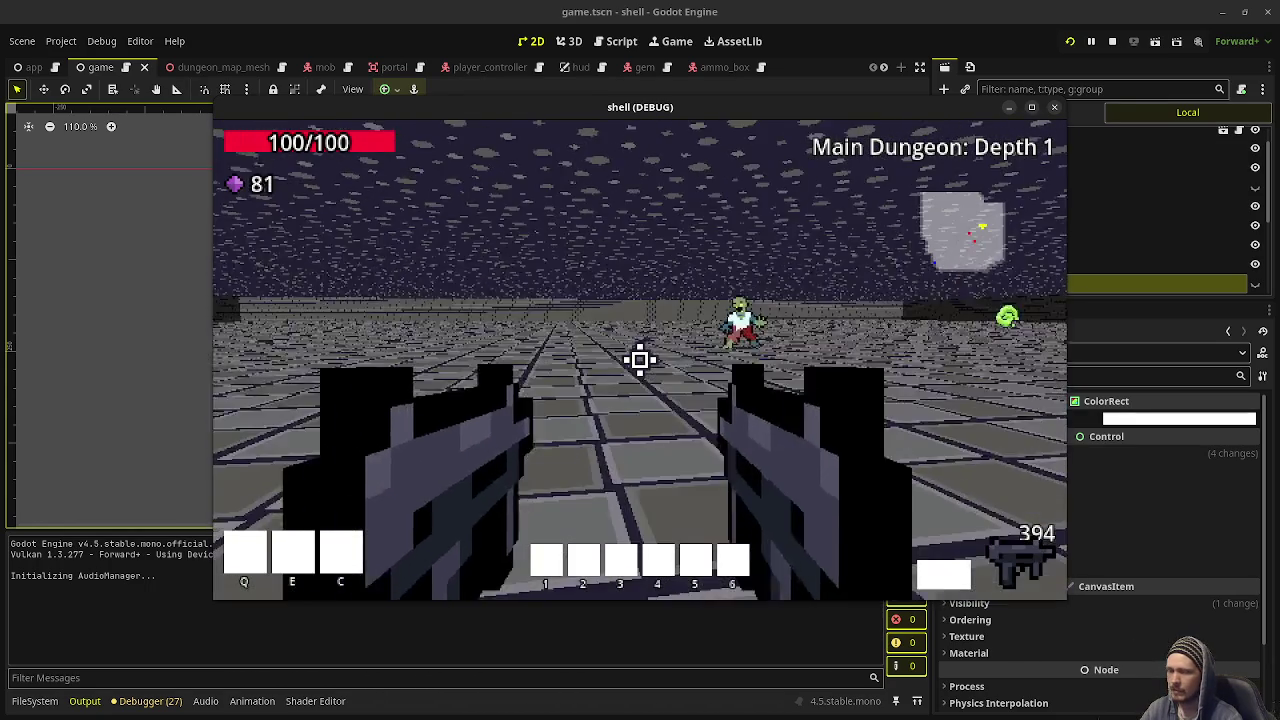
pyautogui.press('F8')
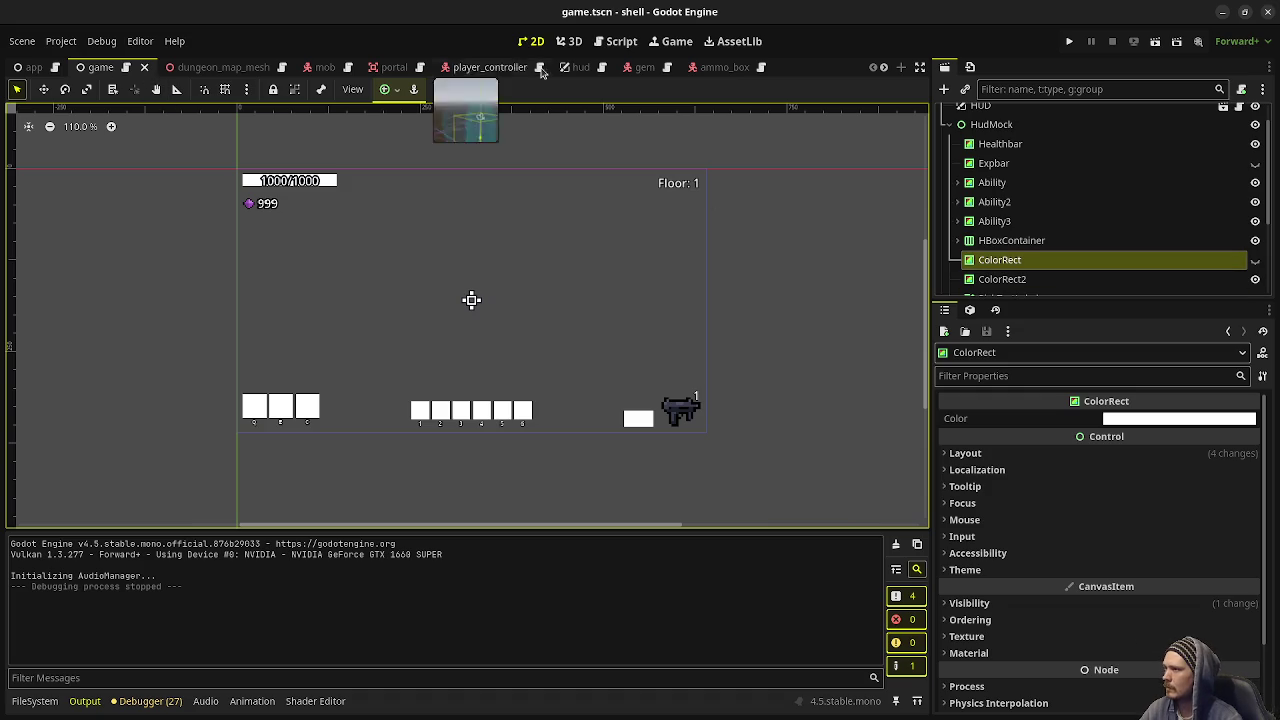
# Resize WeaponIcon to 53×29 in hud.tscn, then unhide the game scene's mock ColorRect
pyautogui.click(579, 67)
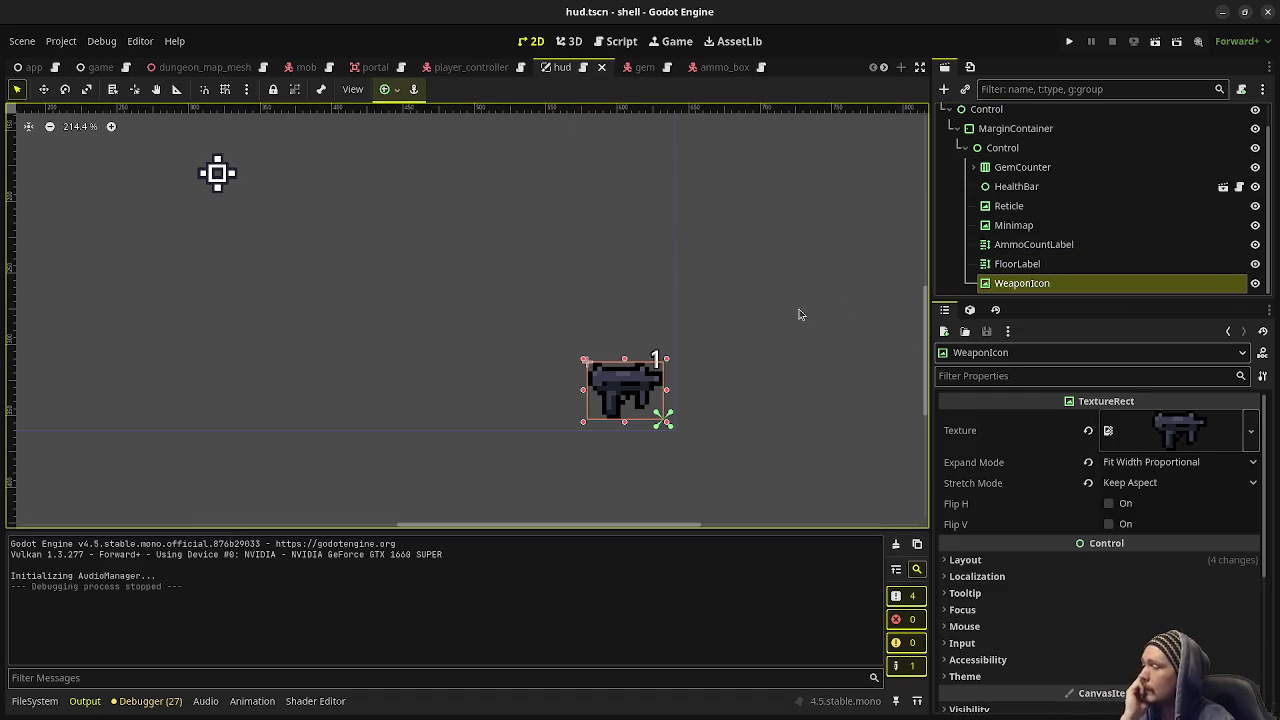
pyautogui.moveTo(583, 392)
pyautogui.mouseDown()
pyautogui.moveTo(552, 392)
pyautogui.moveTo(638, 376)
pyautogui.mouseUp()
pyautogui.moveTo(84, 79)
pyautogui.click(97, 67)
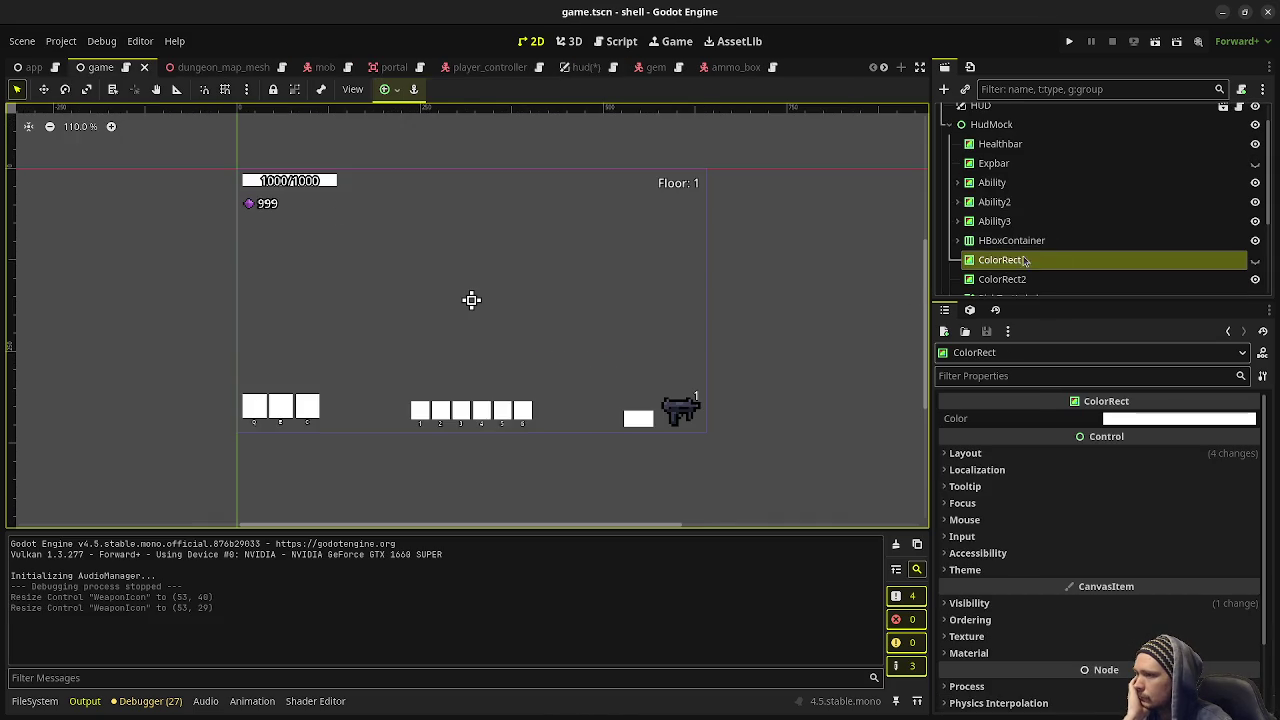
pyautogui.click(992, 264)
pyautogui.press('Down')
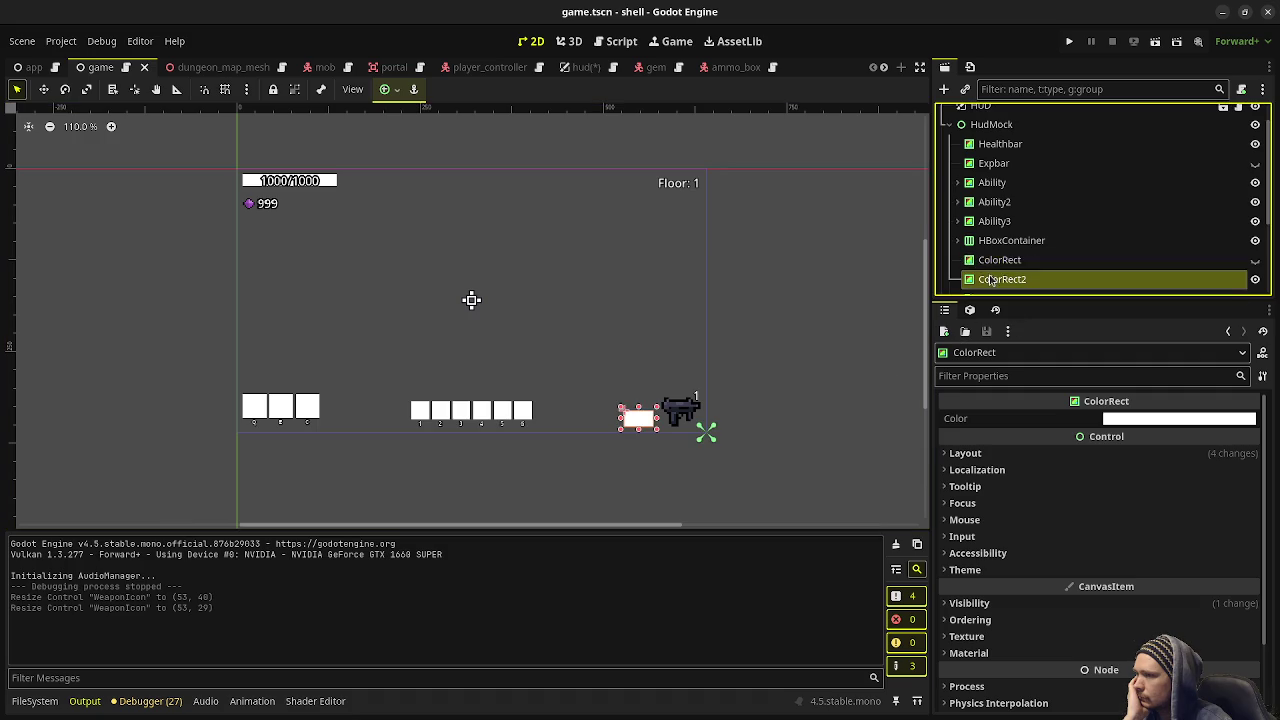
pyautogui.press('Up')
pyautogui.click(1255, 259)
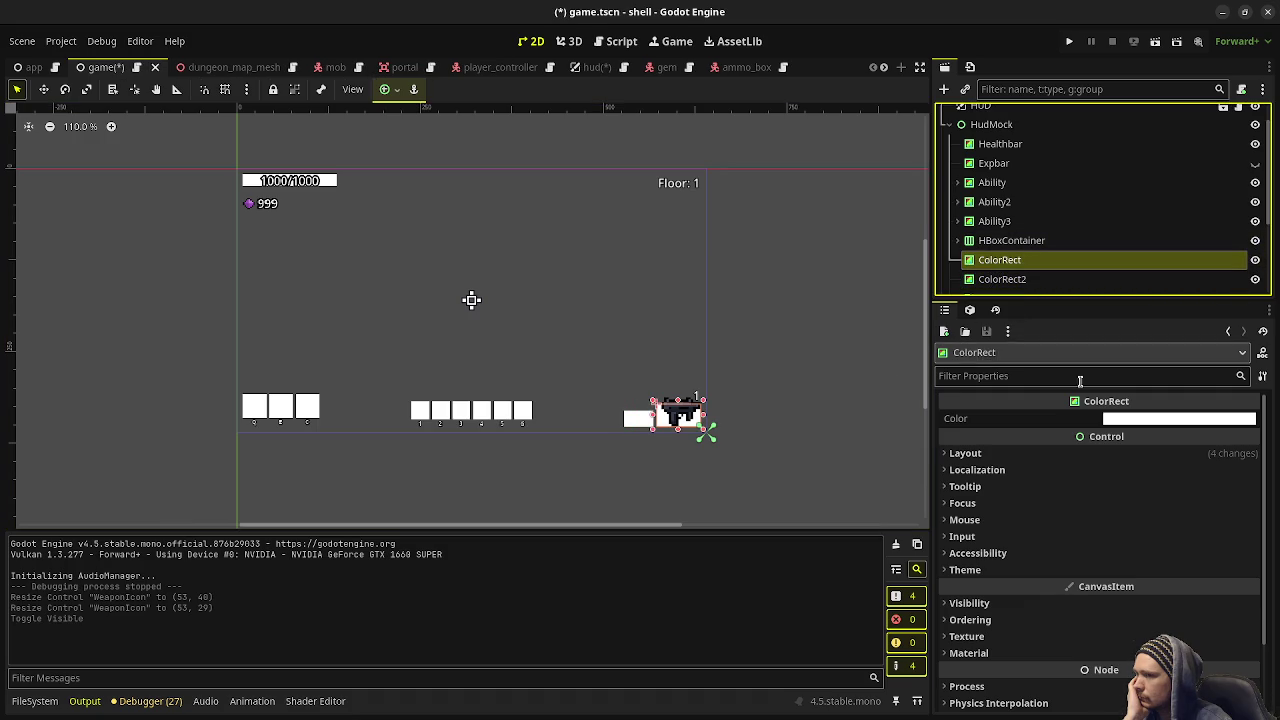
# Inspect the ColorRect's Texture and Layout > Transform size, then go back to hud.tscn
pyautogui.scroll(-2, 1046, 517)
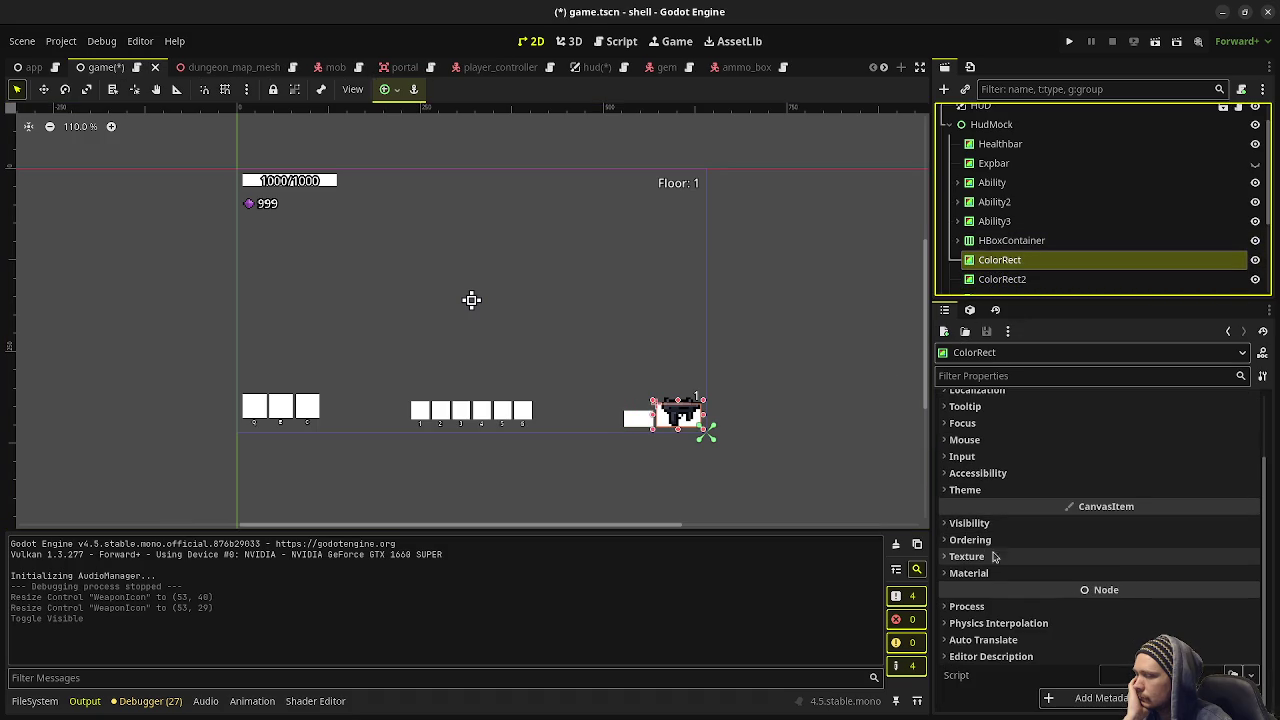
pyautogui.click(1000, 556)
pyautogui.click(1000, 556)
pyautogui.scroll(2, 993, 531)
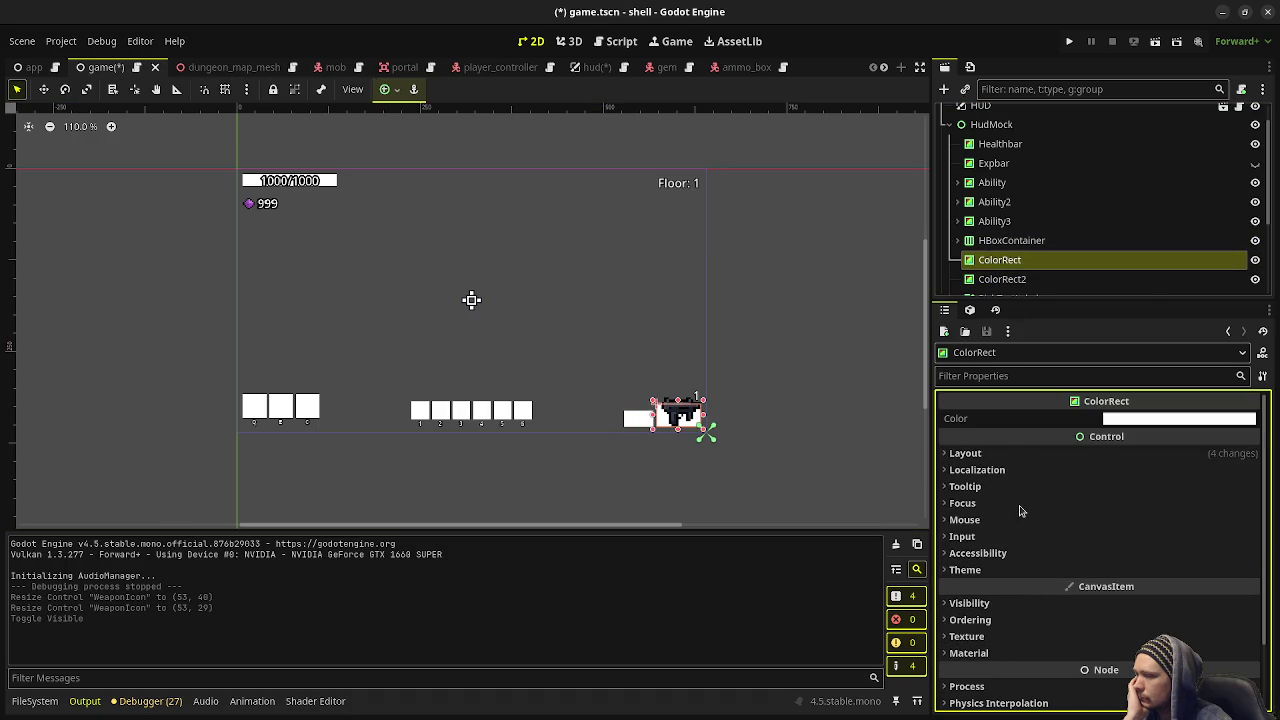
pyautogui.click(993, 453)
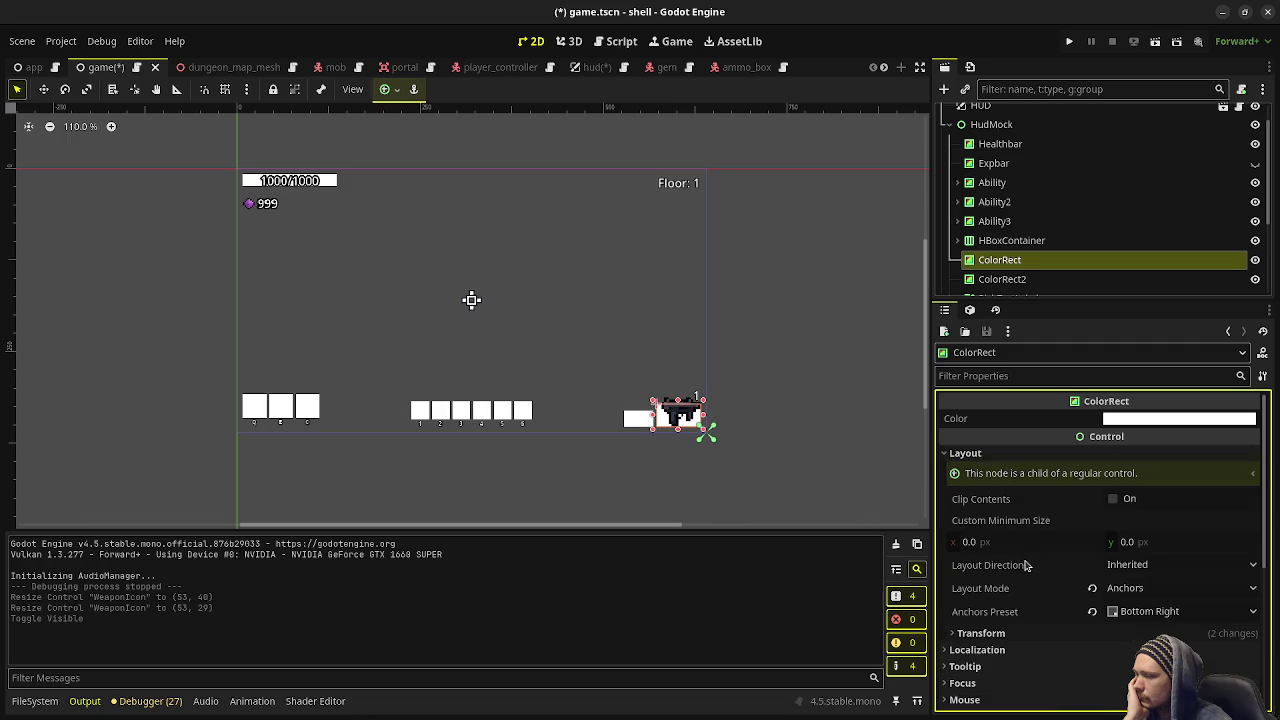
pyautogui.click(1008, 633)
pyautogui.scroll(-2, 1007, 636)
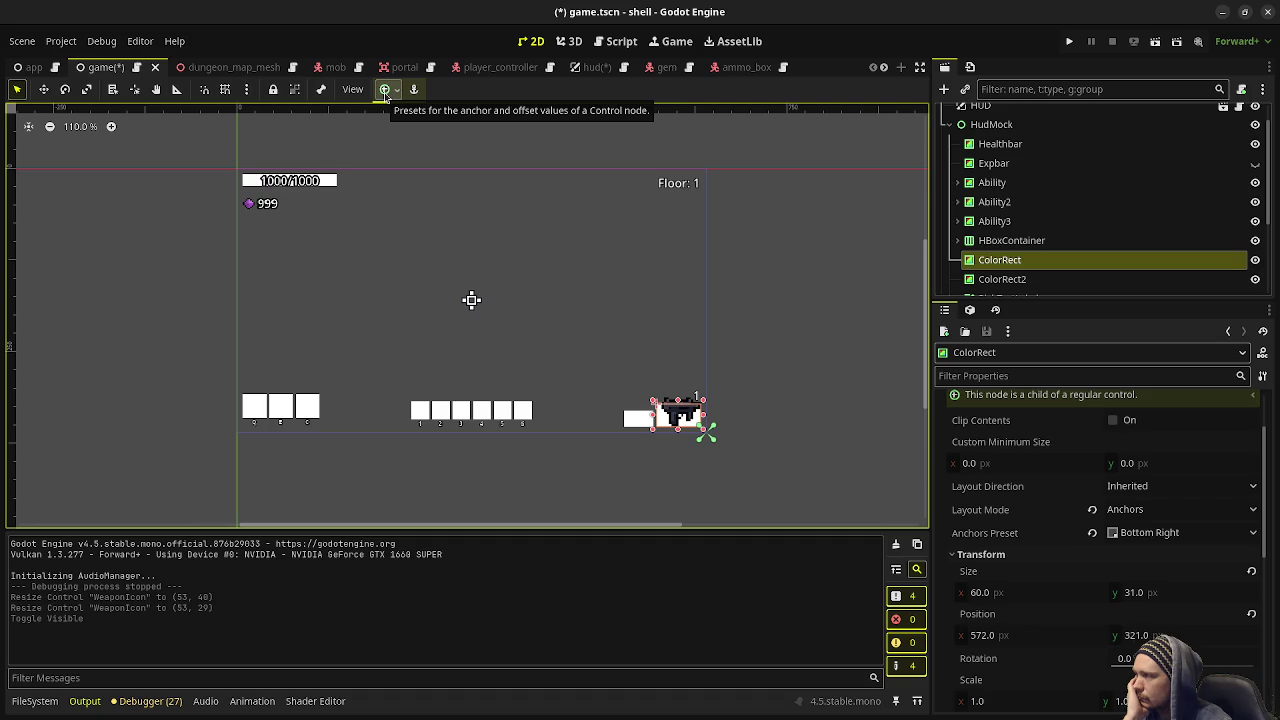
pyautogui.click(595, 67)
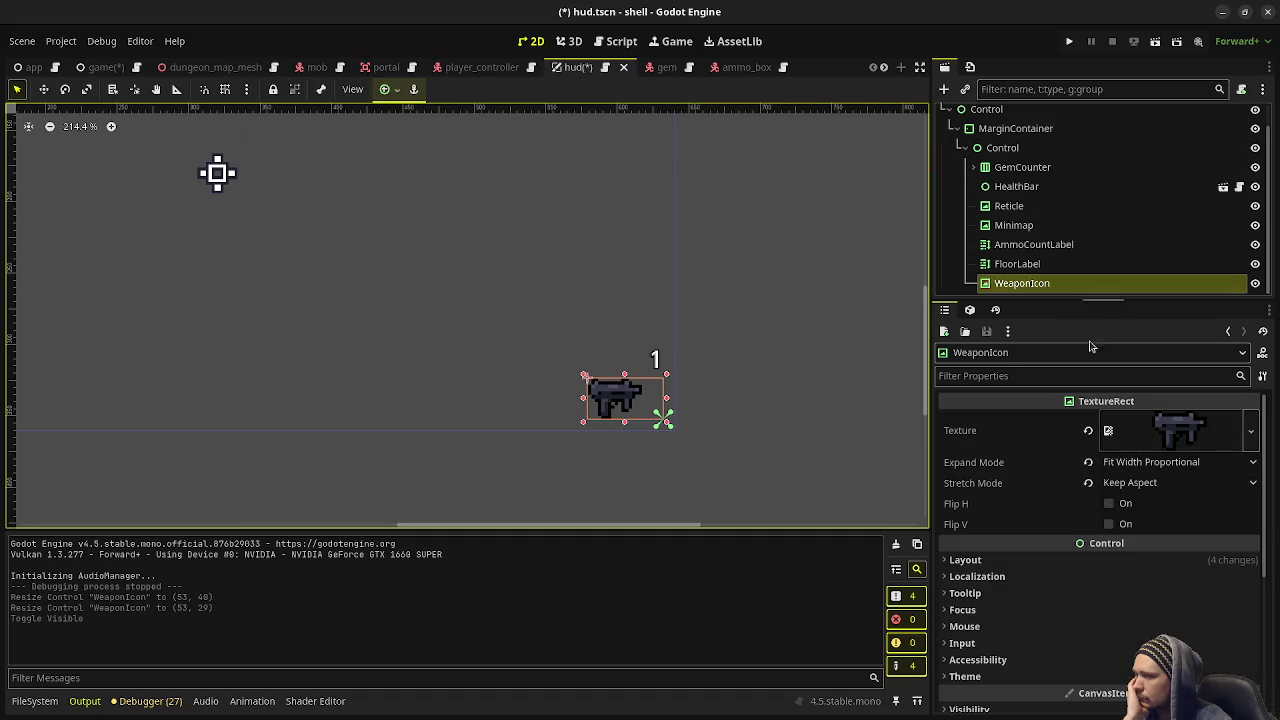
# Set WeaponIcon's Layout > Transform Size height to 32
pyautogui.scroll(-5, 1068, 497)
pyautogui.scroll(2, 1050, 490)
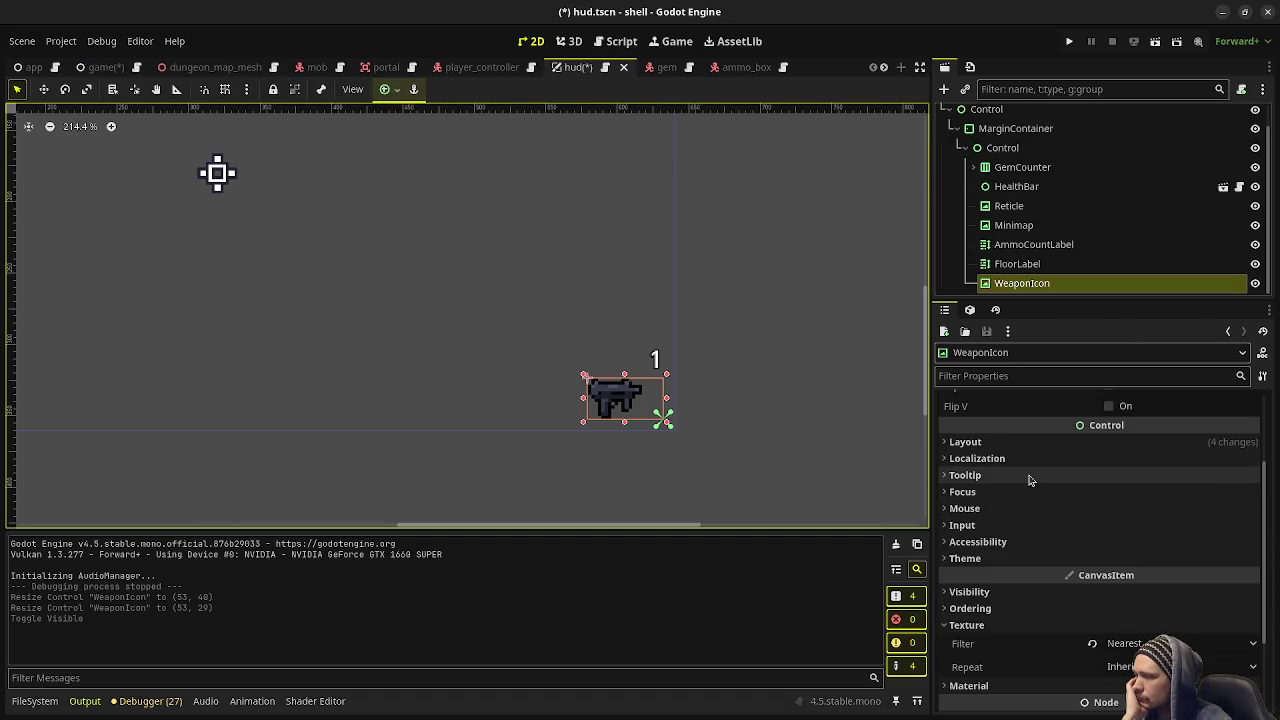
pyautogui.scroll(1, 1030, 480)
pyautogui.click(1000, 482)
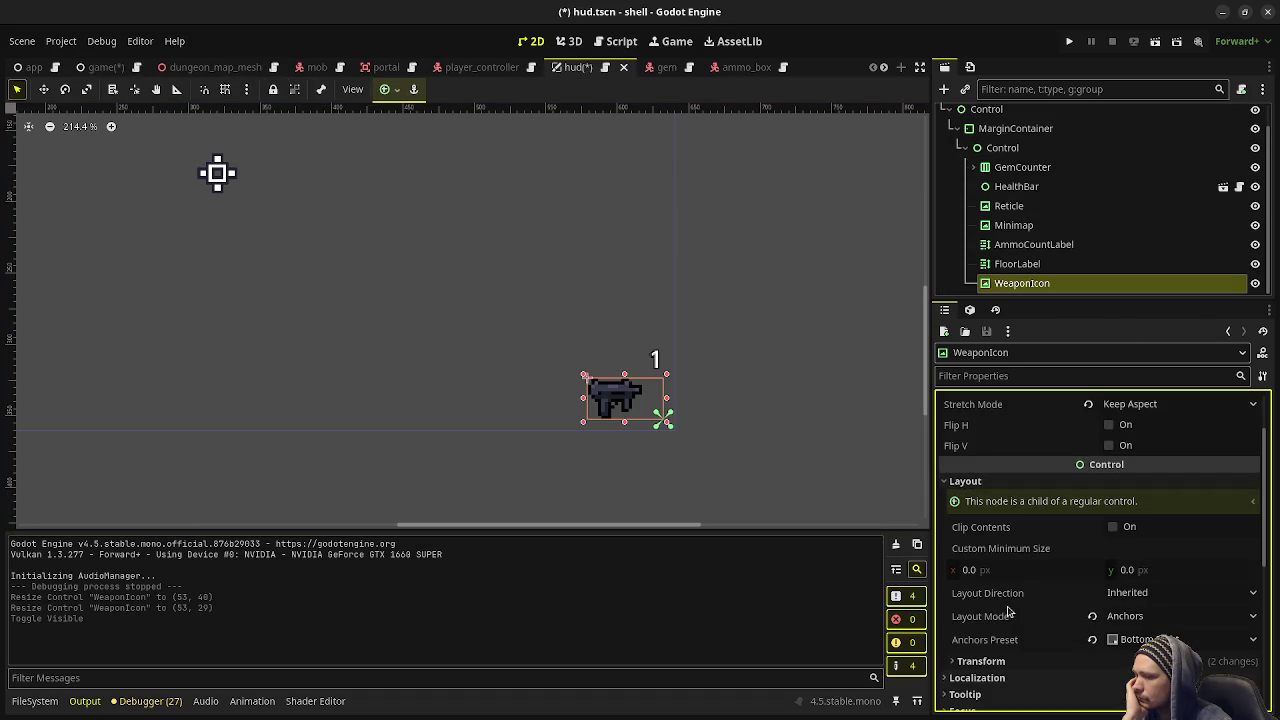
pyautogui.click(980, 661)
pyautogui.scroll(-2, 1075, 617)
pyautogui.click(1153, 621)
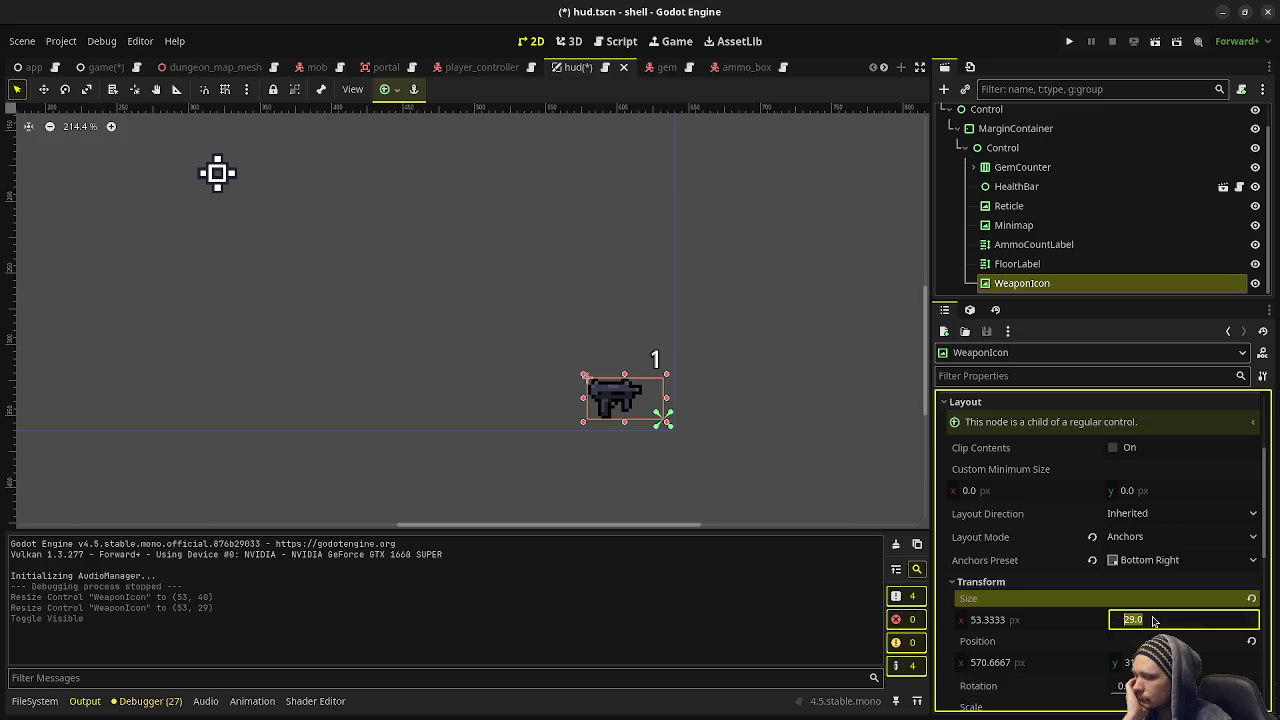
pyautogui.write('32')
pyautogui.press('Return')
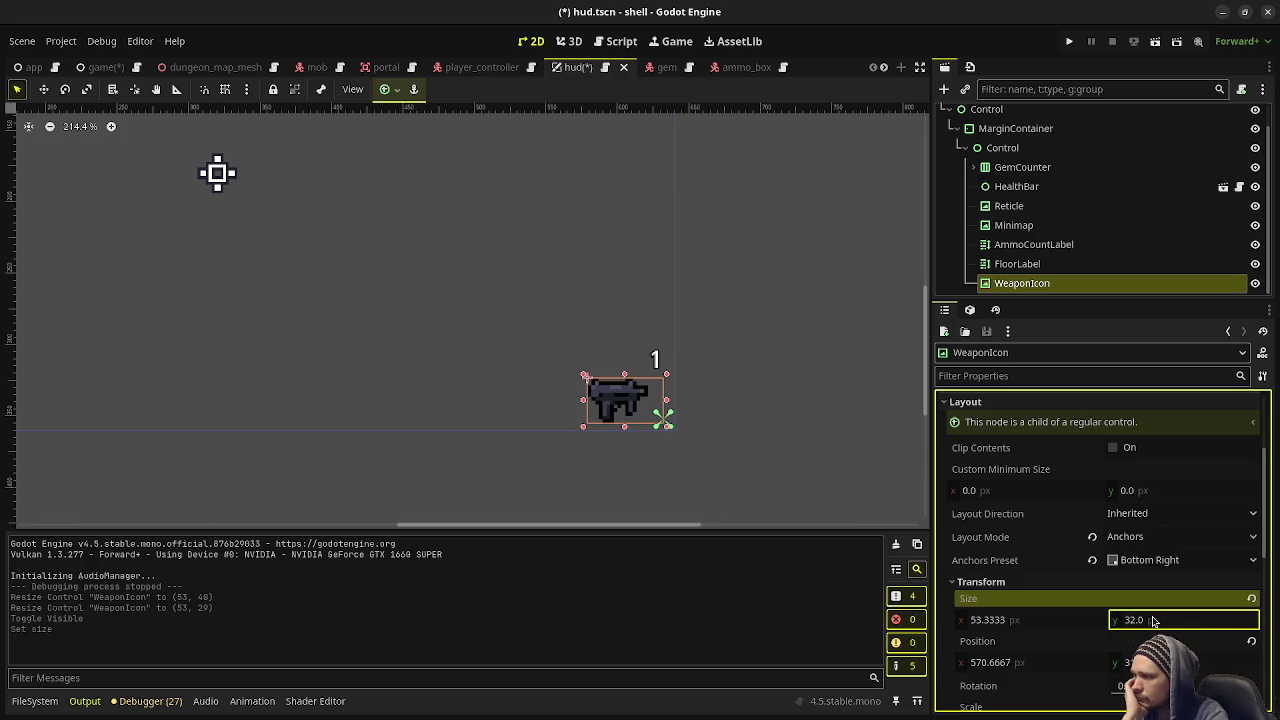
# Anchor WeaponIcon bottom-right, narrow it to 42.67×32, then save and run the game
pyautogui.click(388, 89)
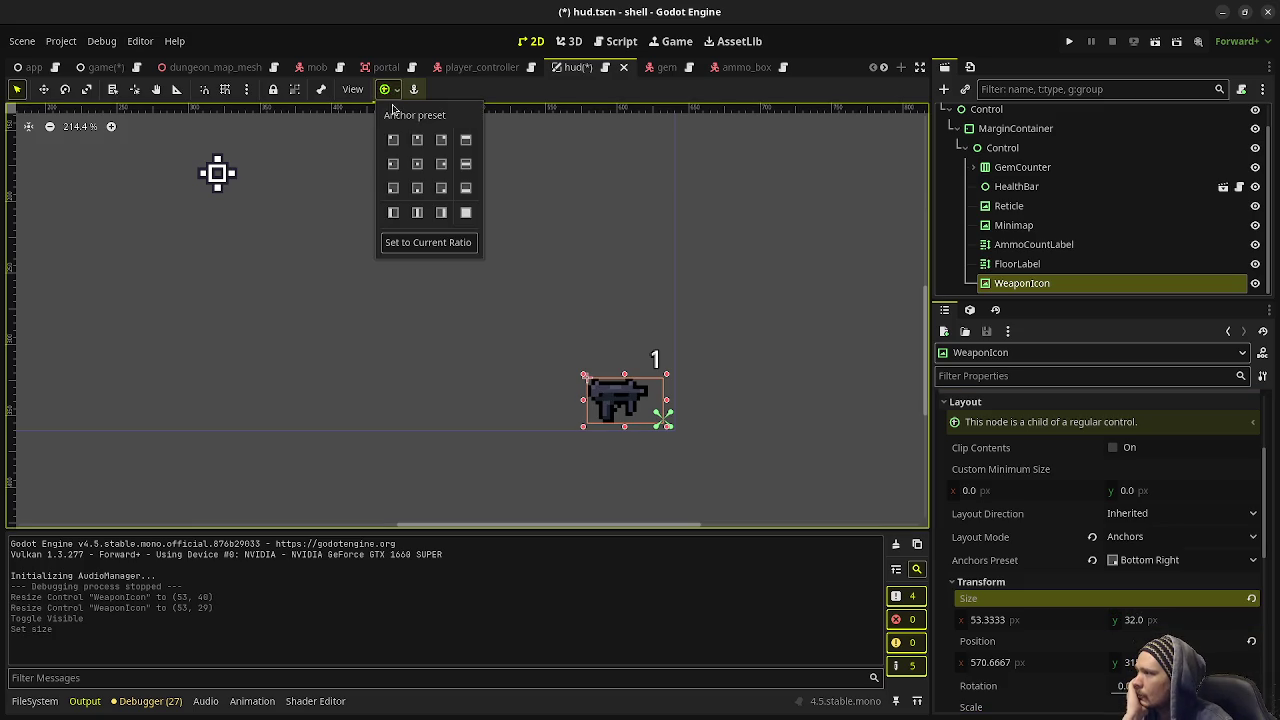
pyautogui.click(439, 190)
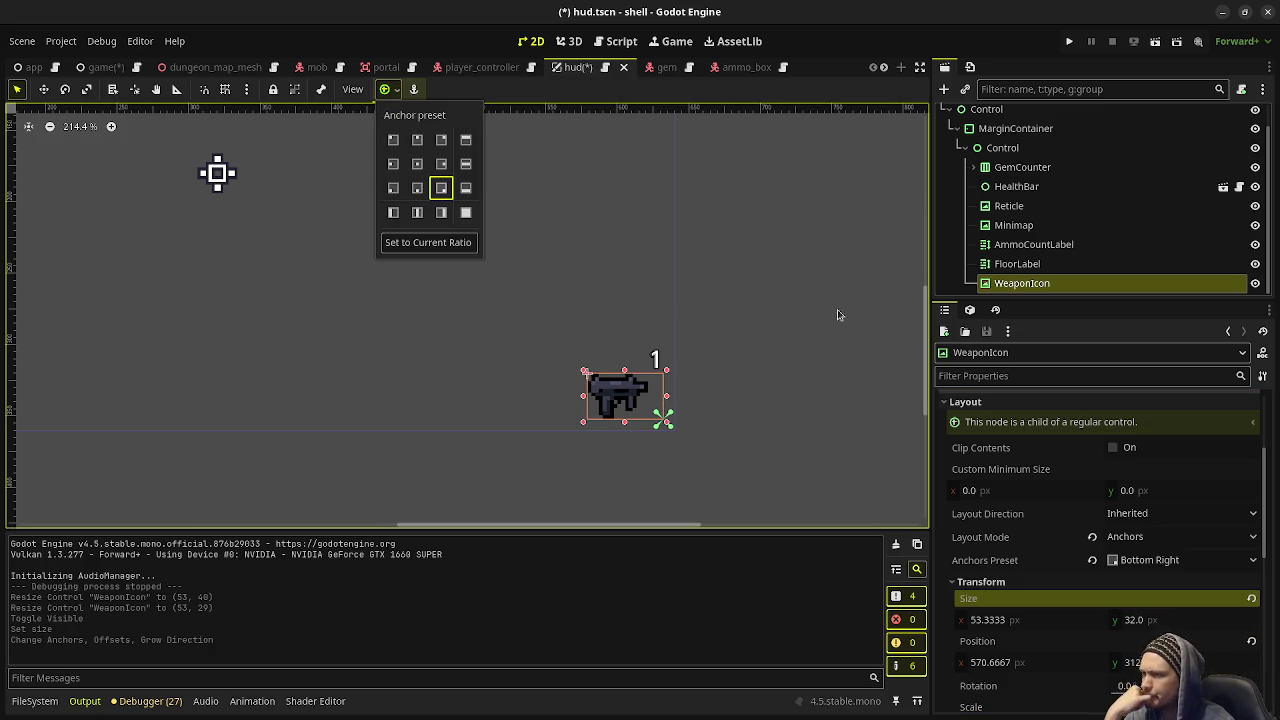
pyautogui.moveTo(583, 400); pyautogui.dragTo(598, 400)
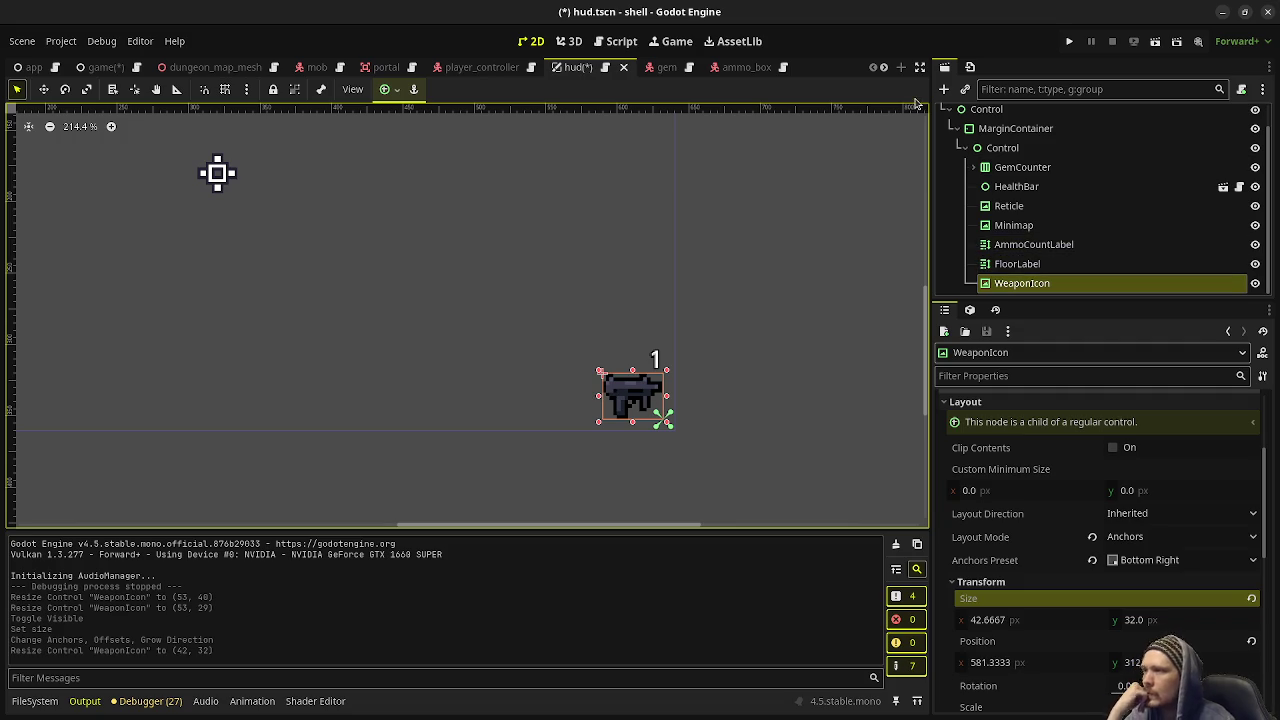
pyautogui.press('F5')
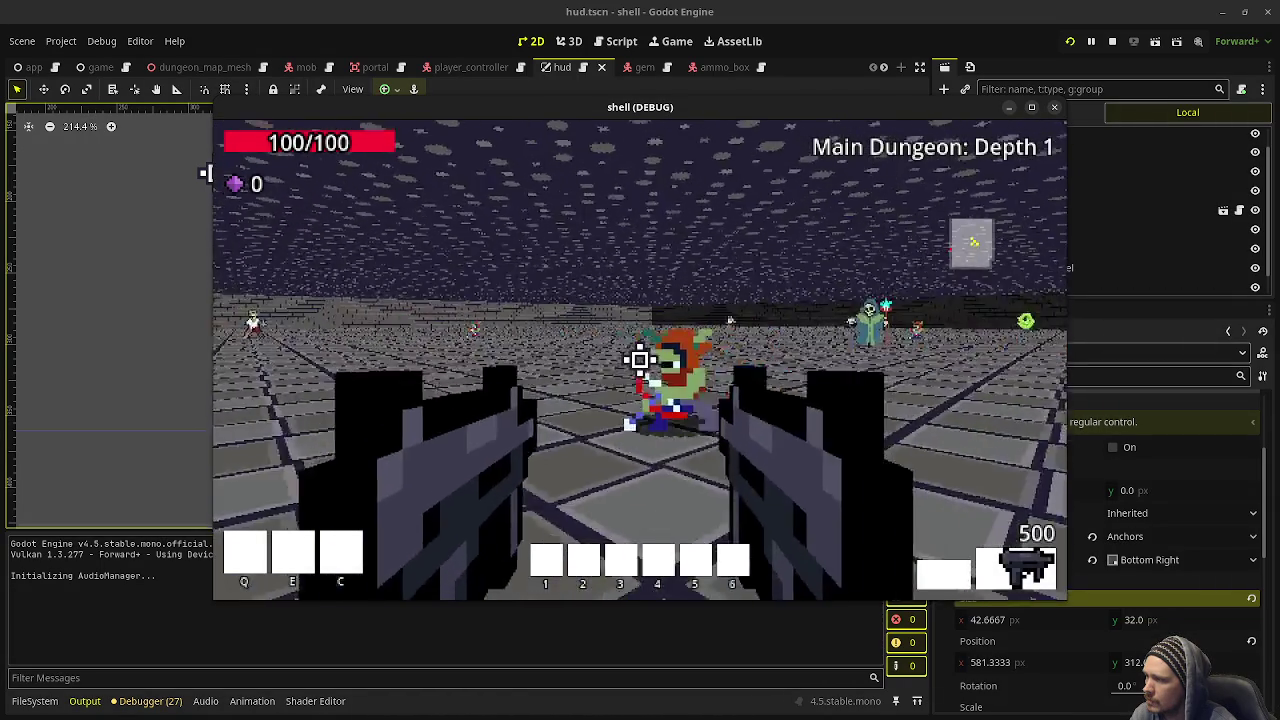
# Fire and turn in the running game to check the bottom-right gun icon, then stop it
pyautogui.moveTo(640, 360); pyautogui.dragTo(640, 360)
pyautogui.press('F8')
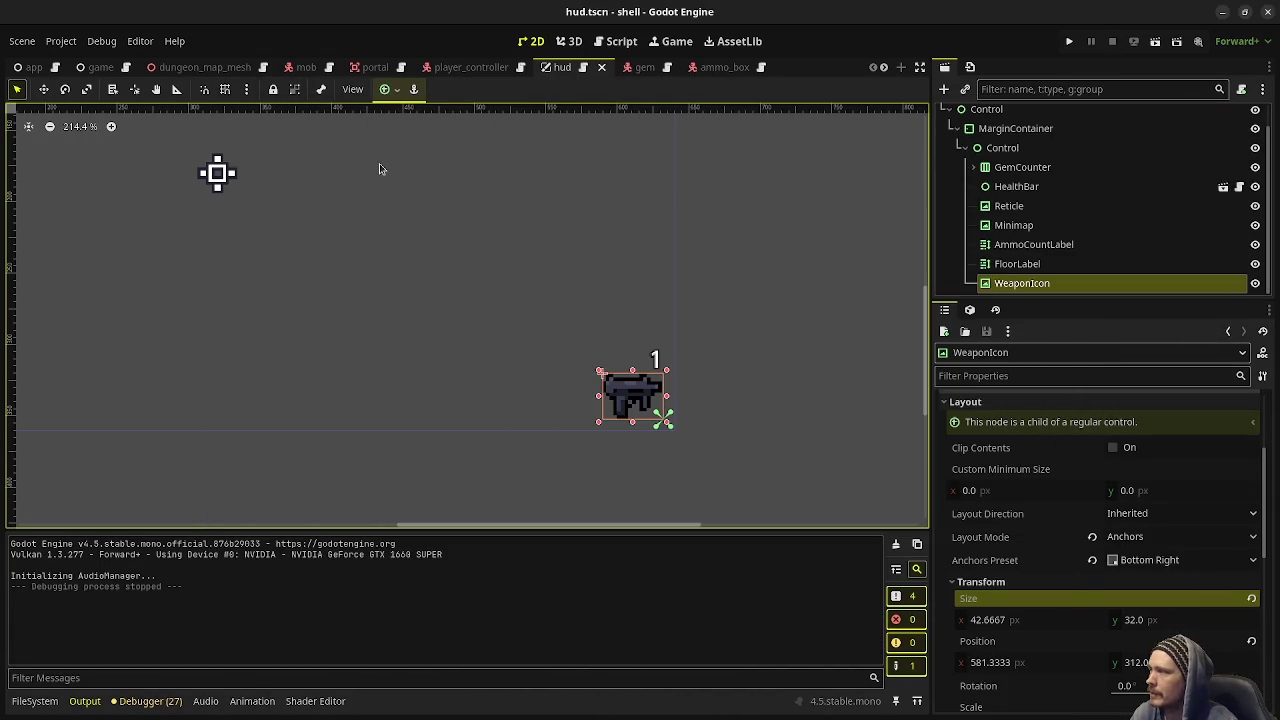
# View the game scene's game.gd script, then shoot an enemy in the running game
pyautogui.click(100, 67)
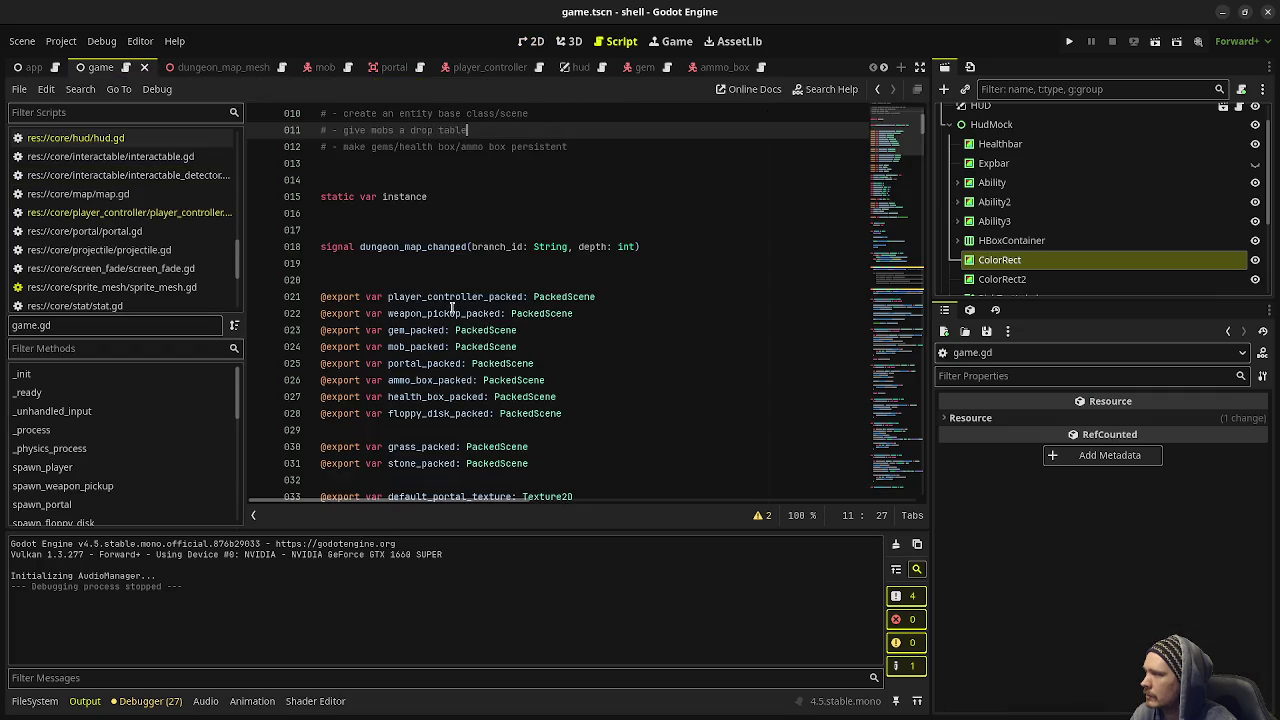
pyautogui.click(126, 67)
pyautogui.scroll(-15, 421, 355)
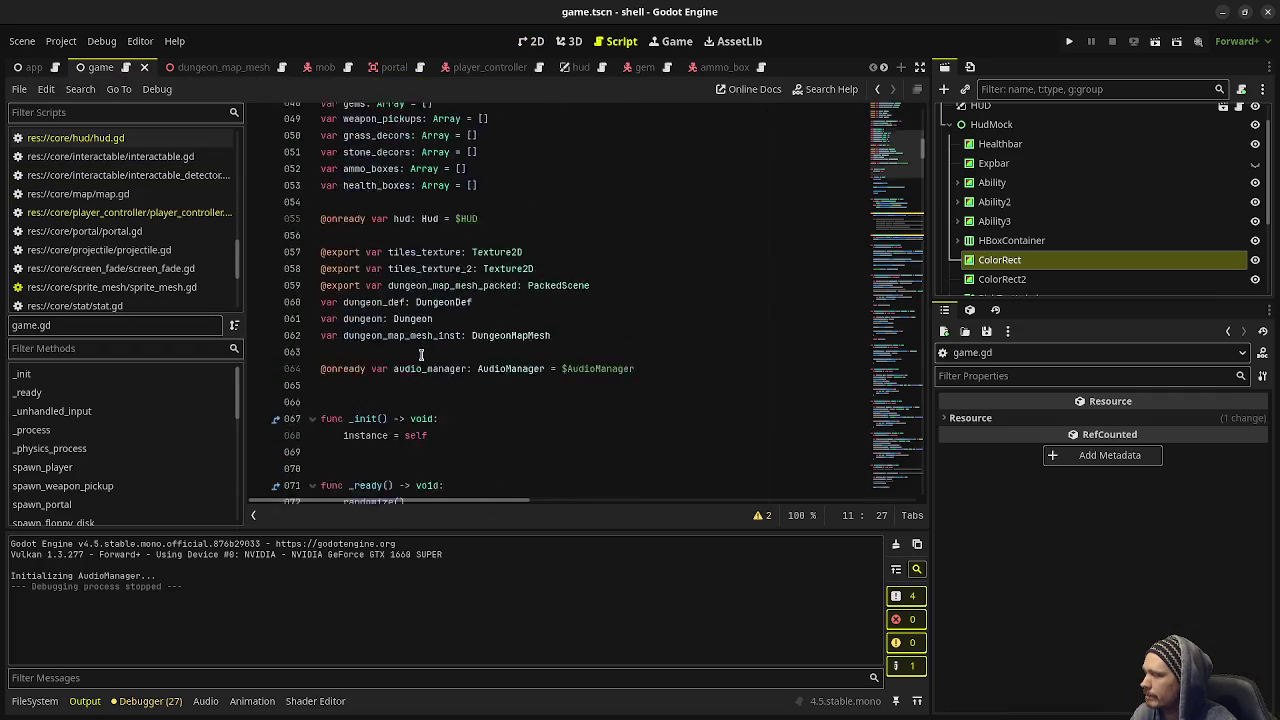
pyautogui.scroll(-9, 421, 355)
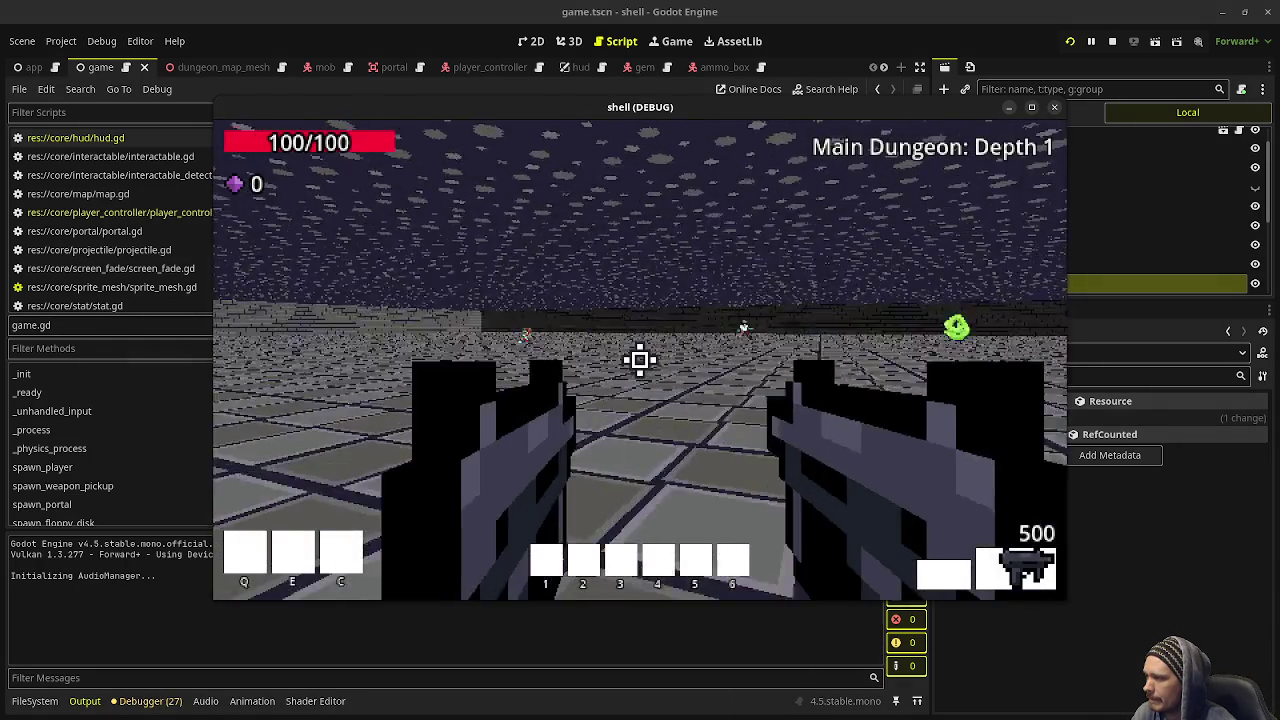
pyautogui.click(640, 359)
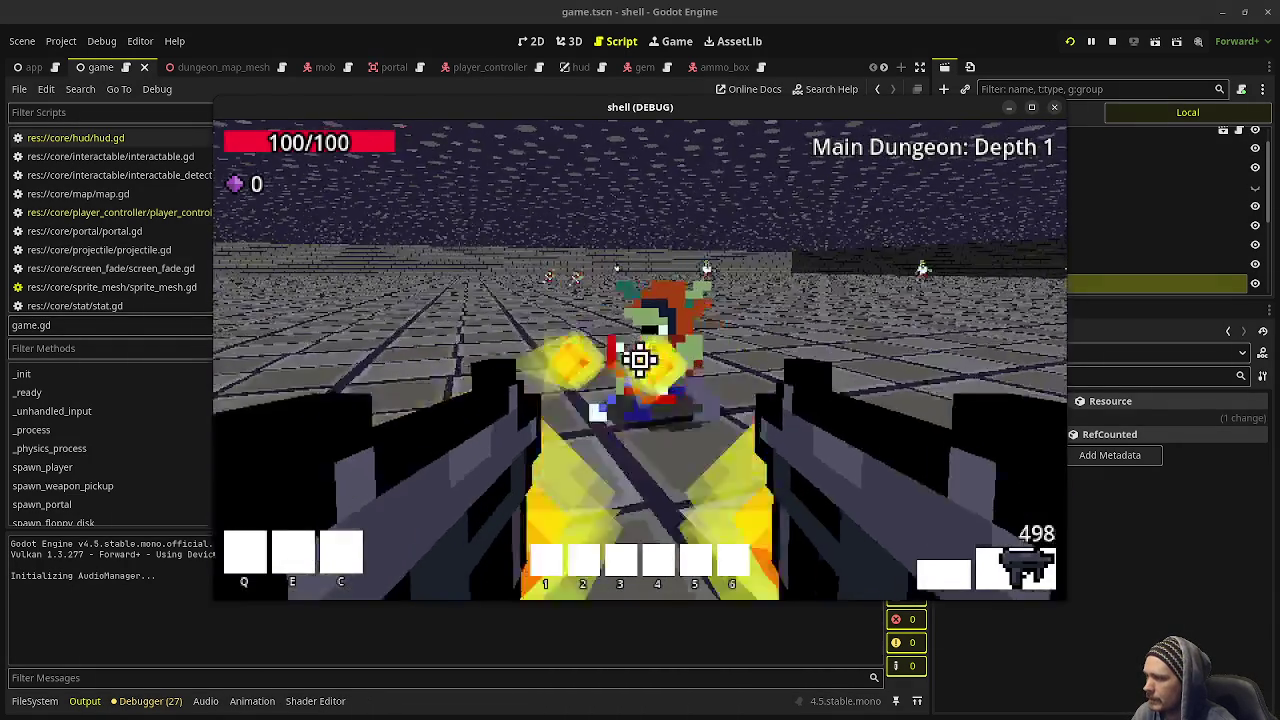
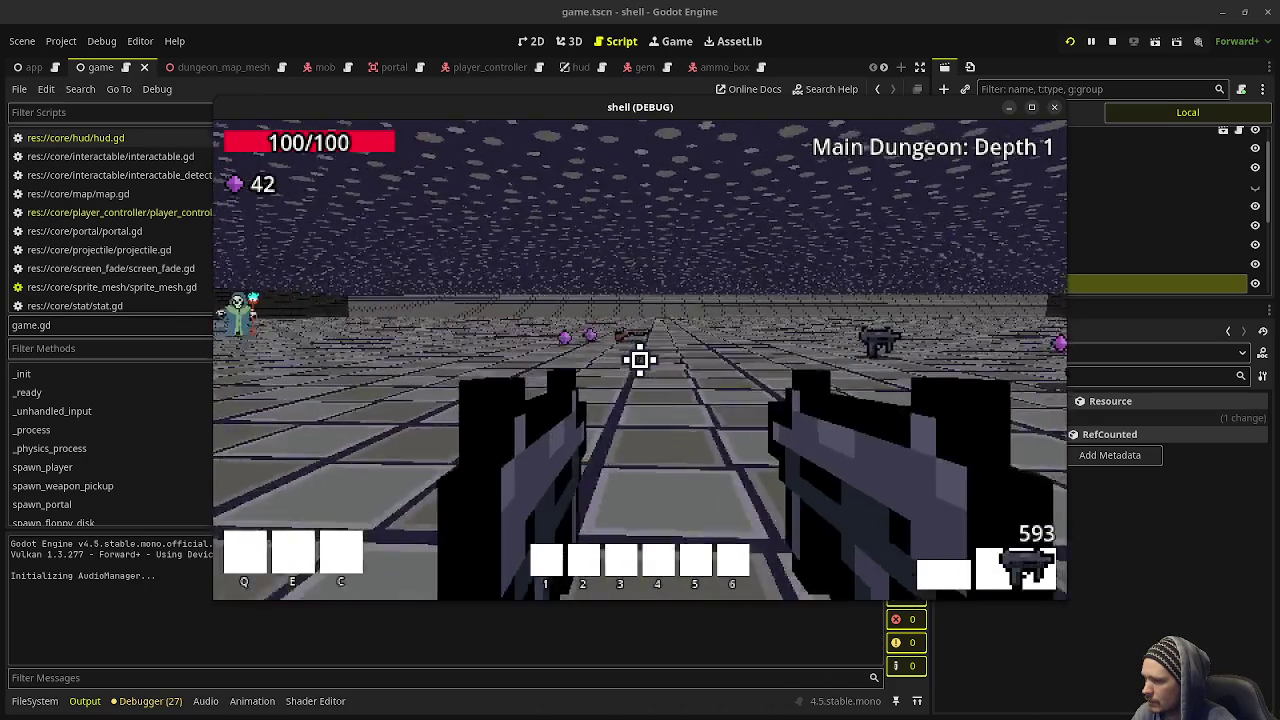
# Walk forward over the gems and pick up the shotgun
pyautogui.press('w')
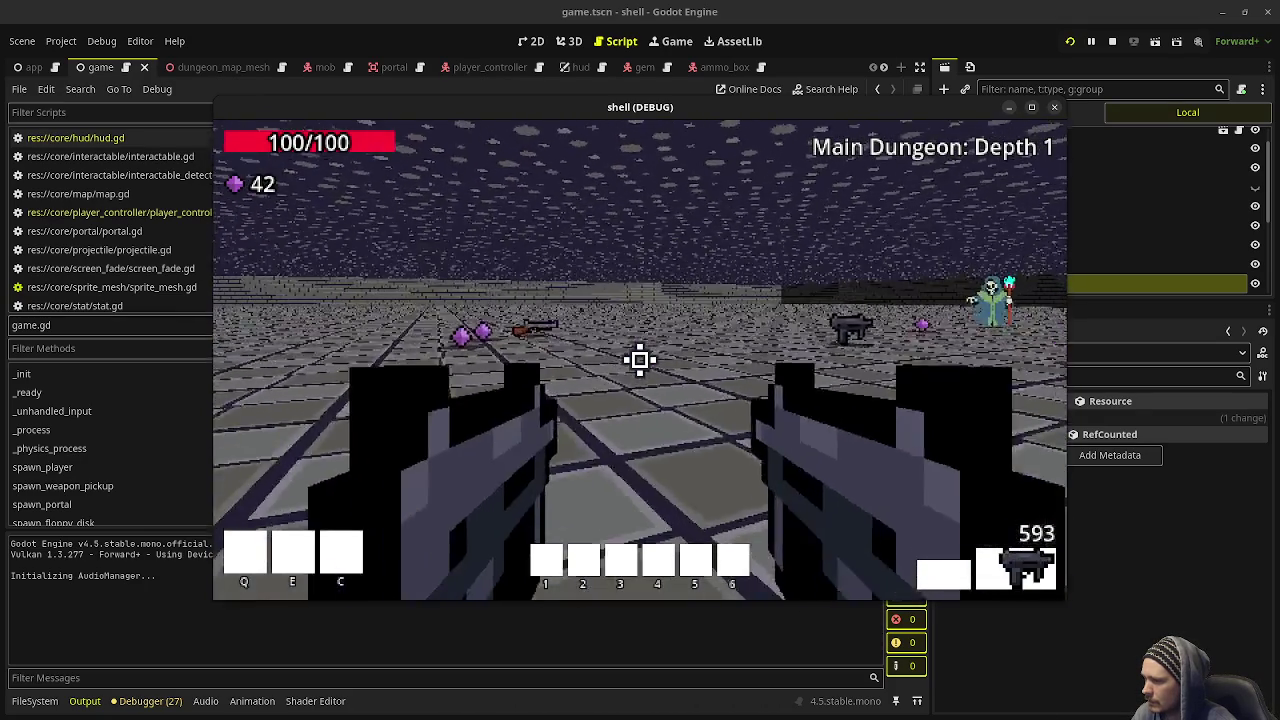
pyautogui.press('w')
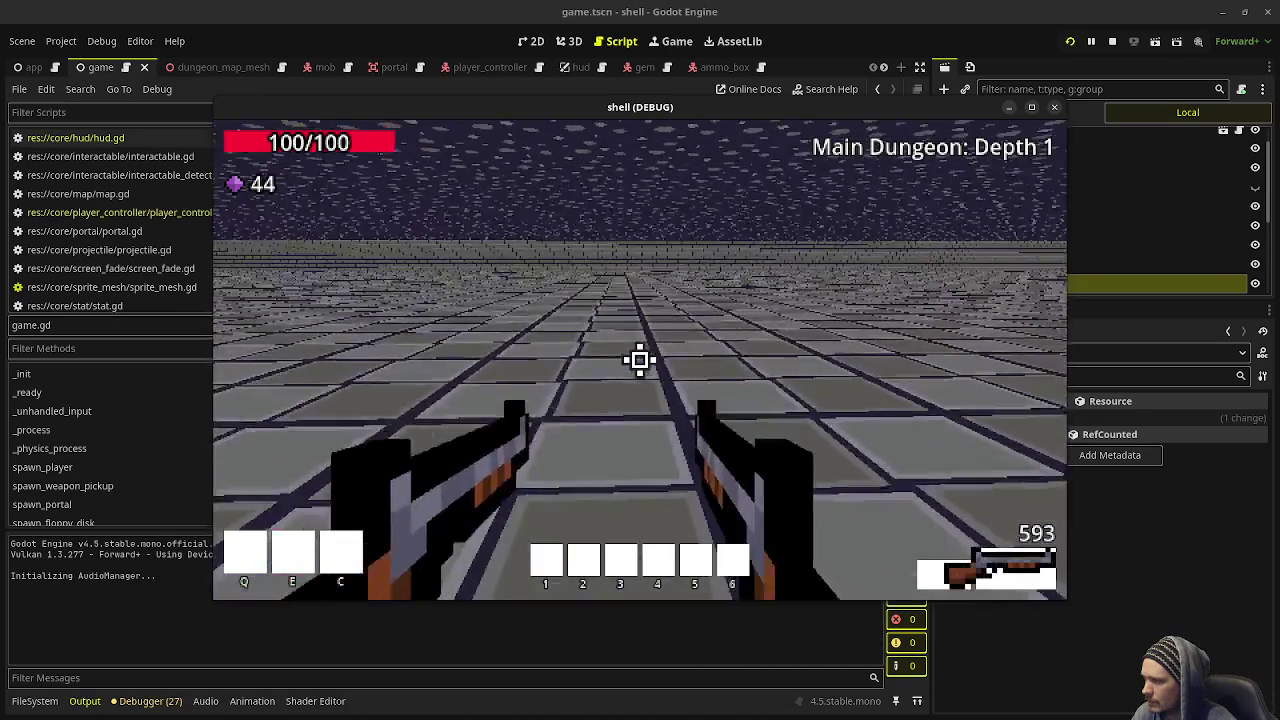
pyautogui.press('w')
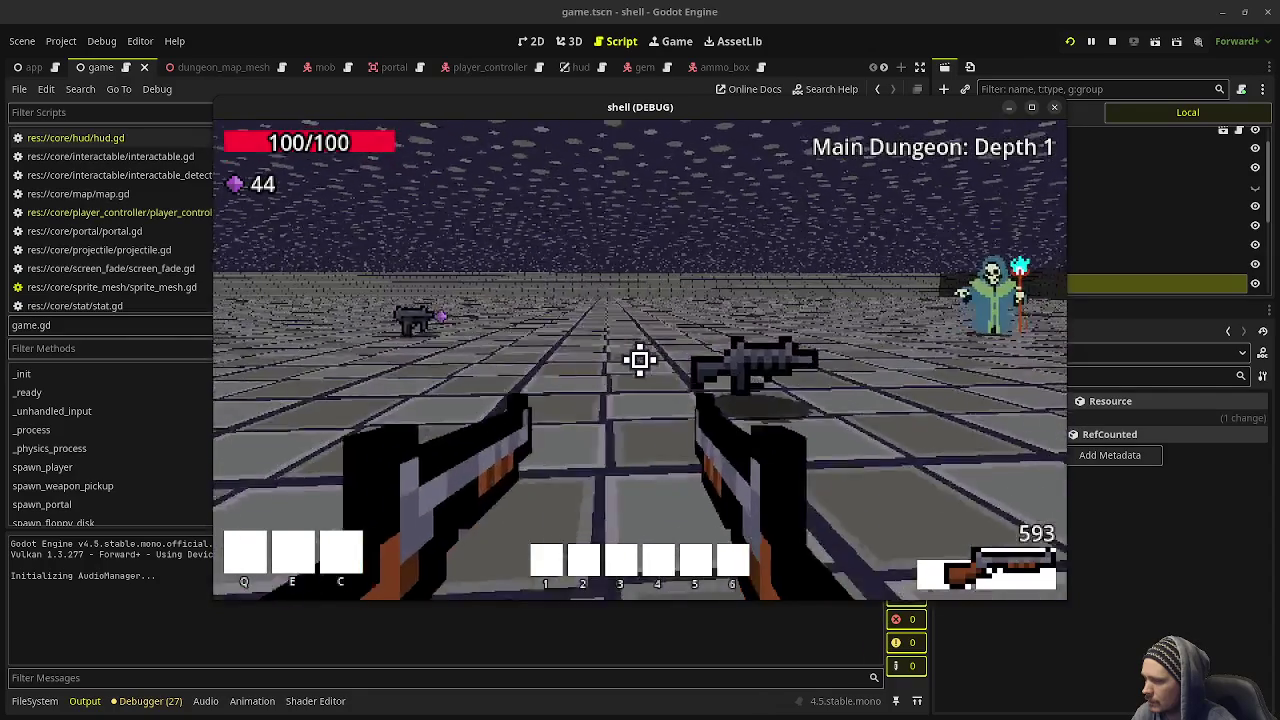
pyautogui.press('w')
# Cycle weapons with the mouse wheel to check that the HUD icon matches the shotgun
pyautogui.scroll(-1, 640, 360)
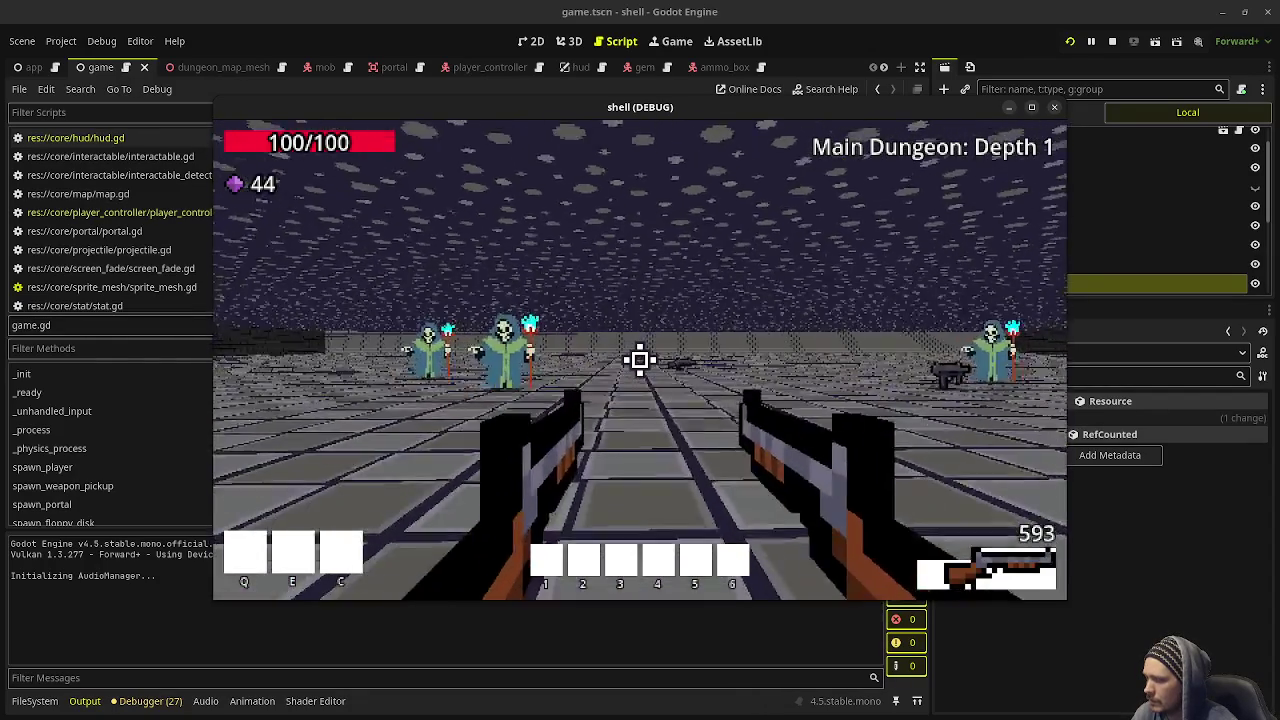
pyautogui.scroll(1, 640, 360)
pyautogui.scroll(-1, 640, 360)
pyautogui.scroll(1, 640, 360)
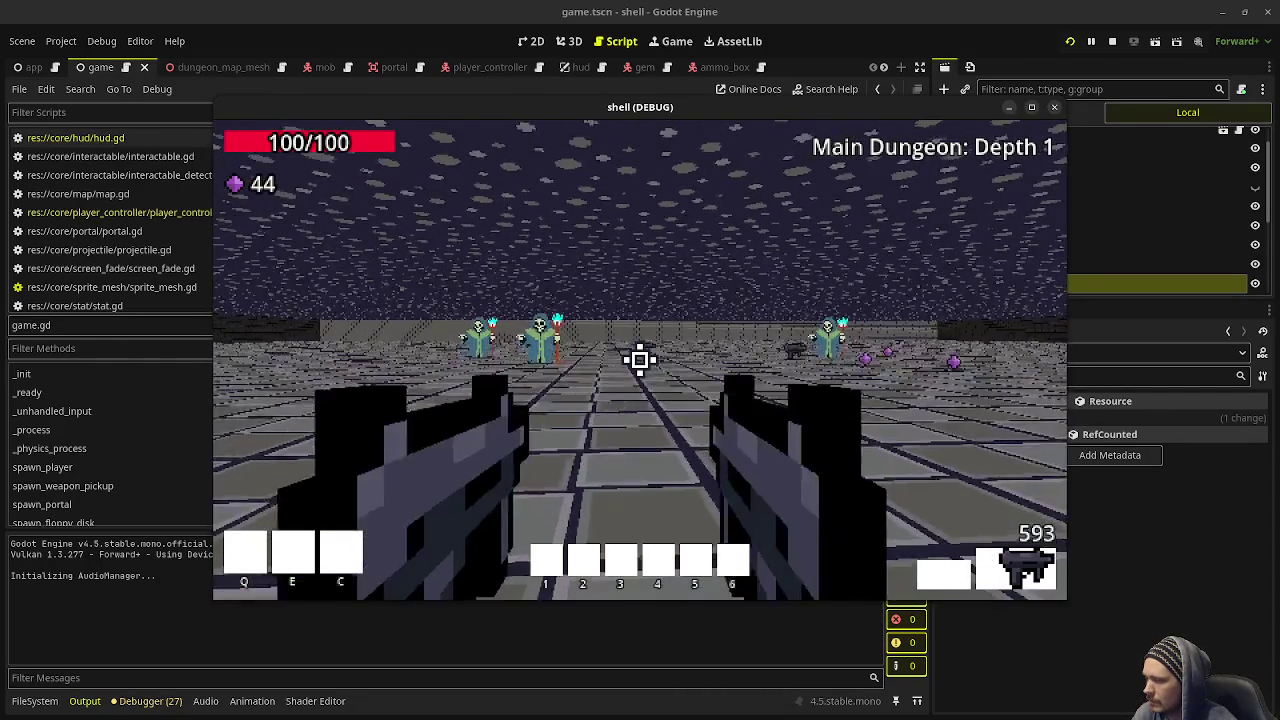
pyautogui.scroll(-1, 640, 360)
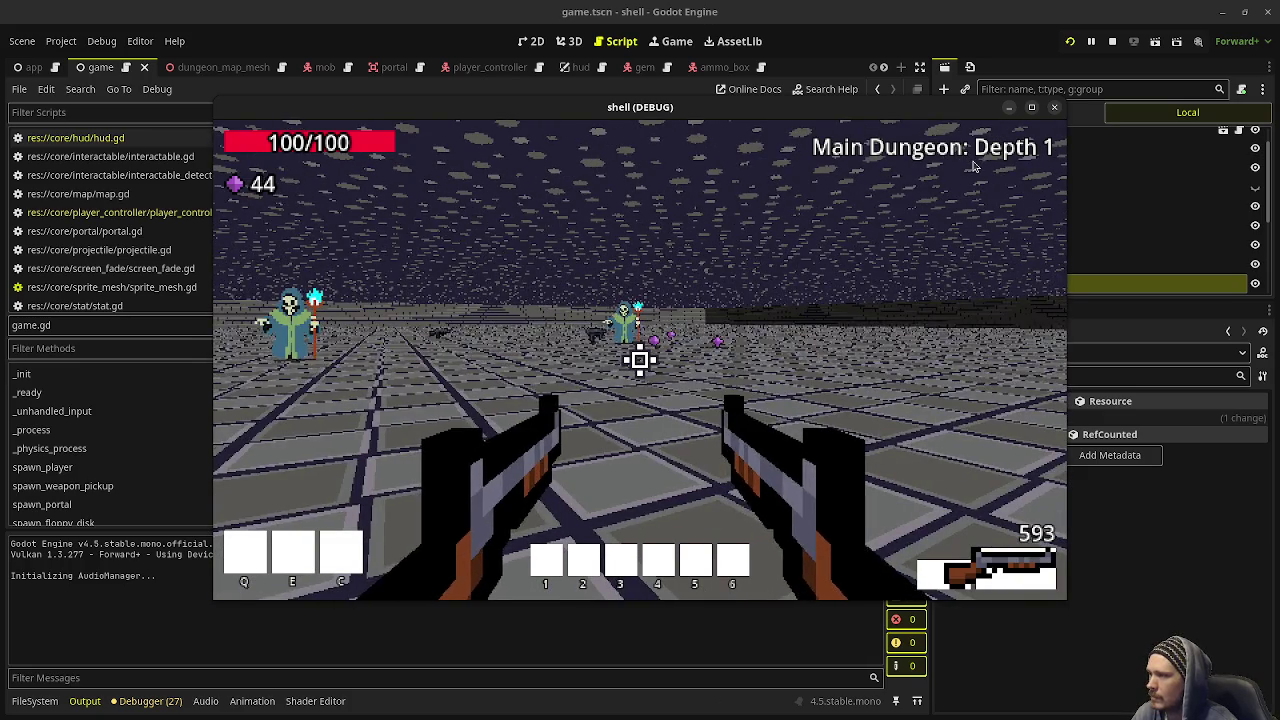
# Move the game window to the screen's left, keep it Always on Top, and bring up the hud scene
pyautogui.press('Escape')
pyautogui.moveTo(920, 118); pyautogui.dragTo(707, 141)
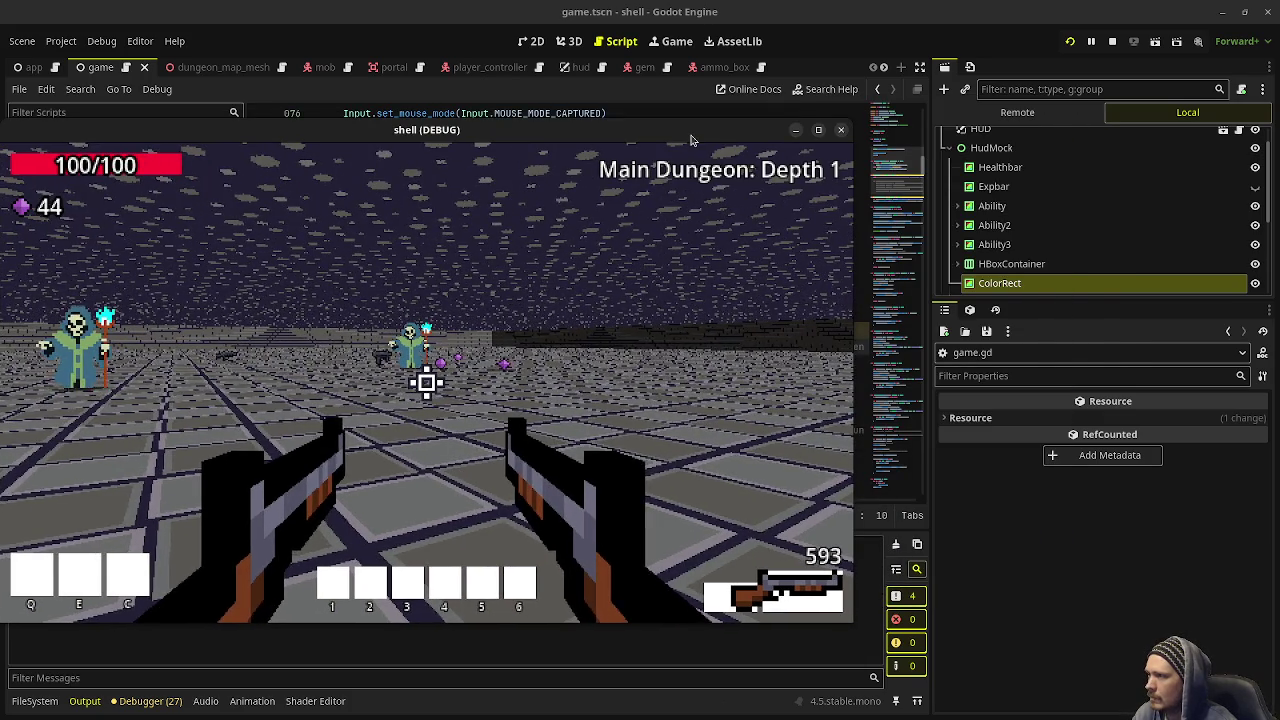
pyautogui.rightClick(656, 133)
pyautogui.click(695, 283)
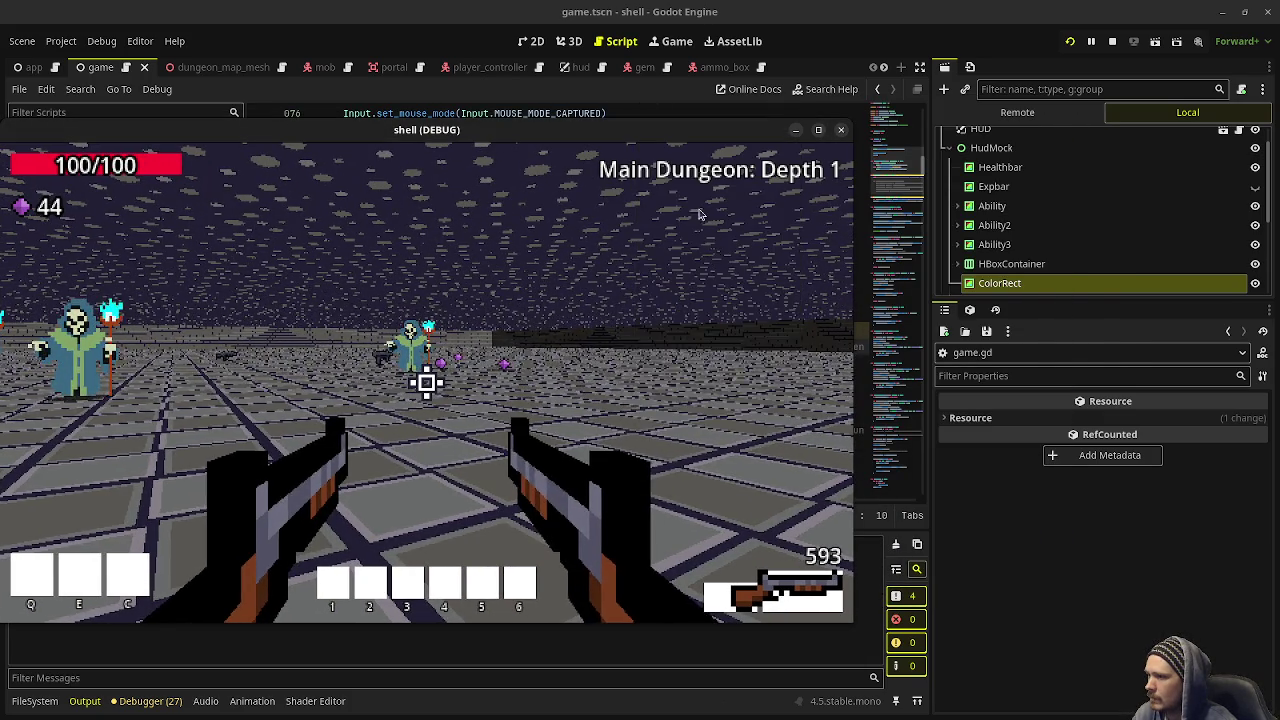
pyautogui.click(578, 67)
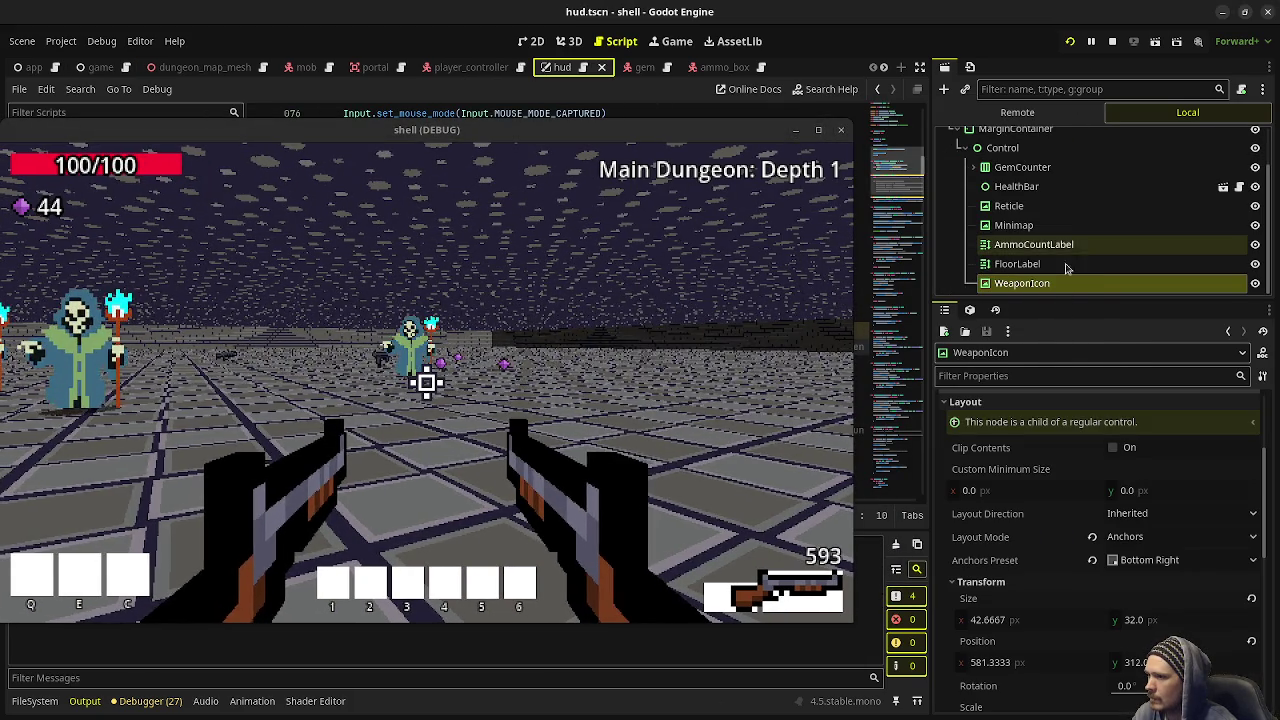
pyautogui.scroll(3, 1100, 480)
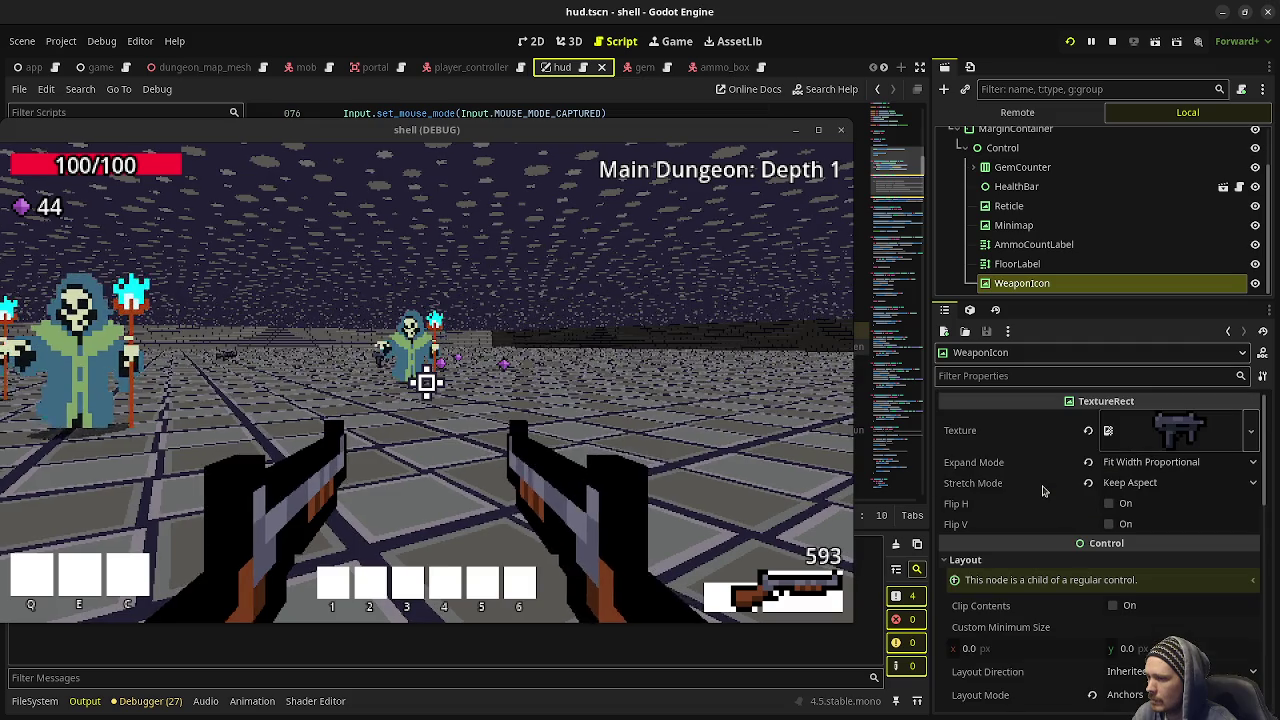
# Shoot down the skeleton mages
pyautogui.click(426, 381)
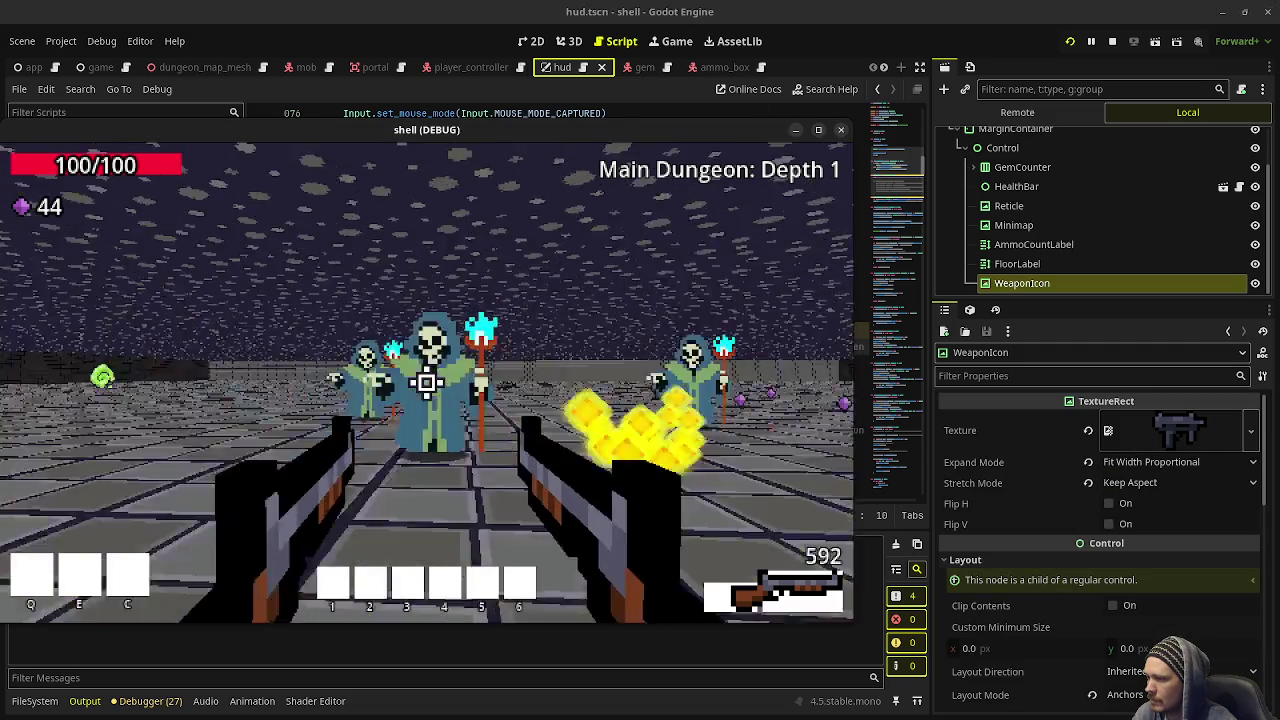
pyautogui.click(426, 381)
pyautogui.click(426, 381)
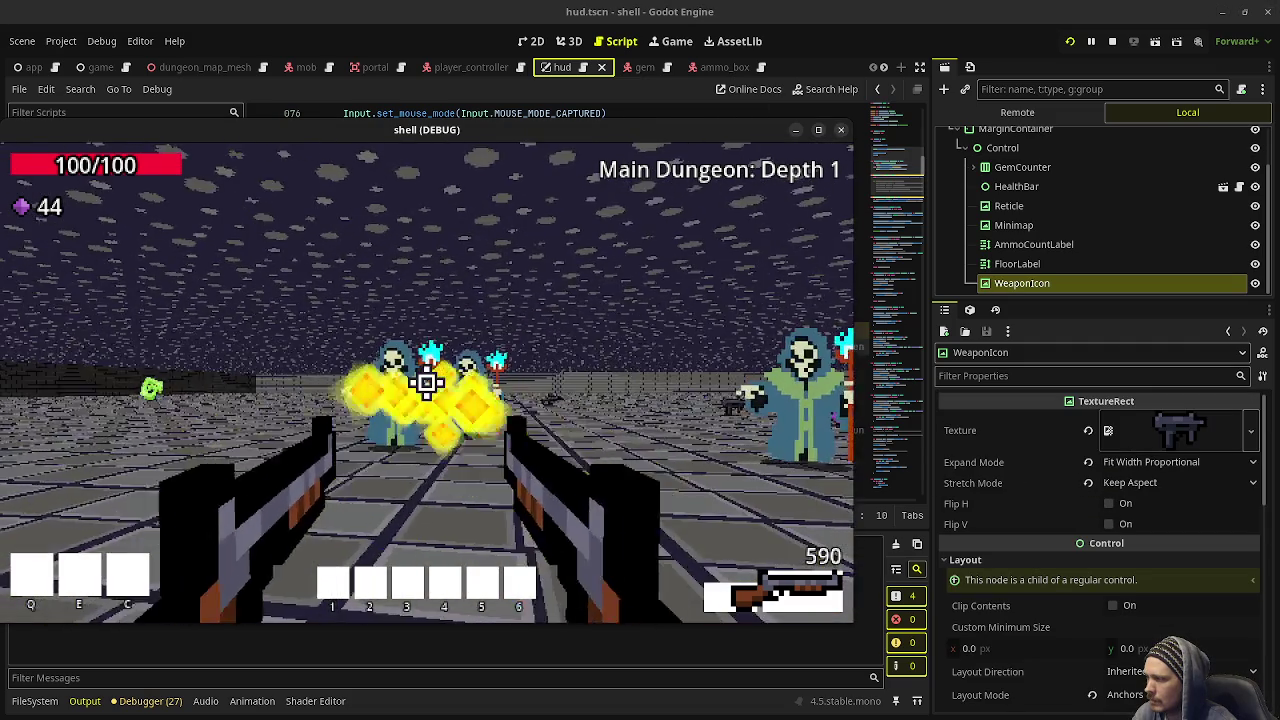
pyautogui.click(426, 381)
pyautogui.click(426, 381)
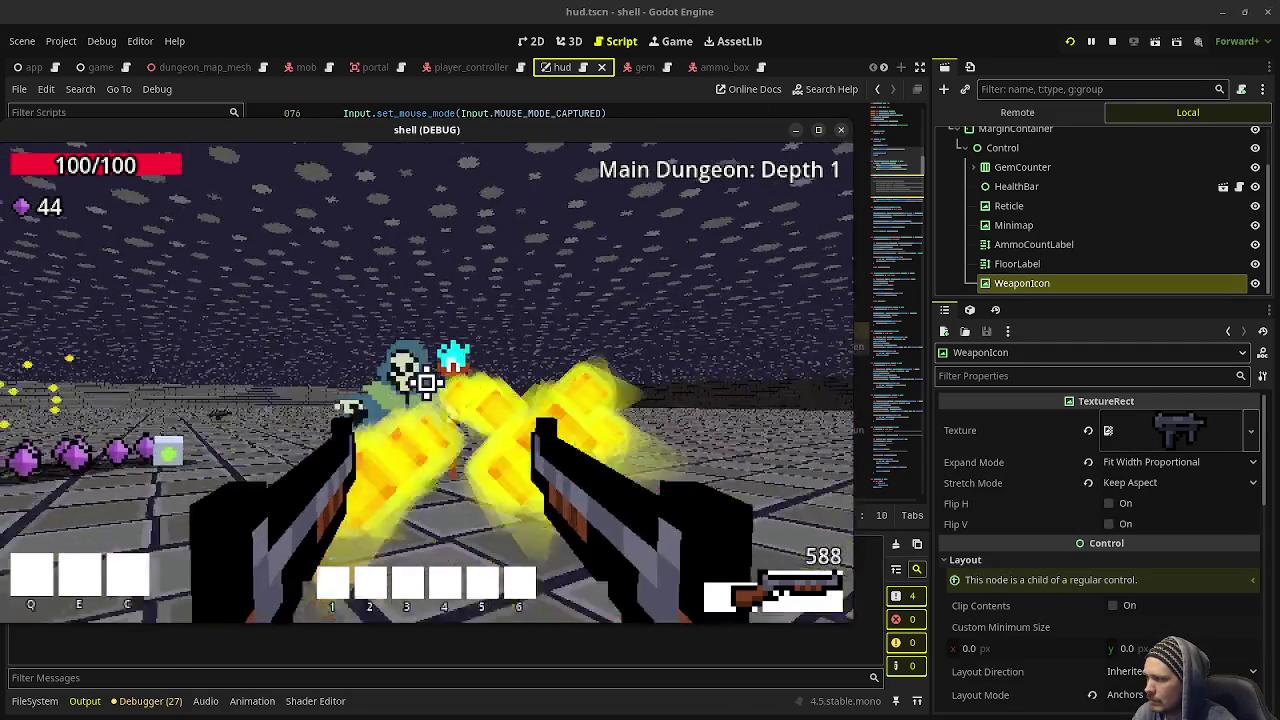
pyautogui.click(426, 381)
# Walk through the dropped gems to raise the gem count to 62
pyautogui.press('w')
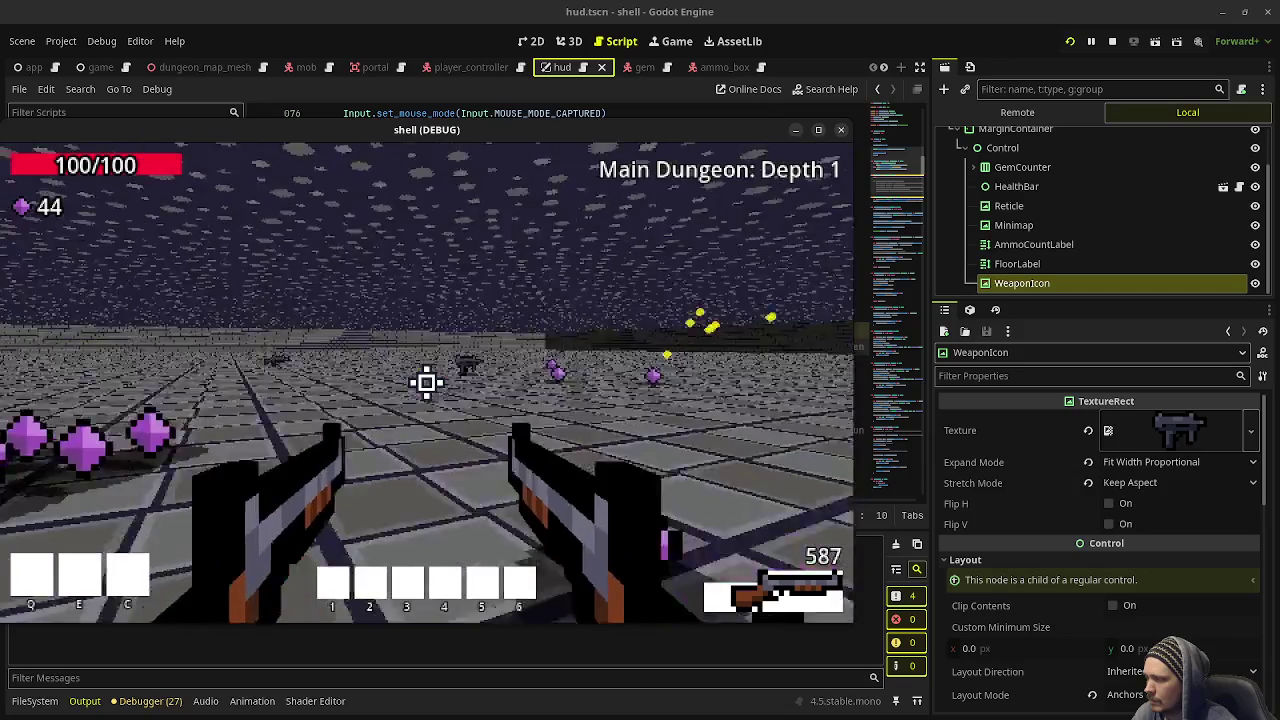
pyautogui.press('w')
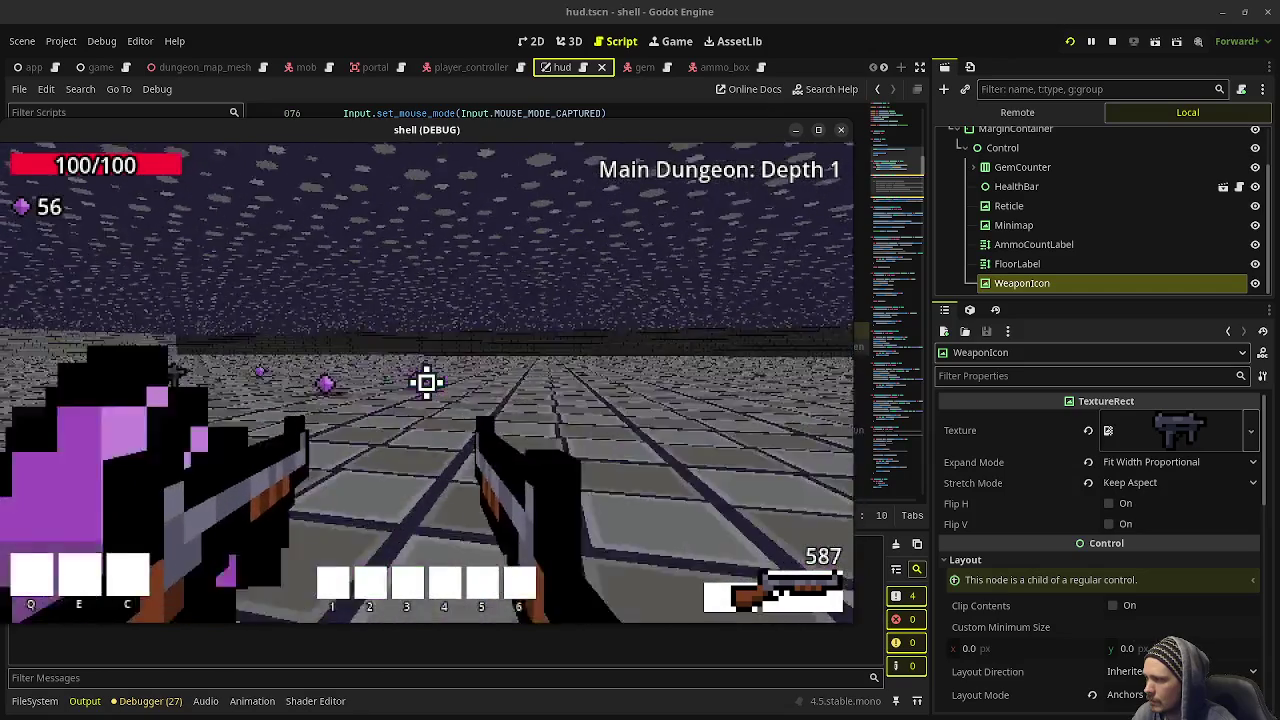
pyautogui.press('w')
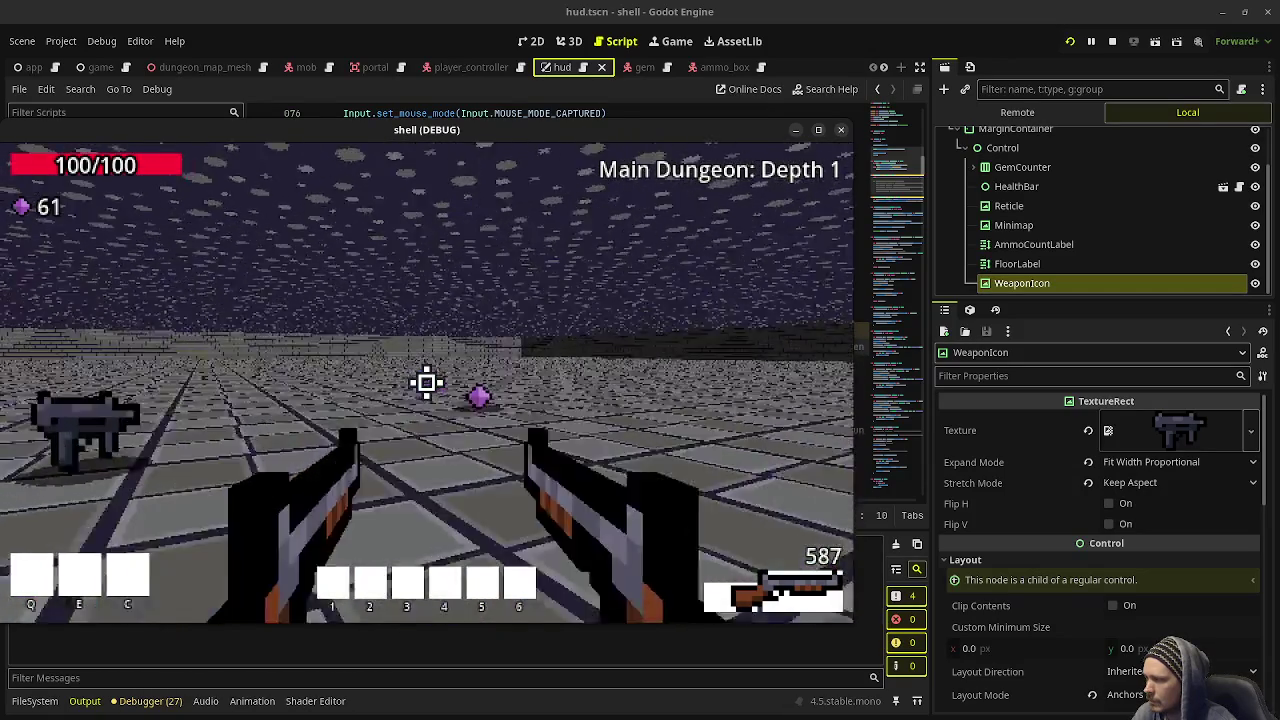
pyautogui.press('w')
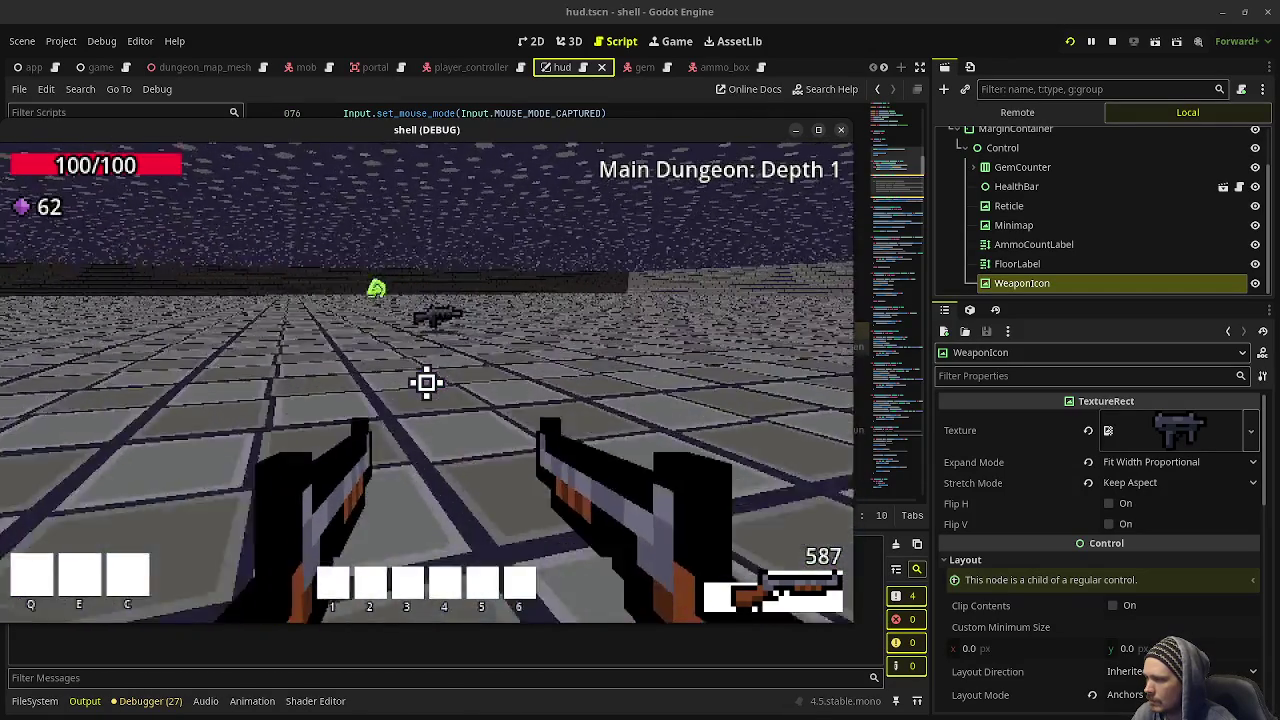
pyautogui.press('d')
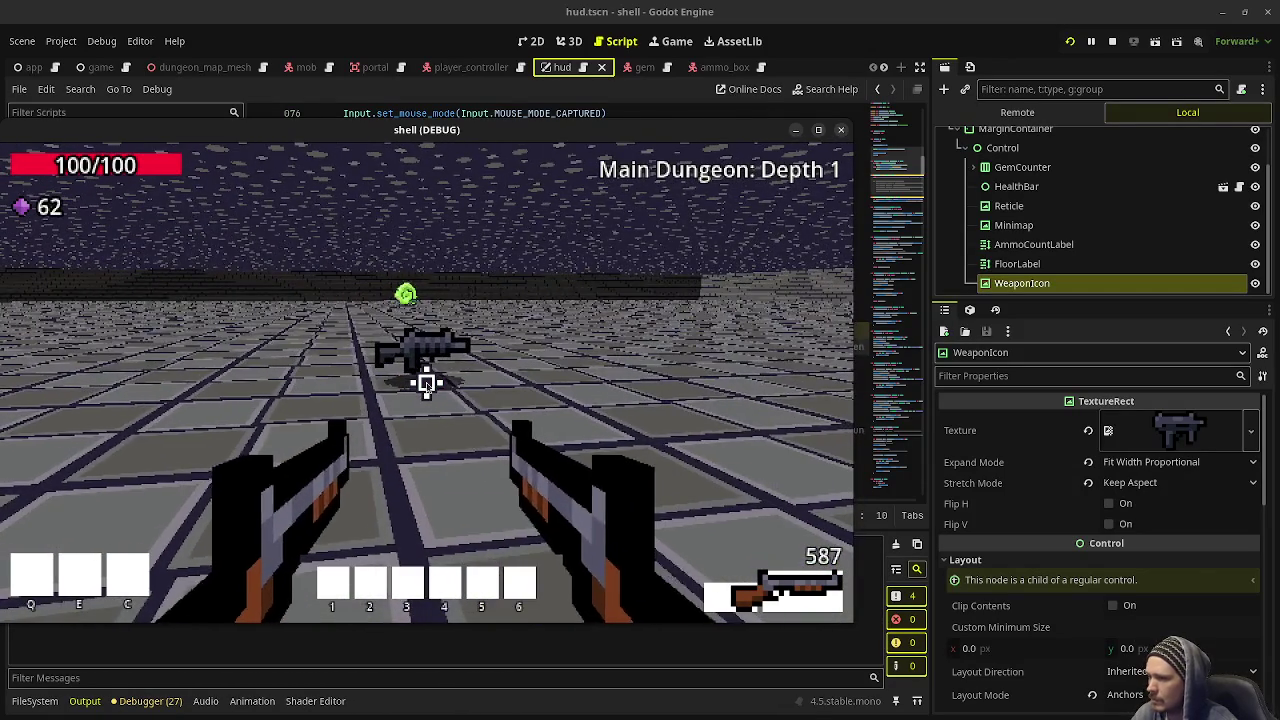
pyautogui.press('Escape')
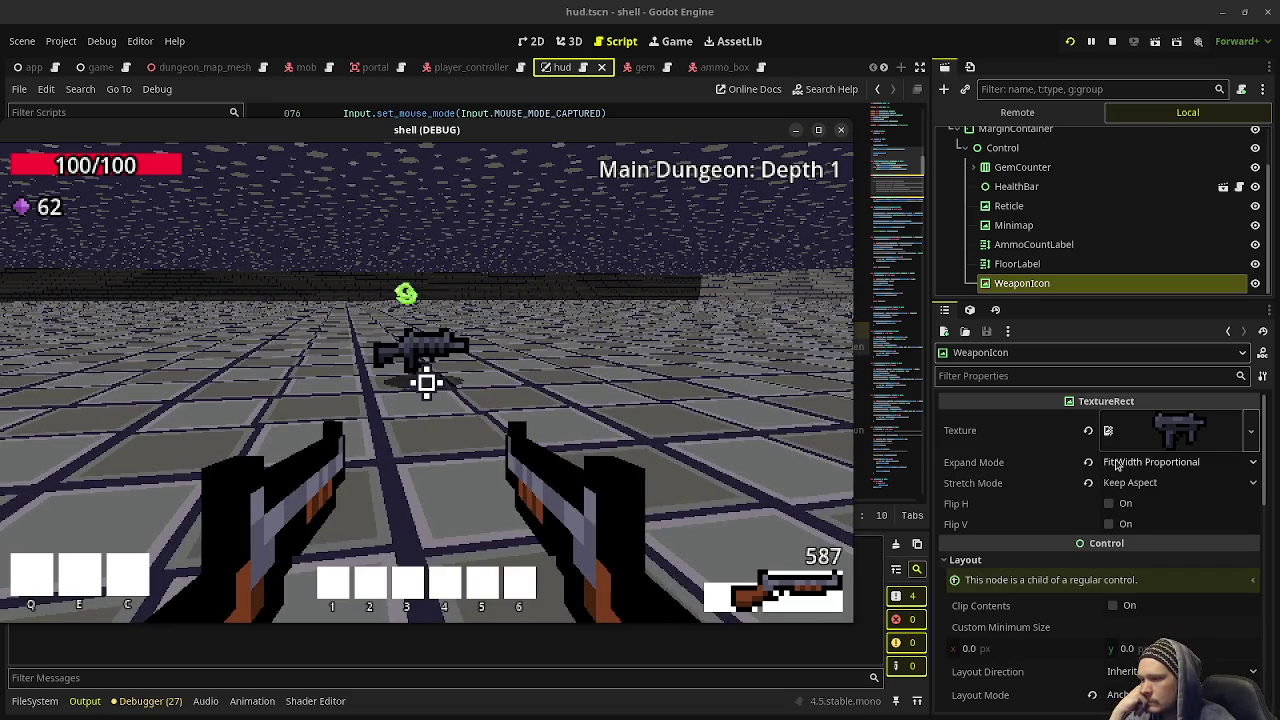
# Set WeaponIcon's Expand Mode to Fit Height Proportional and test it with the SMG
pyautogui.click(1118, 465)
pyautogui.click(1147, 575)
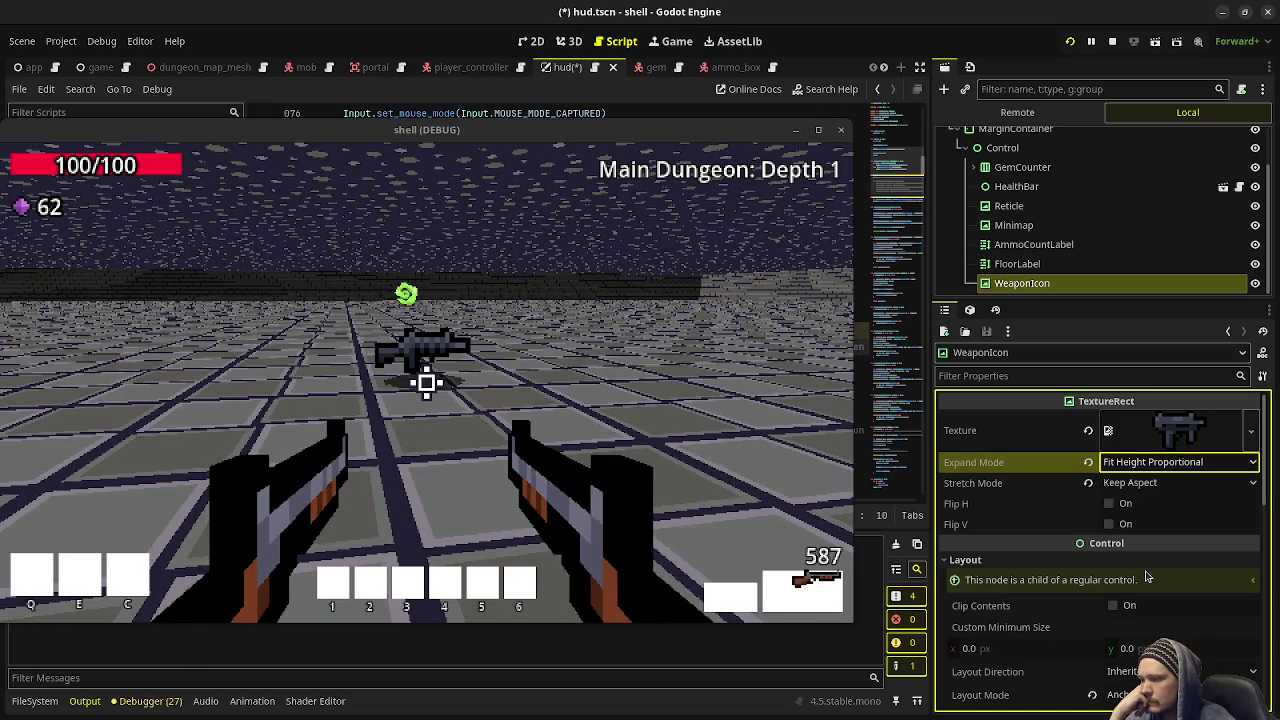
pyautogui.press('2')
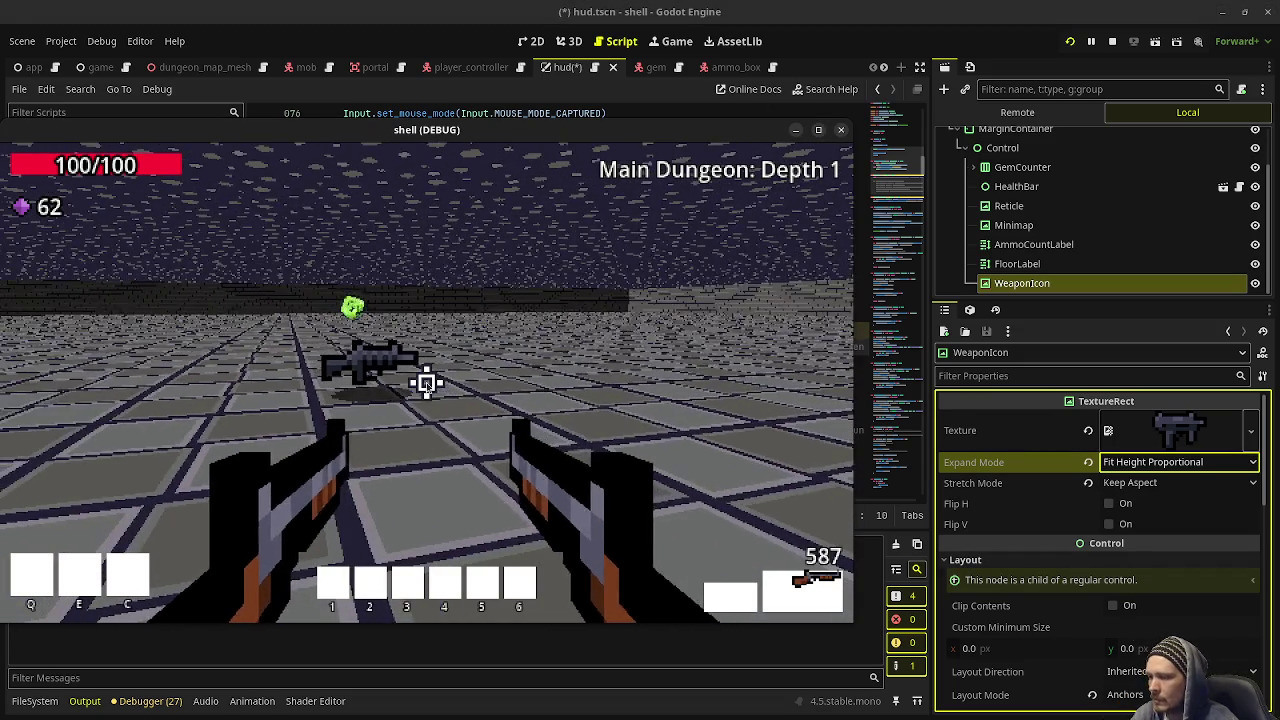
# Revert Expand Mode to Keep Size and walk over the gun pickup in game
pyautogui.click(1088, 463)
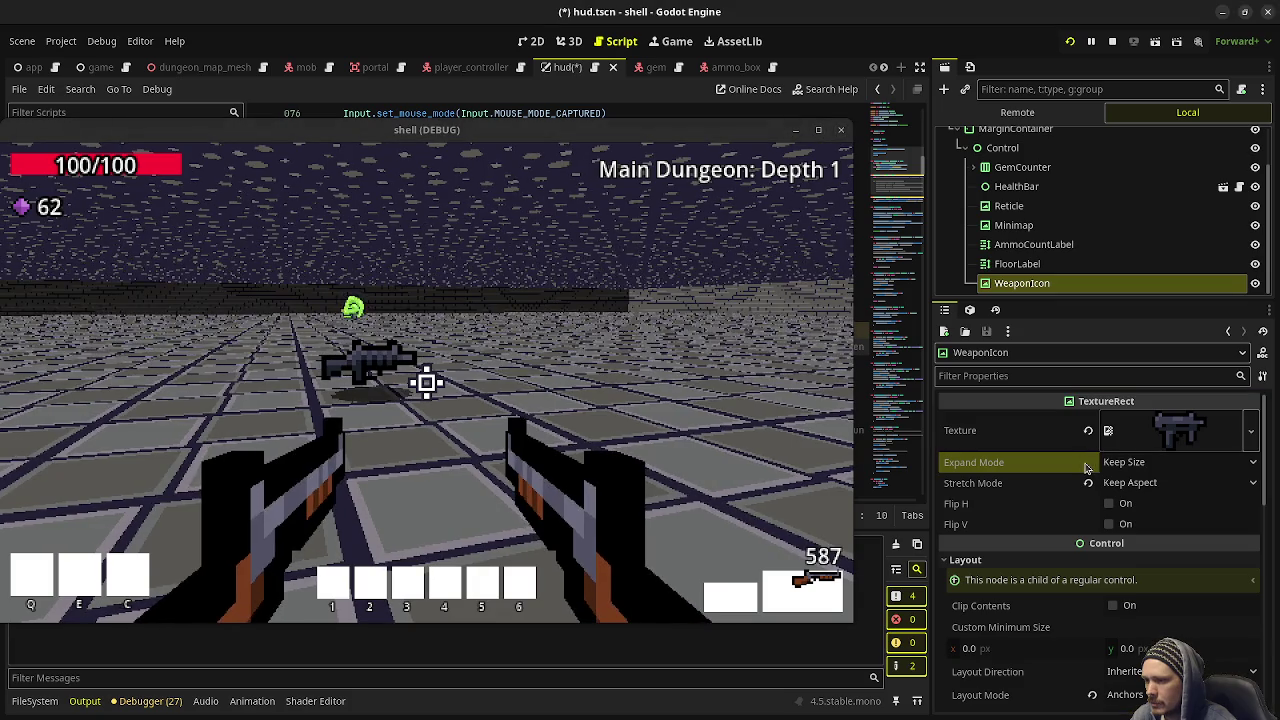
pyautogui.click(656, 425)
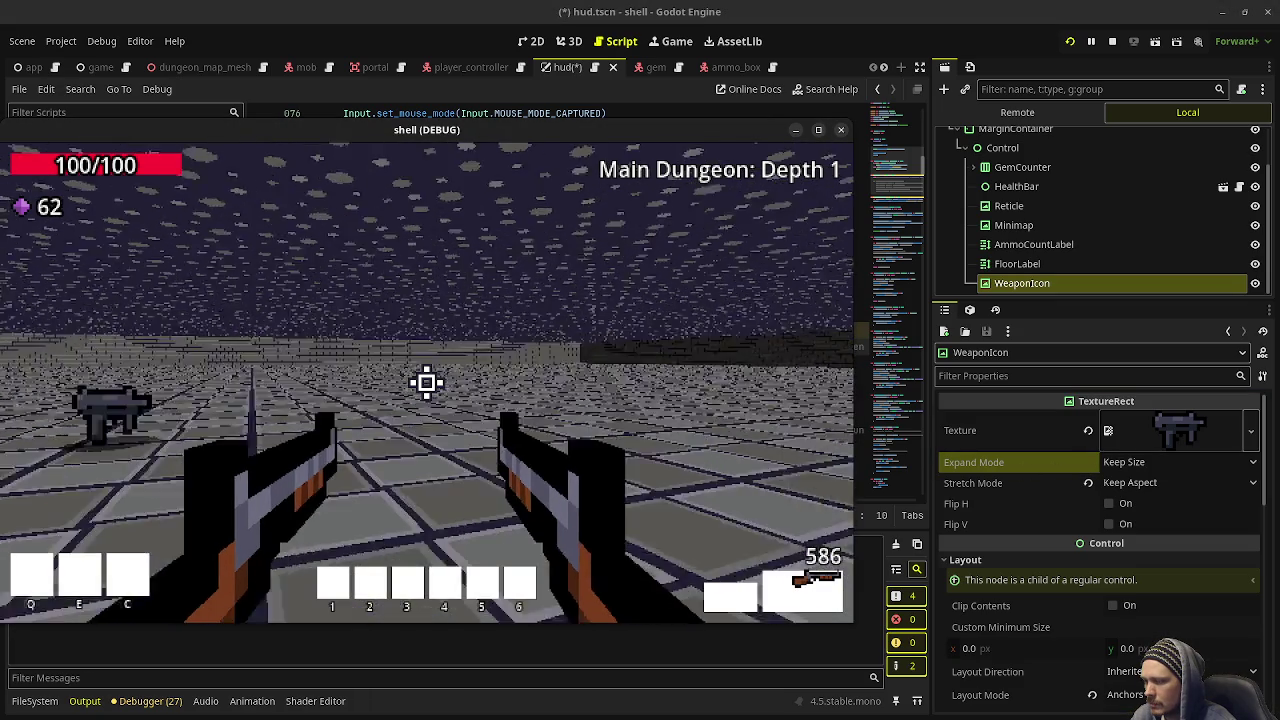
pyautogui.press('w')
pyautogui.press('w')
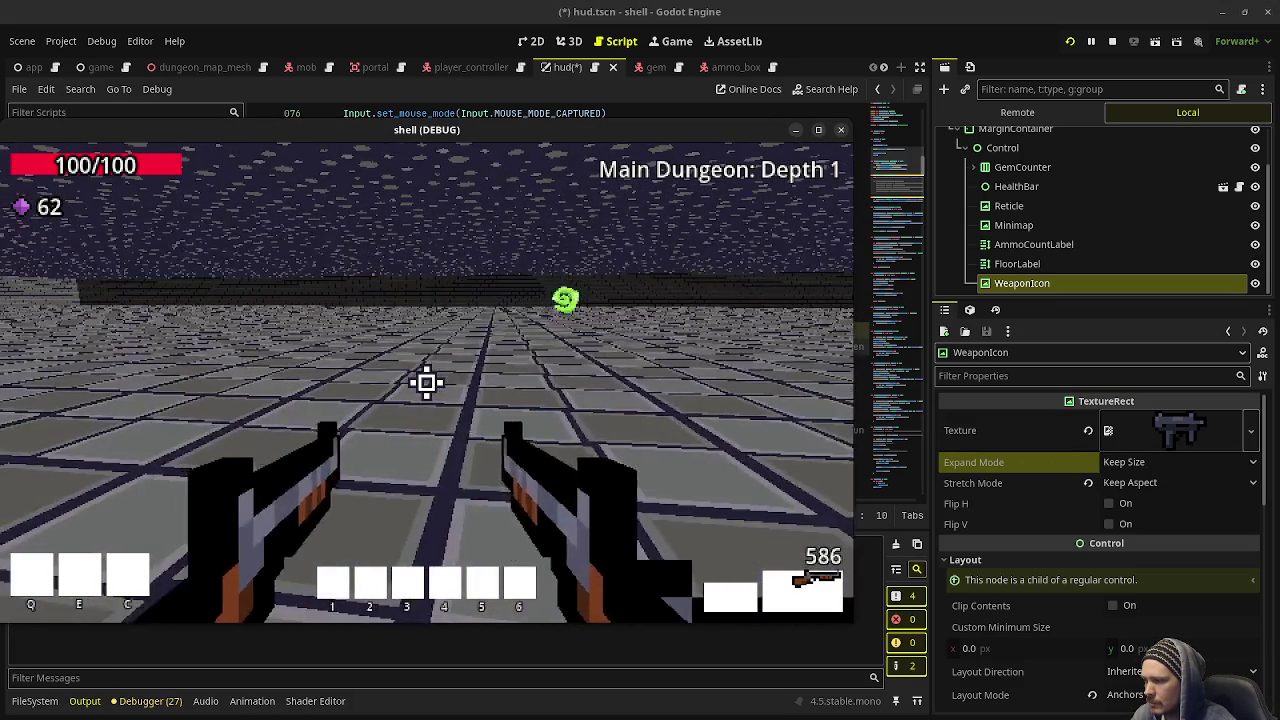
pyautogui.press('w')
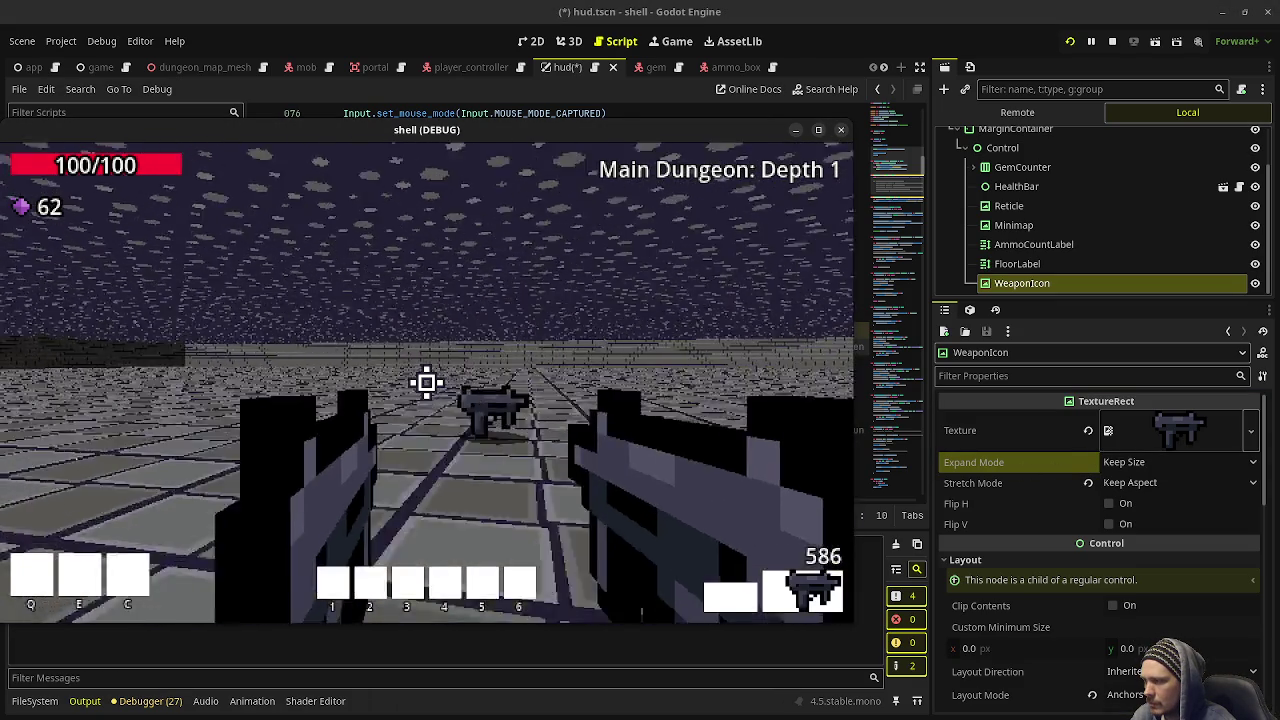
# Stop the game, save the hud scene, and relaunch with F5
pyautogui.press('F8')
pyautogui.hotkey('ctrl', 's')
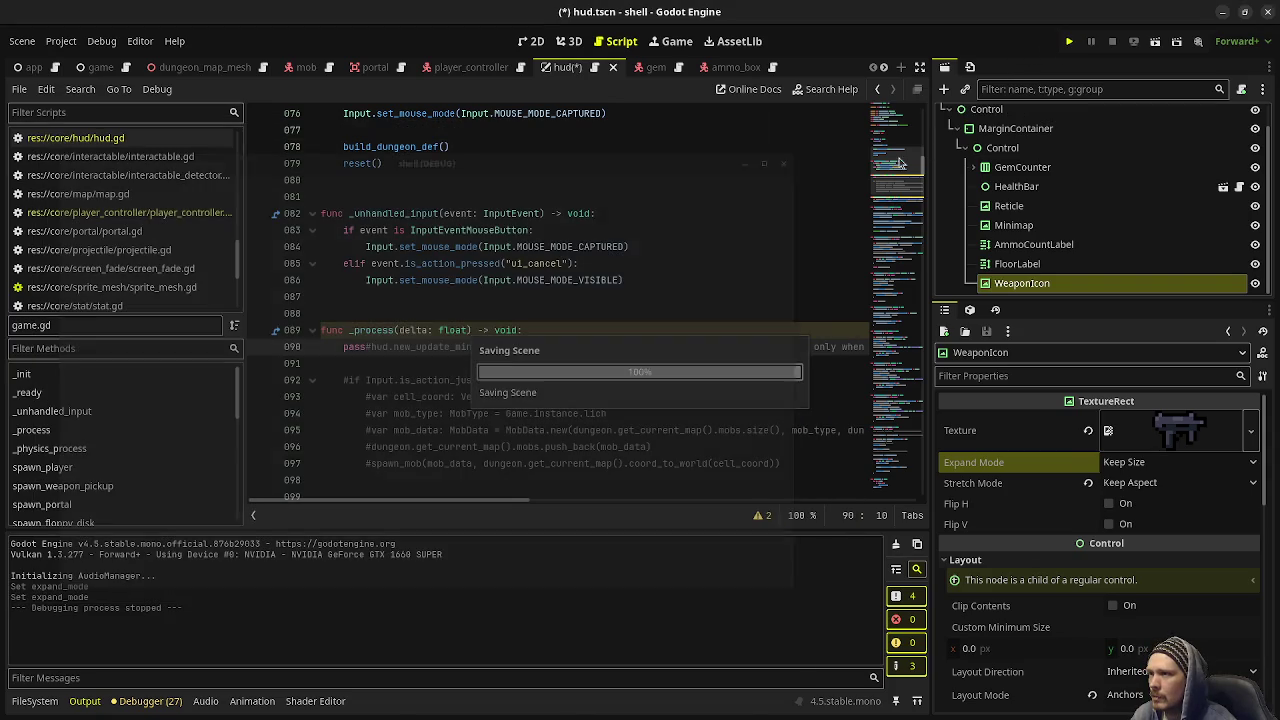
pyautogui.press('F5')
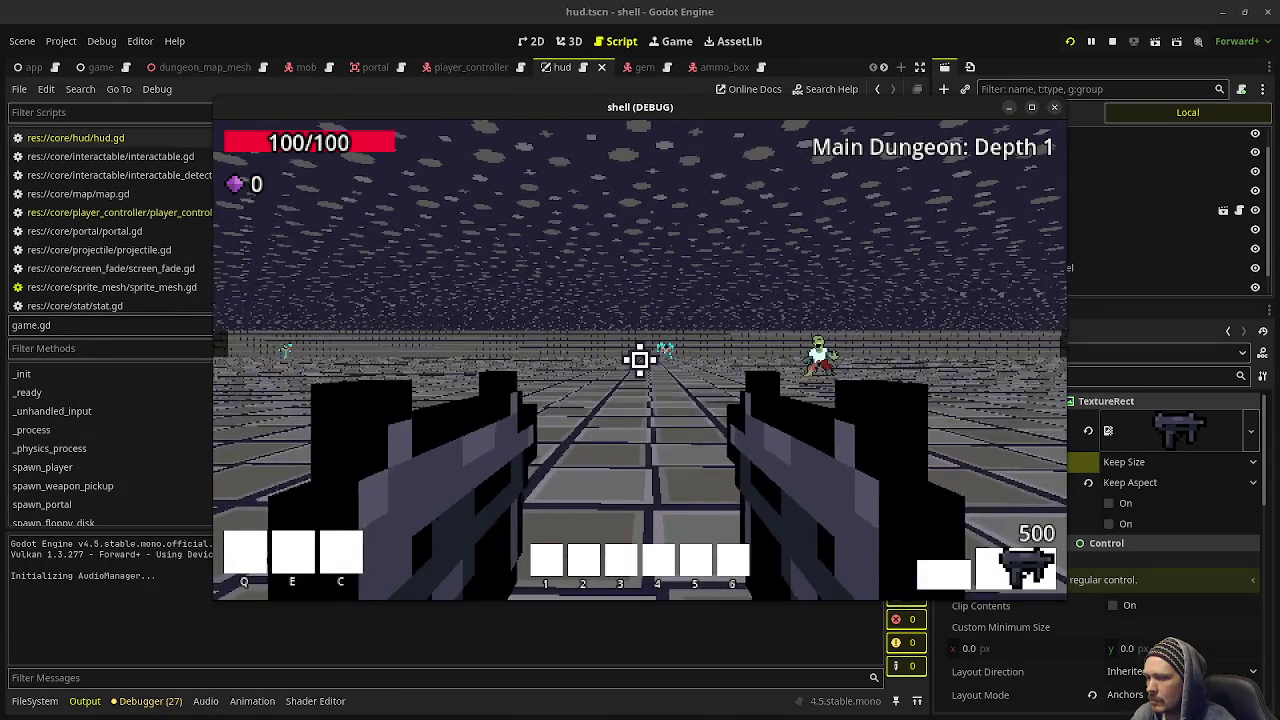
# Fight the zombies on Depth 1 and collect the nearby gems and pickups
pyautogui.click(640, 359)
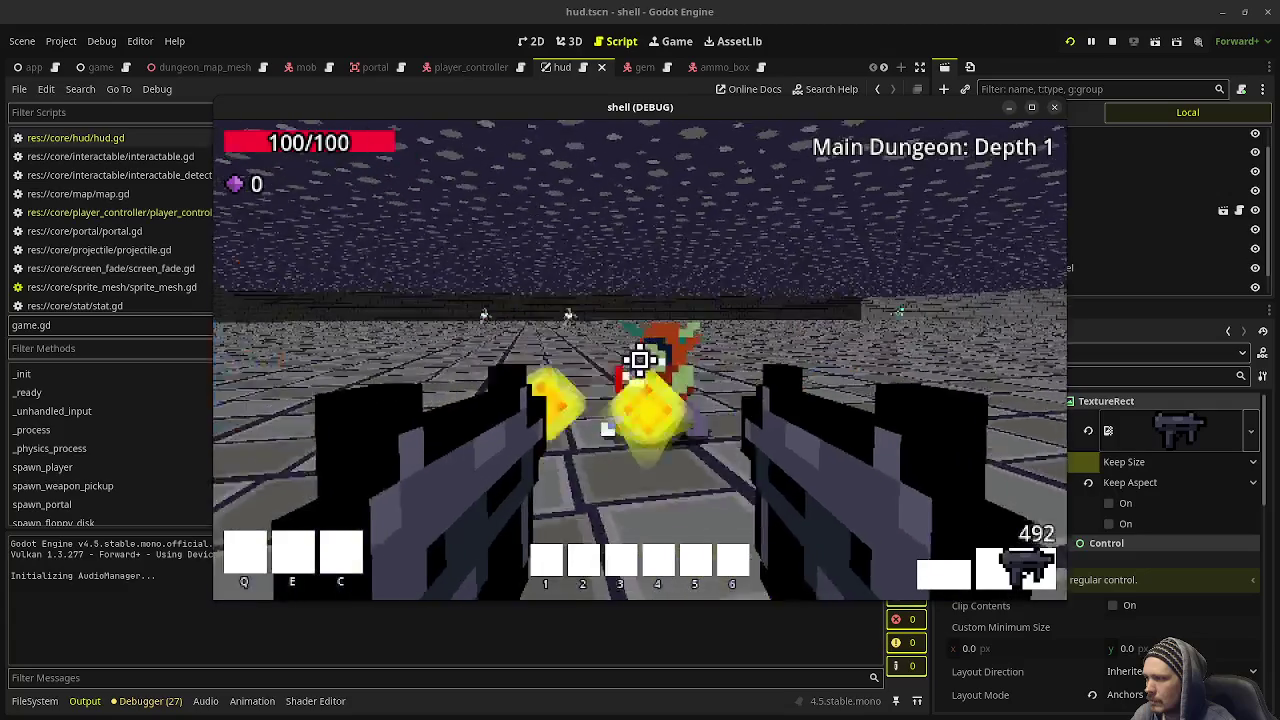
pyautogui.moveTo(640, 359); pyautogui.dragTo(640, 359)
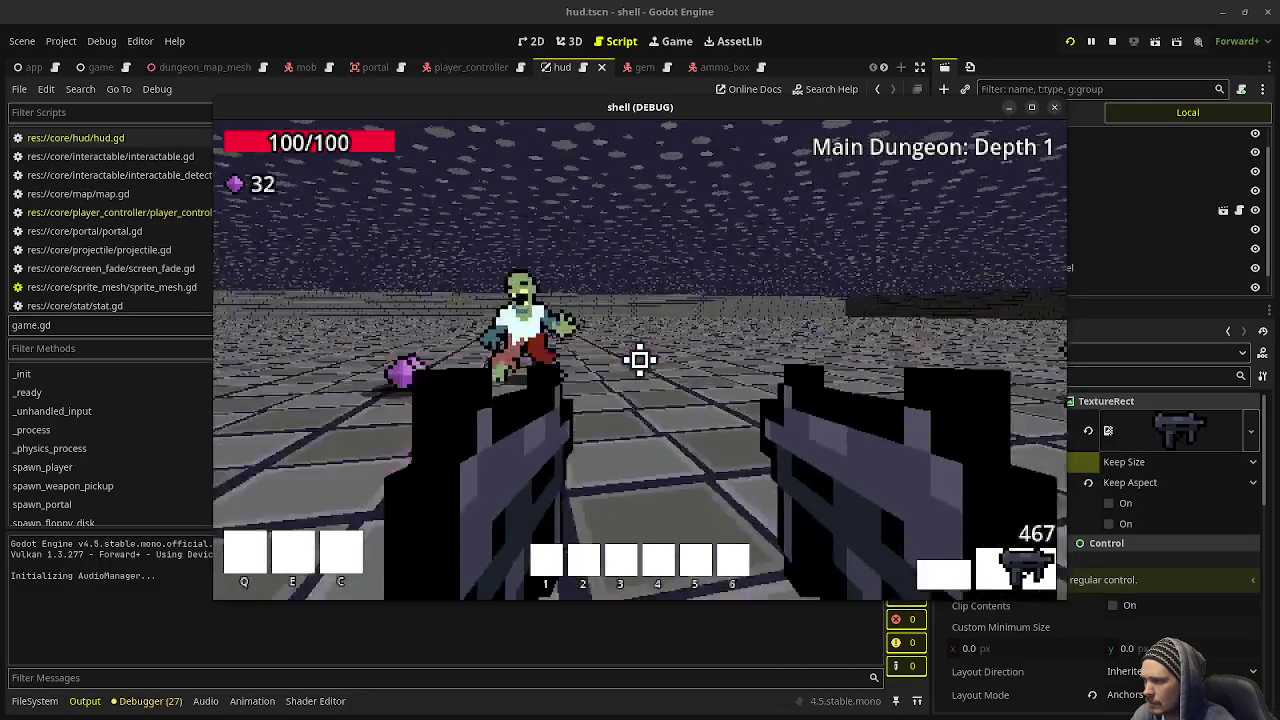
pyautogui.press('w')
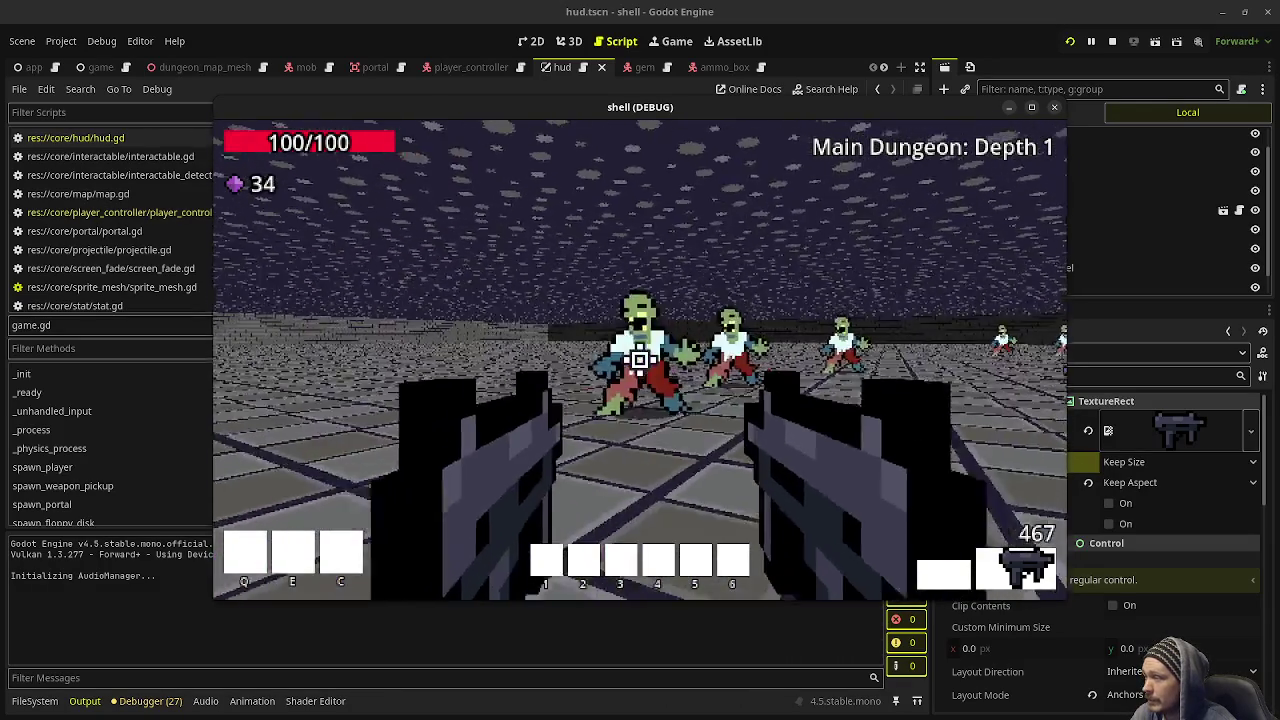
pyautogui.press('w')
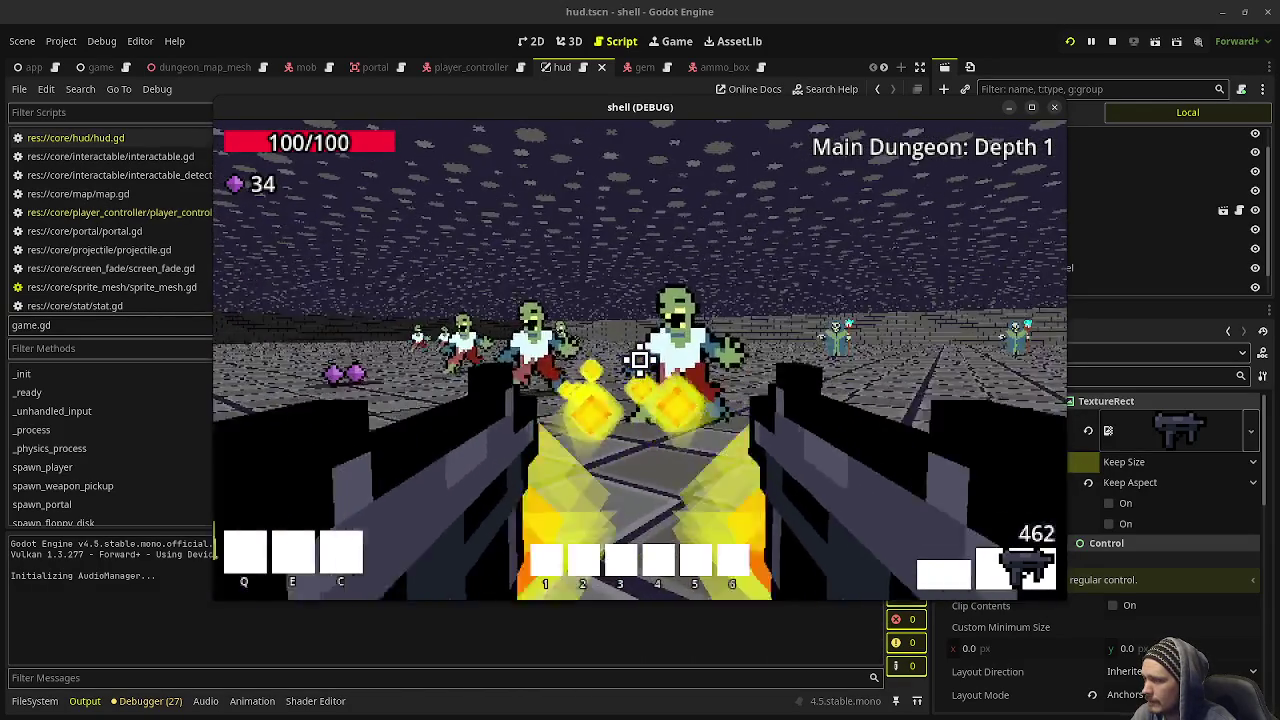
pyautogui.click(640, 360)
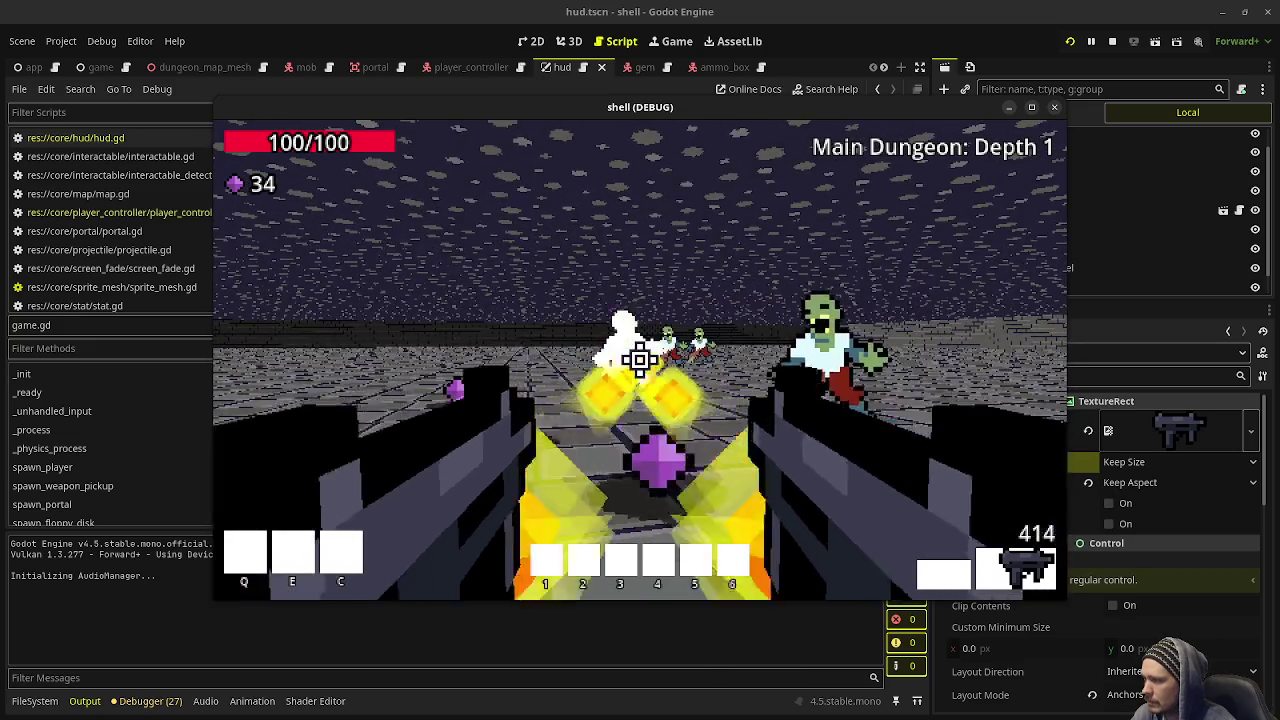
pyautogui.click(640, 360)
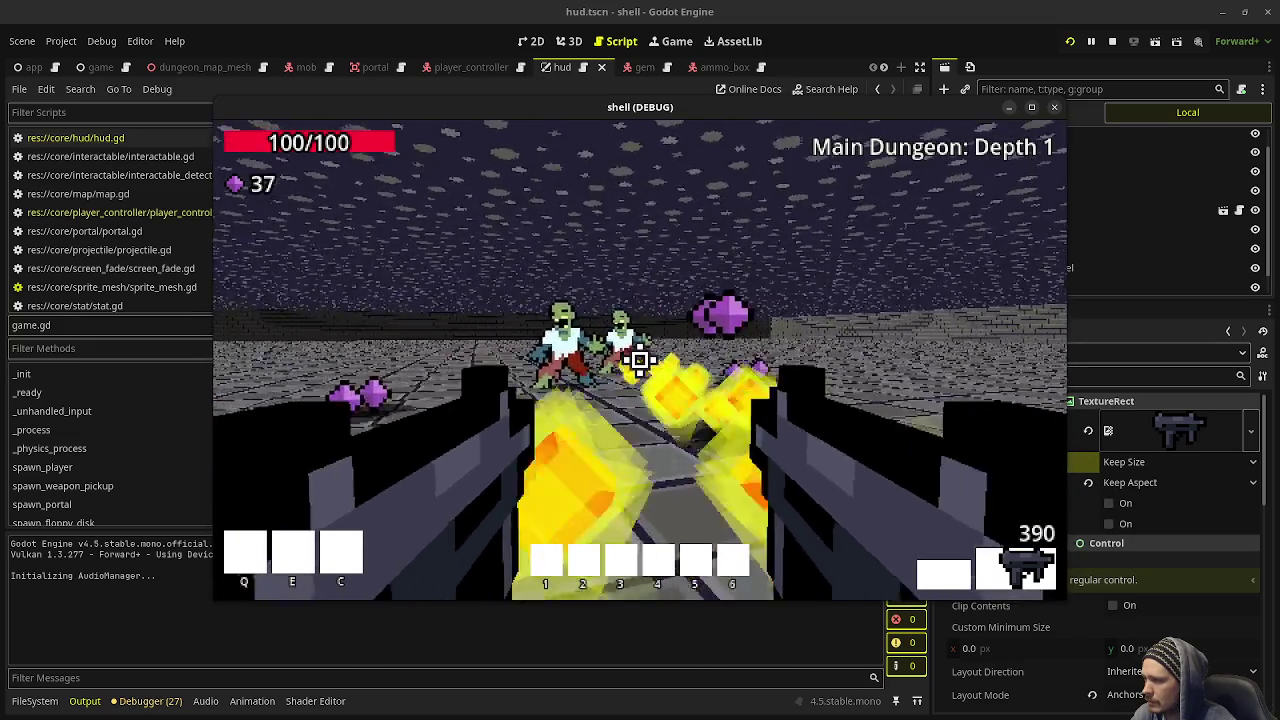
pyautogui.click(640, 360)
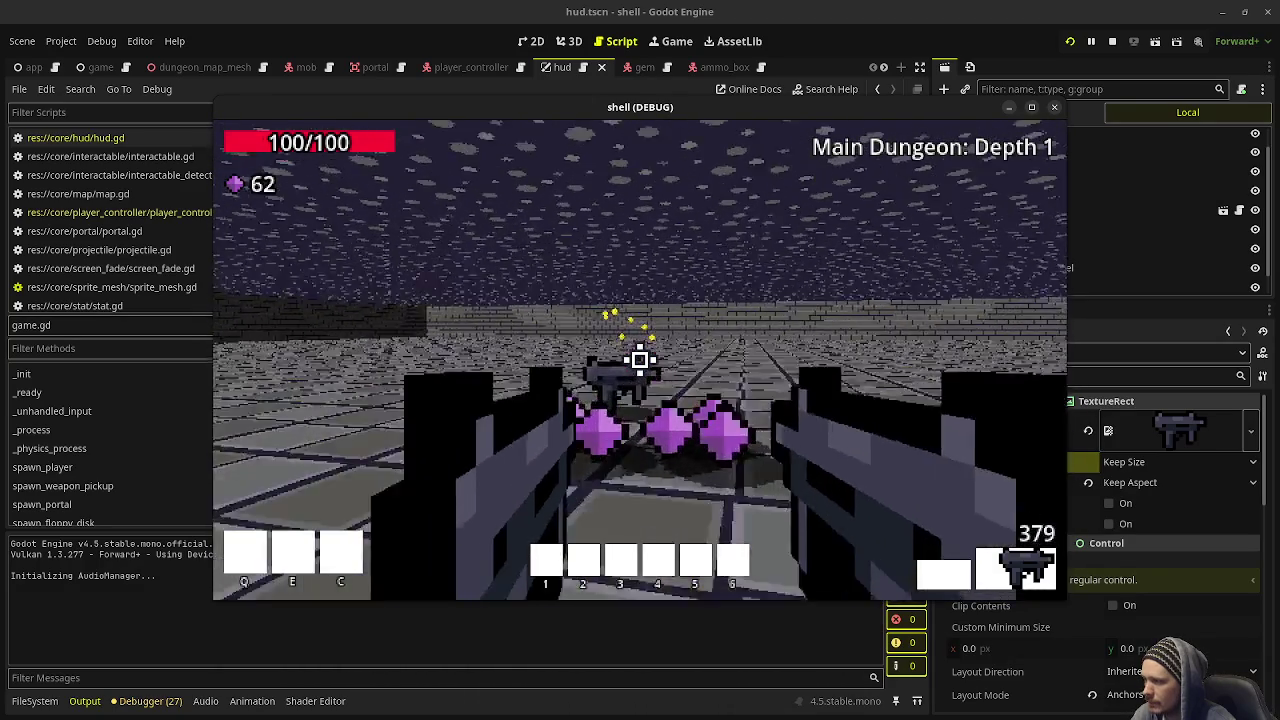
pyautogui.press('w')
pyautogui.press('w')
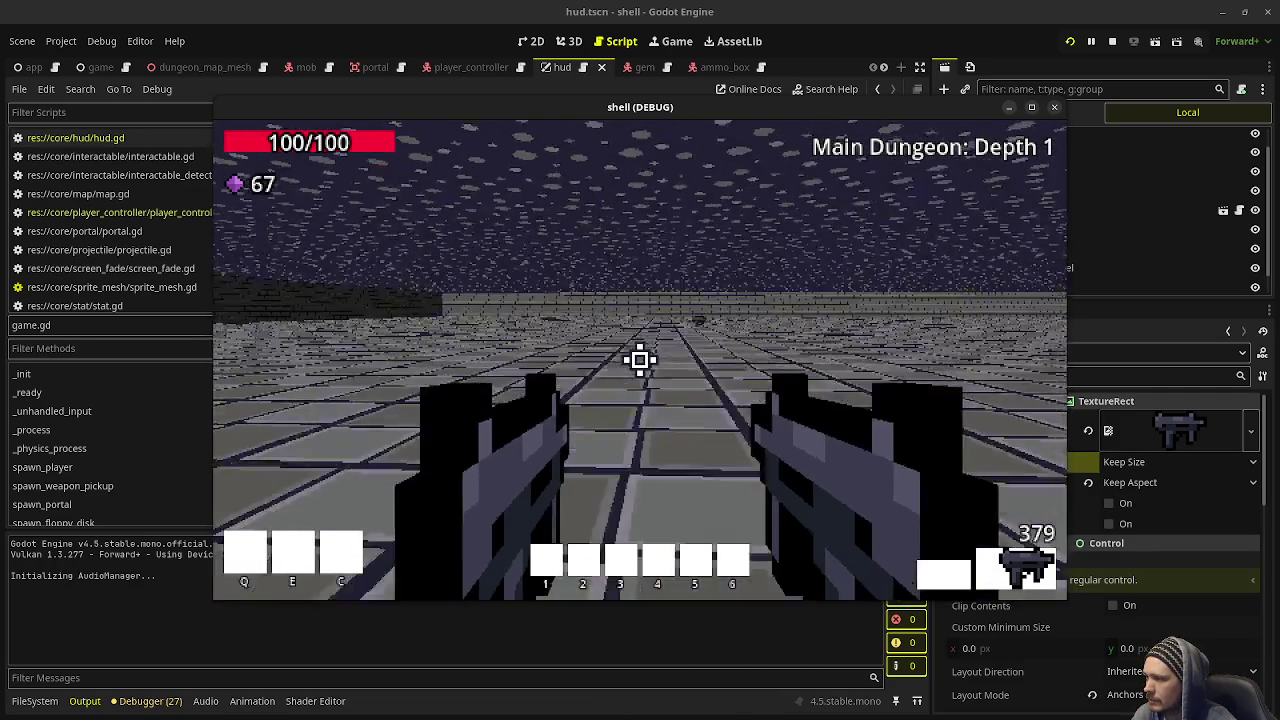
pyautogui.press('w')
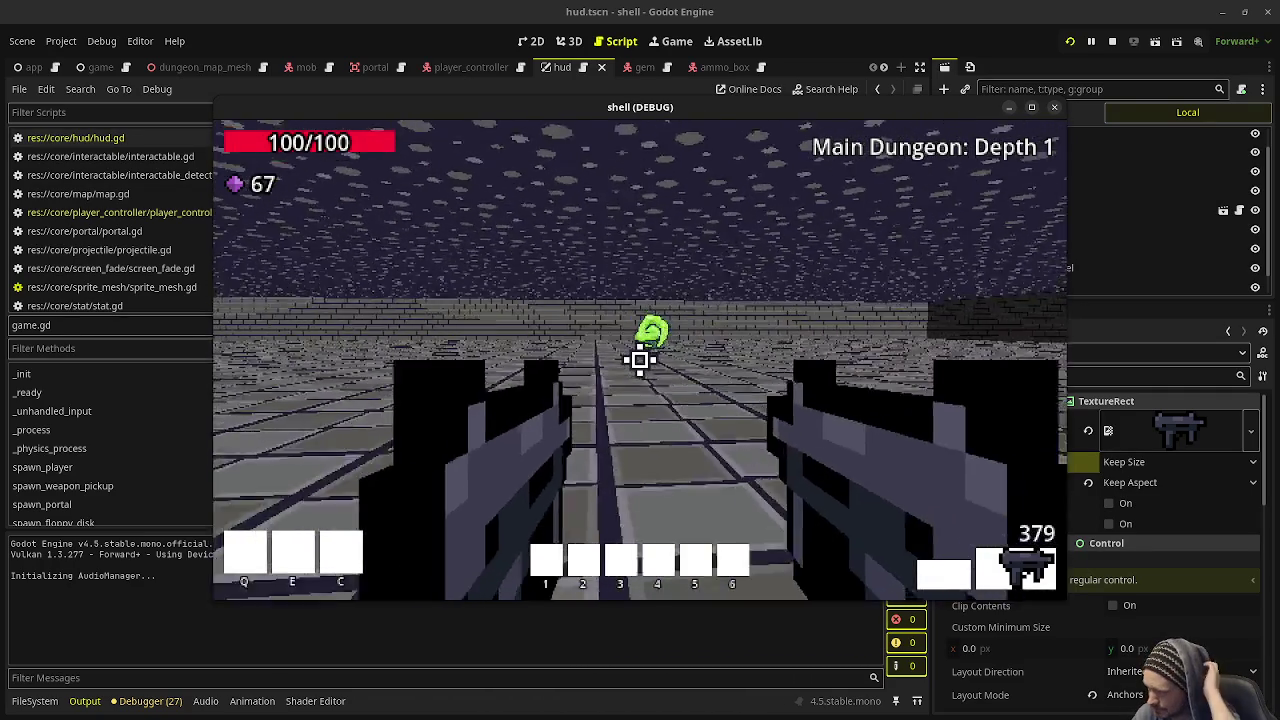
pyautogui.press('w')
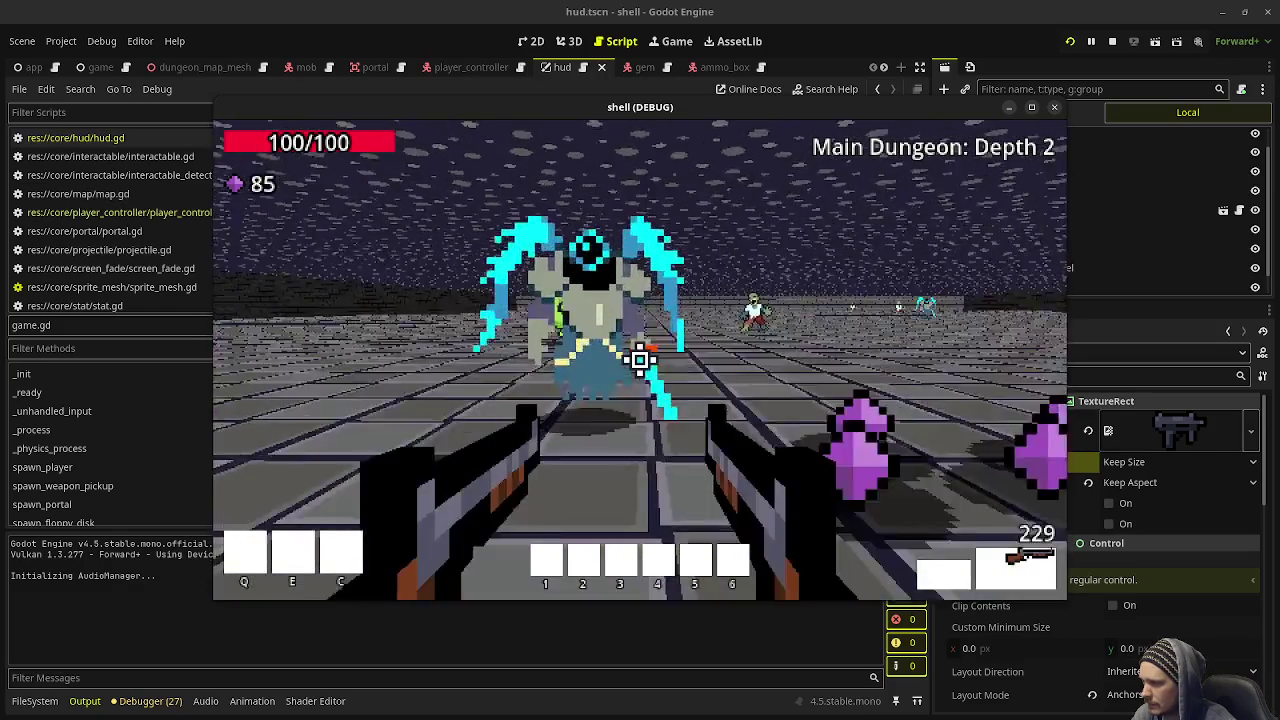
# Shoot the enemy group and swap weapons with the mouse wheel
pyautogui.click(640, 360)
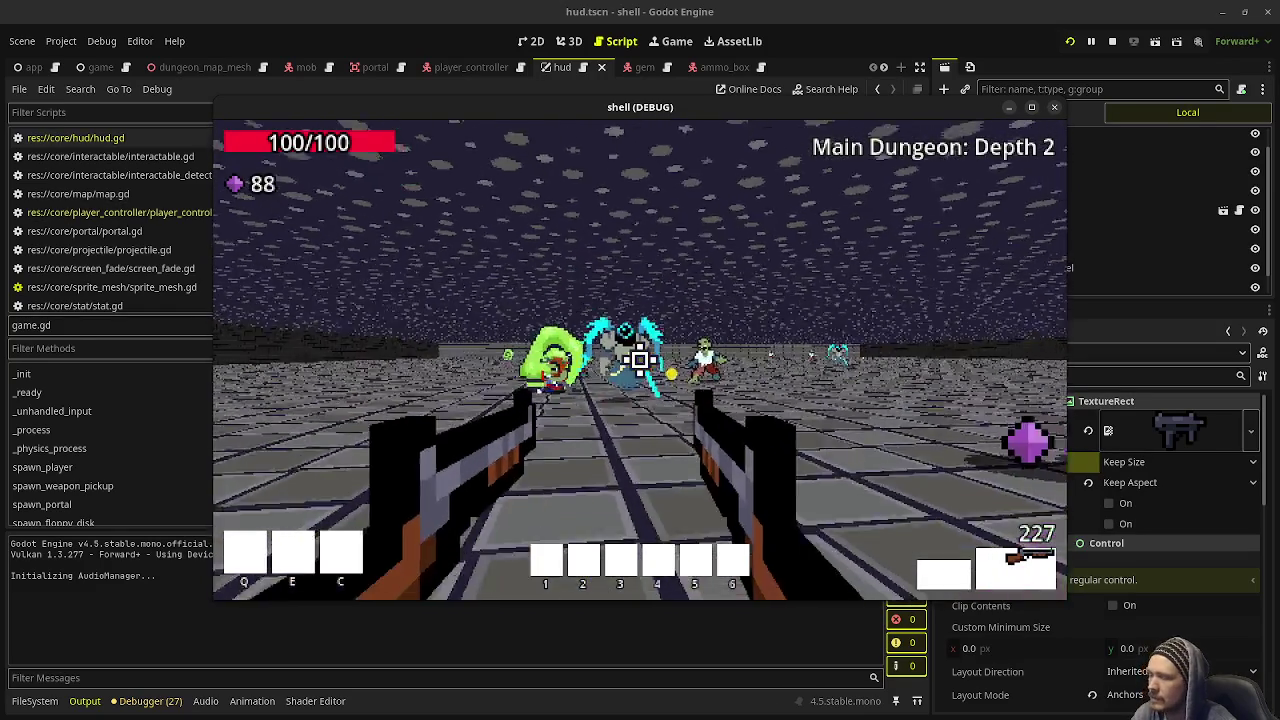
pyautogui.click(640, 360)
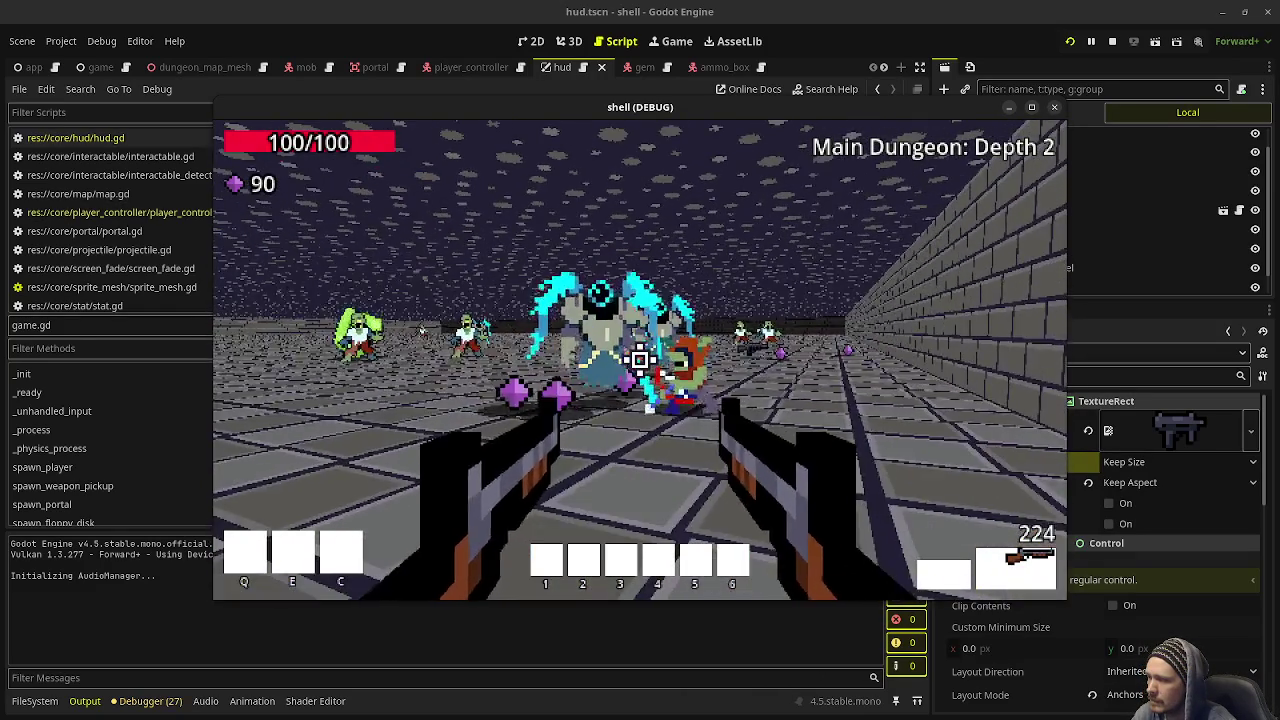
pyautogui.click(640, 360)
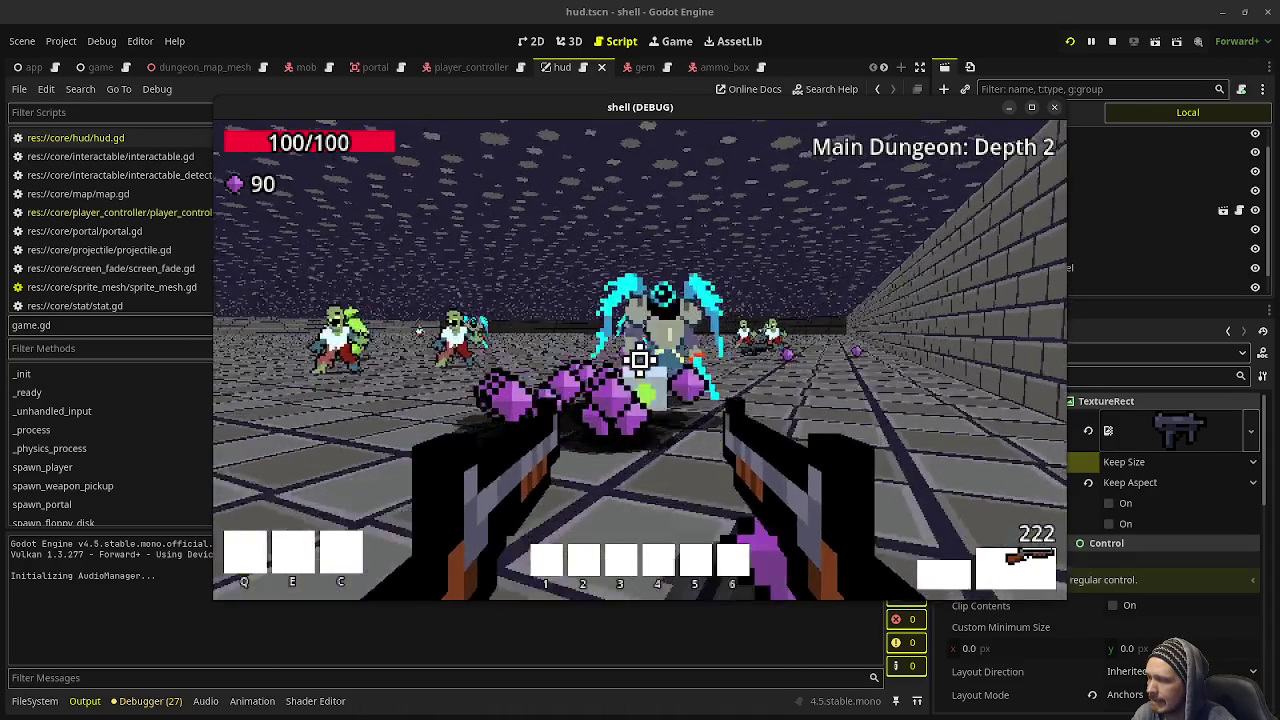
pyautogui.click(640, 360)
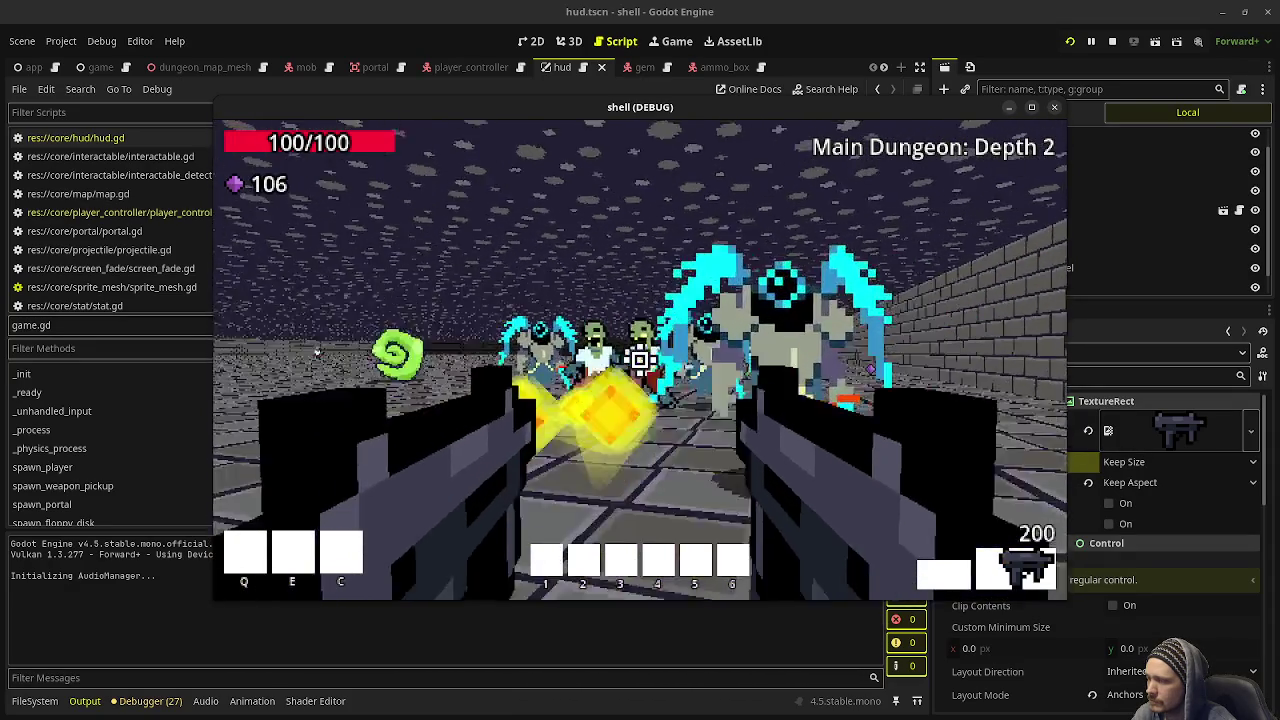
pyautogui.moveTo(640, 360); pyautogui.dragTo(640, 360)
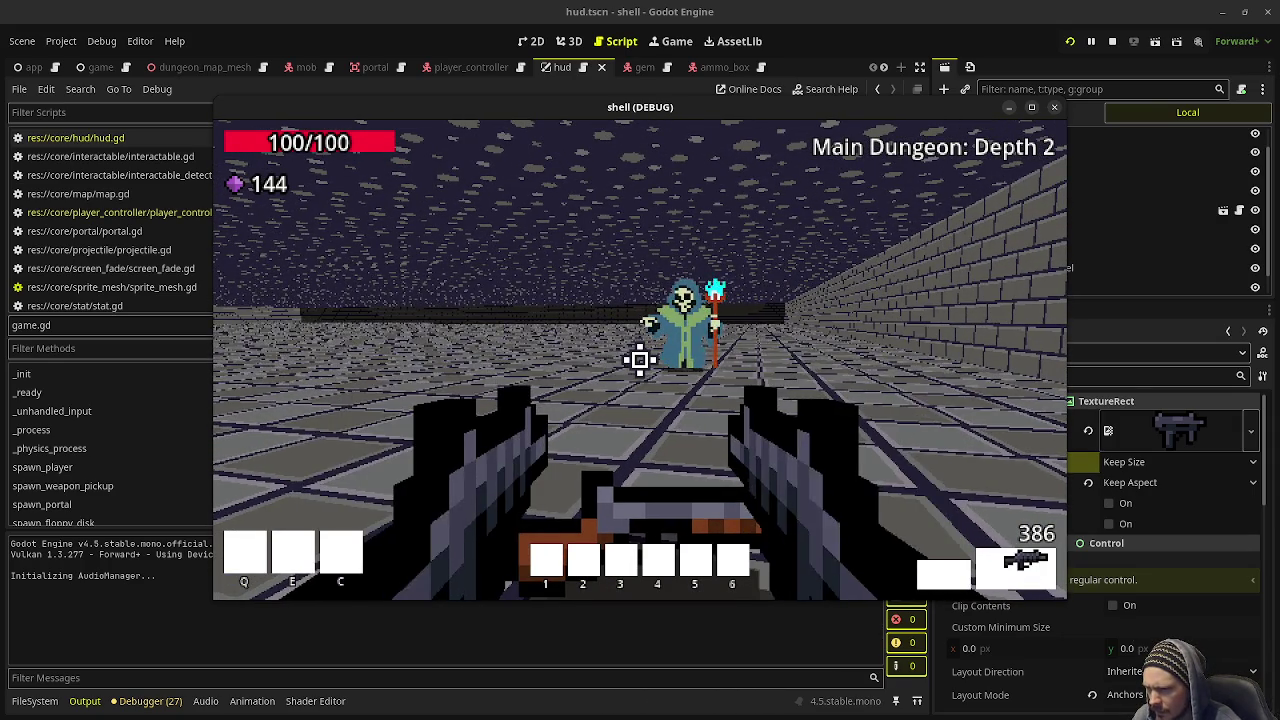
pyautogui.scroll(-1, 640, 360)
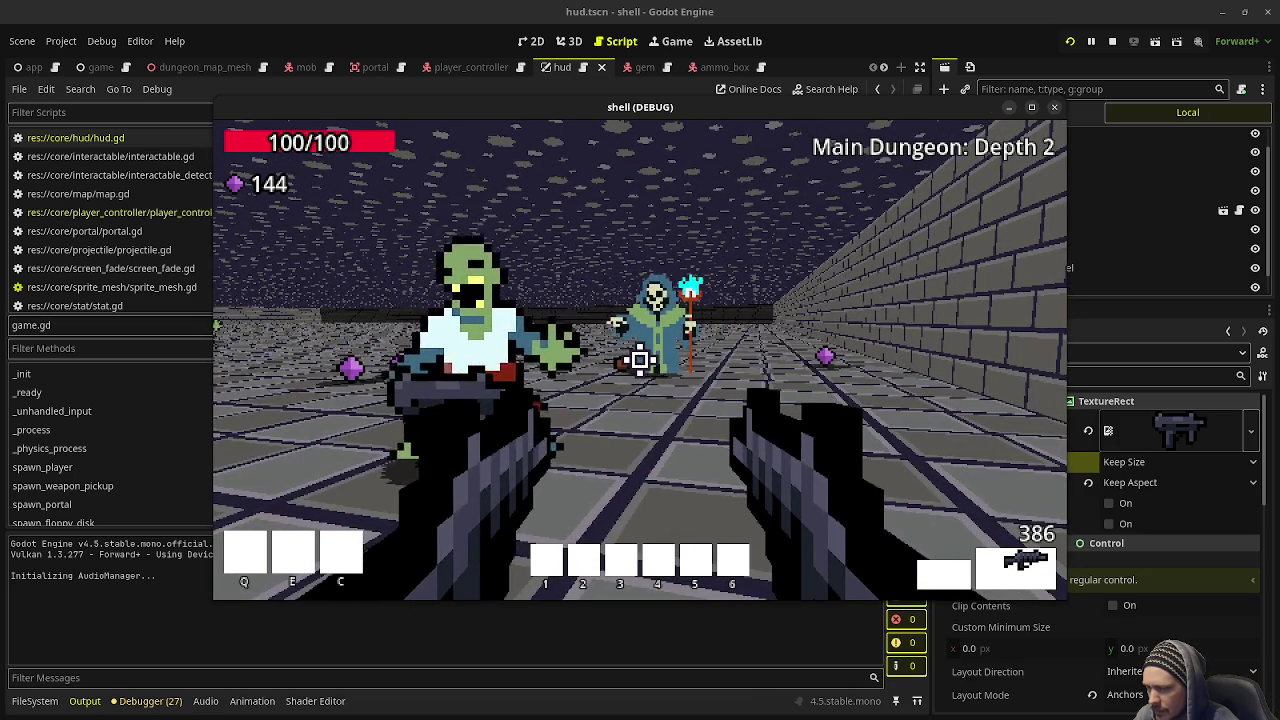
# Gun down the approaching zombies and head for the gem and weapon pickups
pyautogui.click(640, 360)
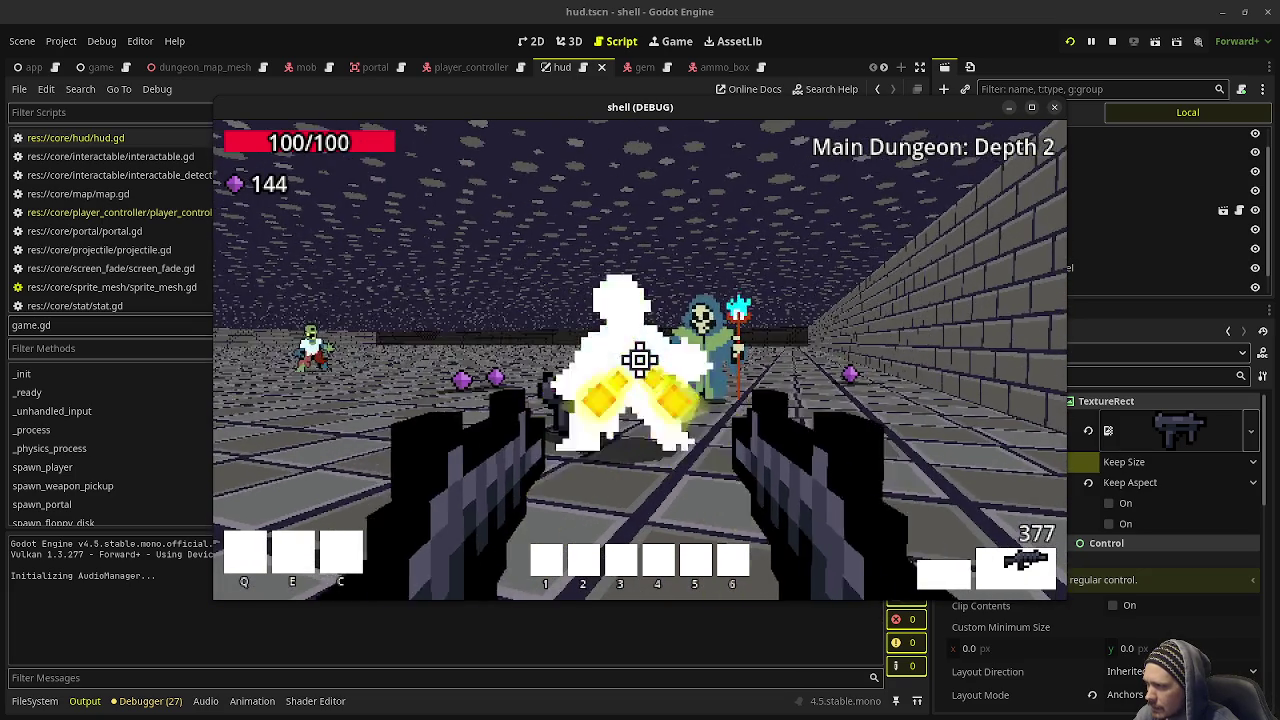
pyautogui.click(640, 360)
pyautogui.click(640, 360)
pyautogui.click(640, 360)
pyautogui.click(640, 360)
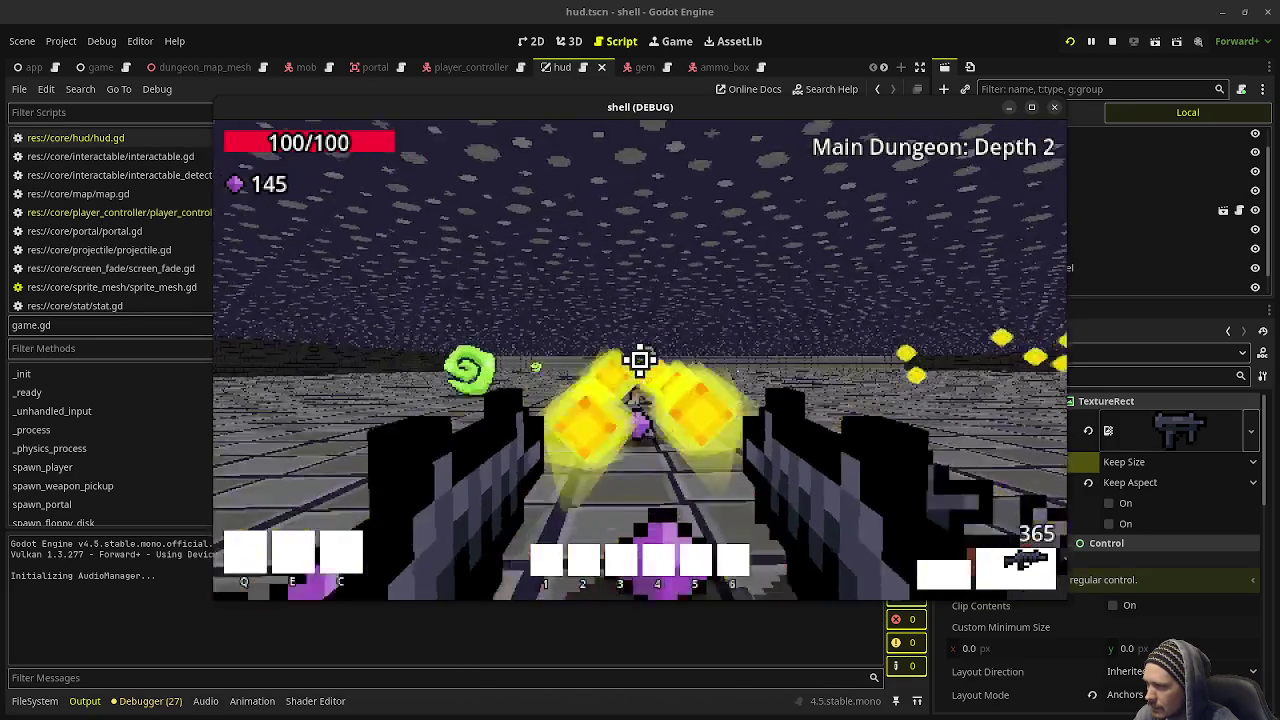
pyautogui.click(640, 360)
pyautogui.click(640, 360)
pyautogui.click(640, 360)
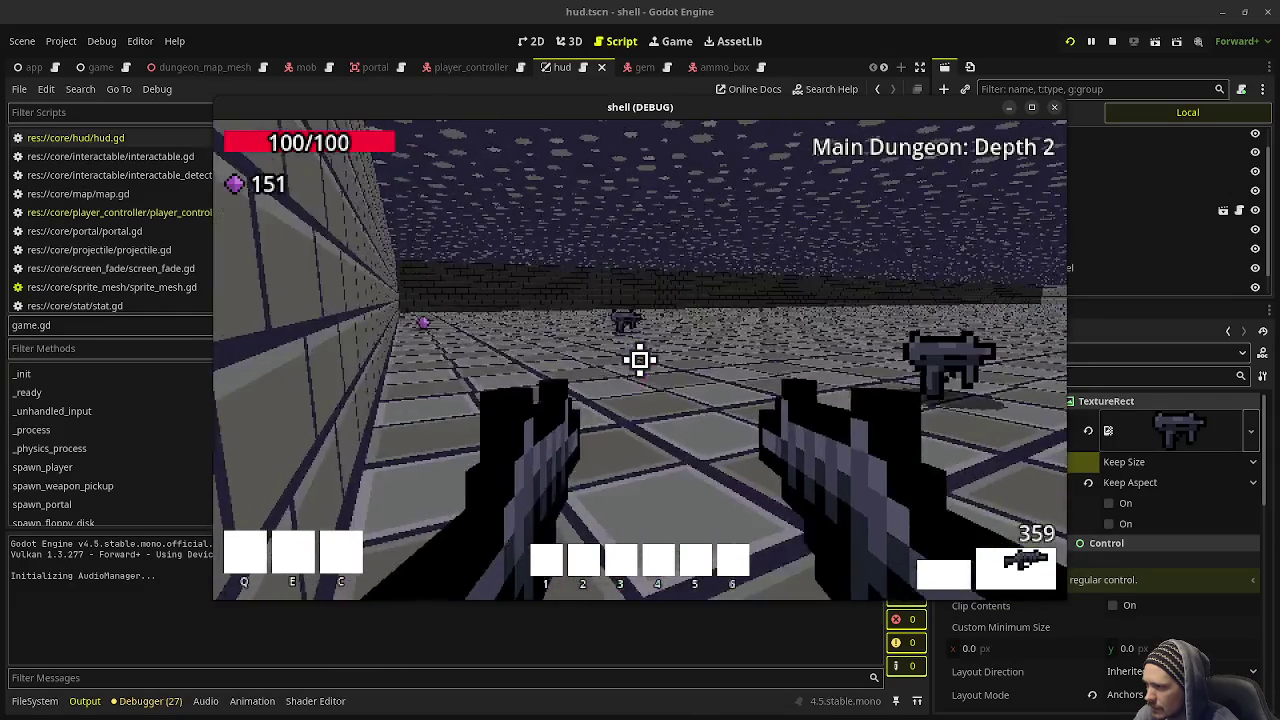
pyautogui.press('w')
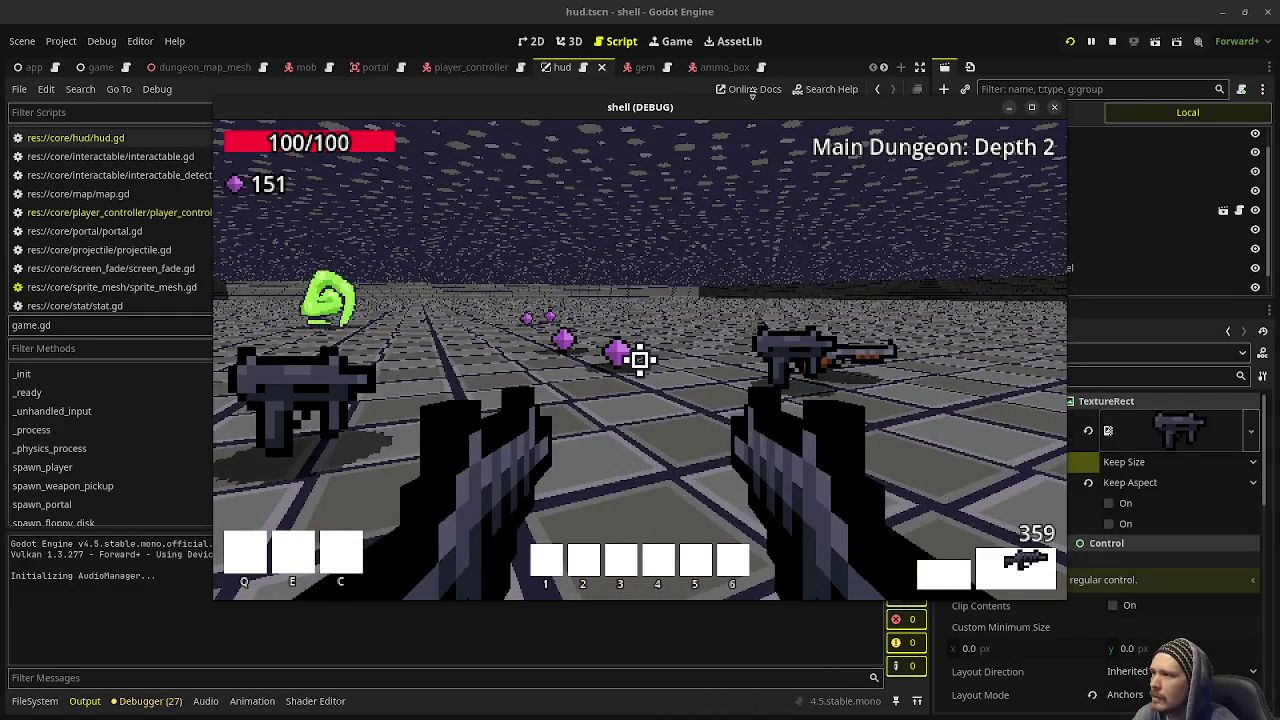
# Move the game window left and select the WeaponIcon node in the HUD scene
pyautogui.moveTo(752, 107); pyautogui.dragTo(619, 119)
pyautogui.rightClick(619, 120)
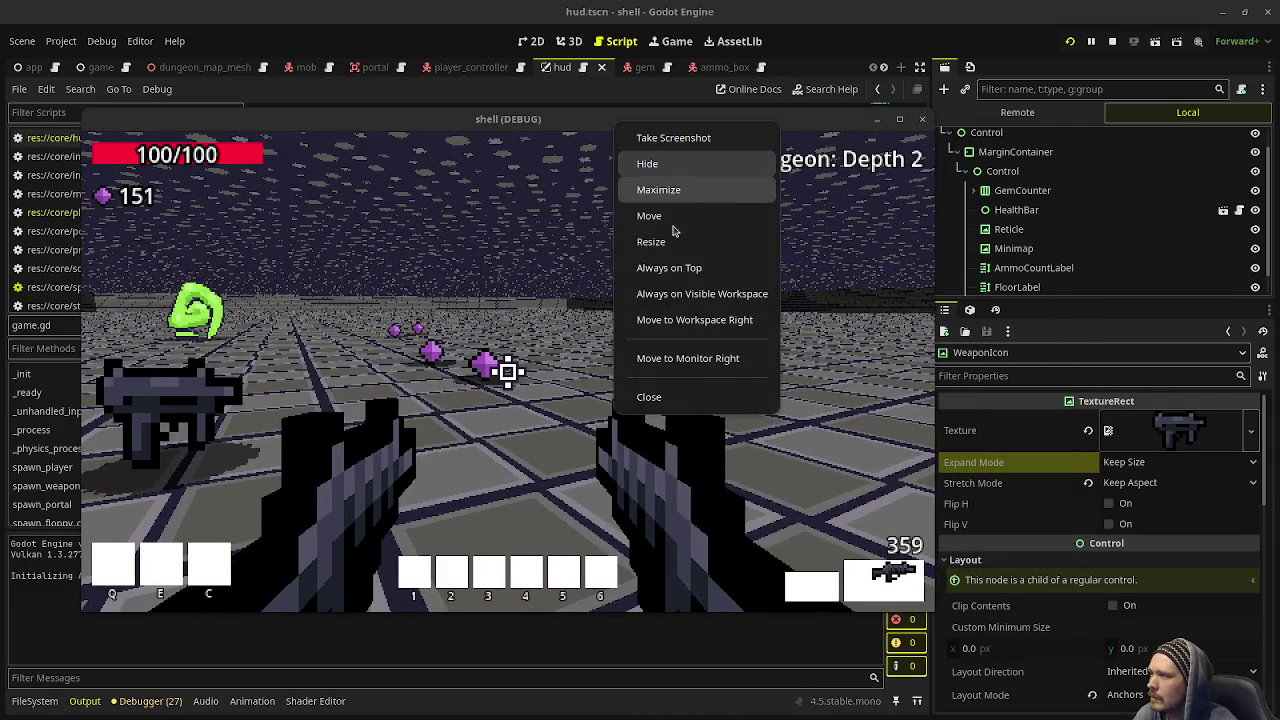
pyautogui.click(669, 267)
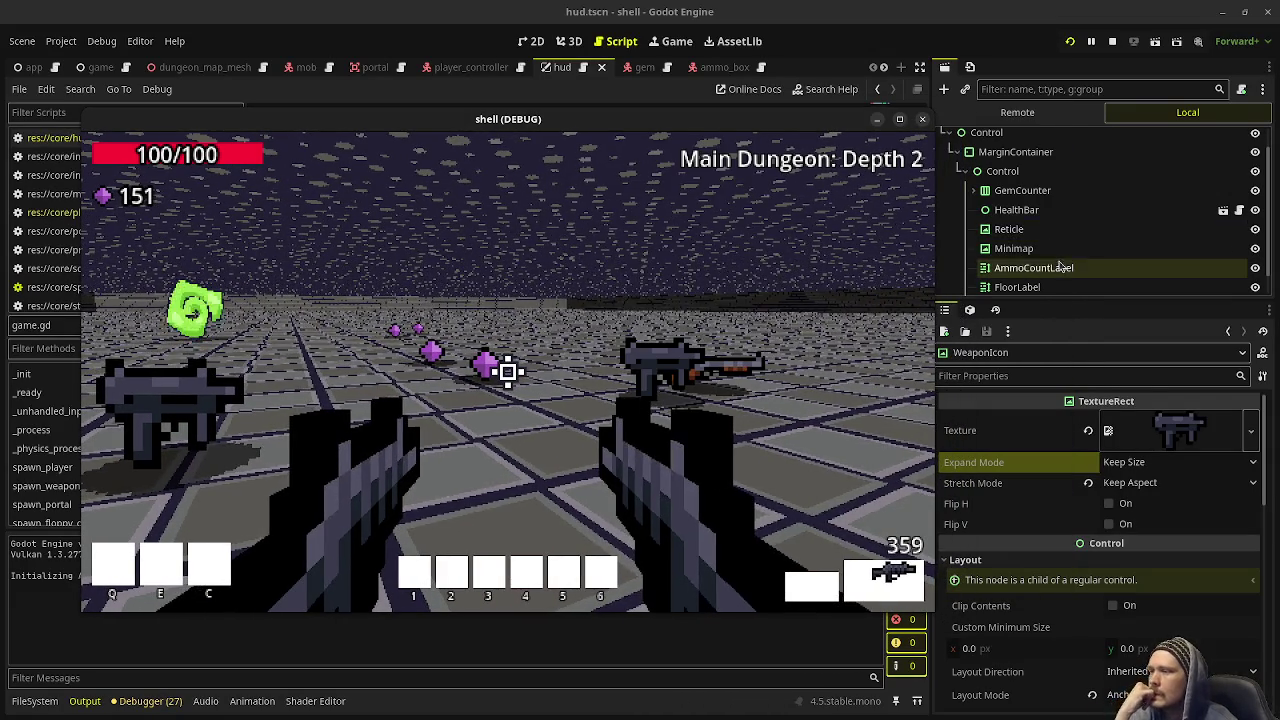
pyautogui.click(1060, 265)
pyautogui.press('Down')
pyautogui.press('Down')
pyautogui.press('Up')
pyautogui.press('Down')
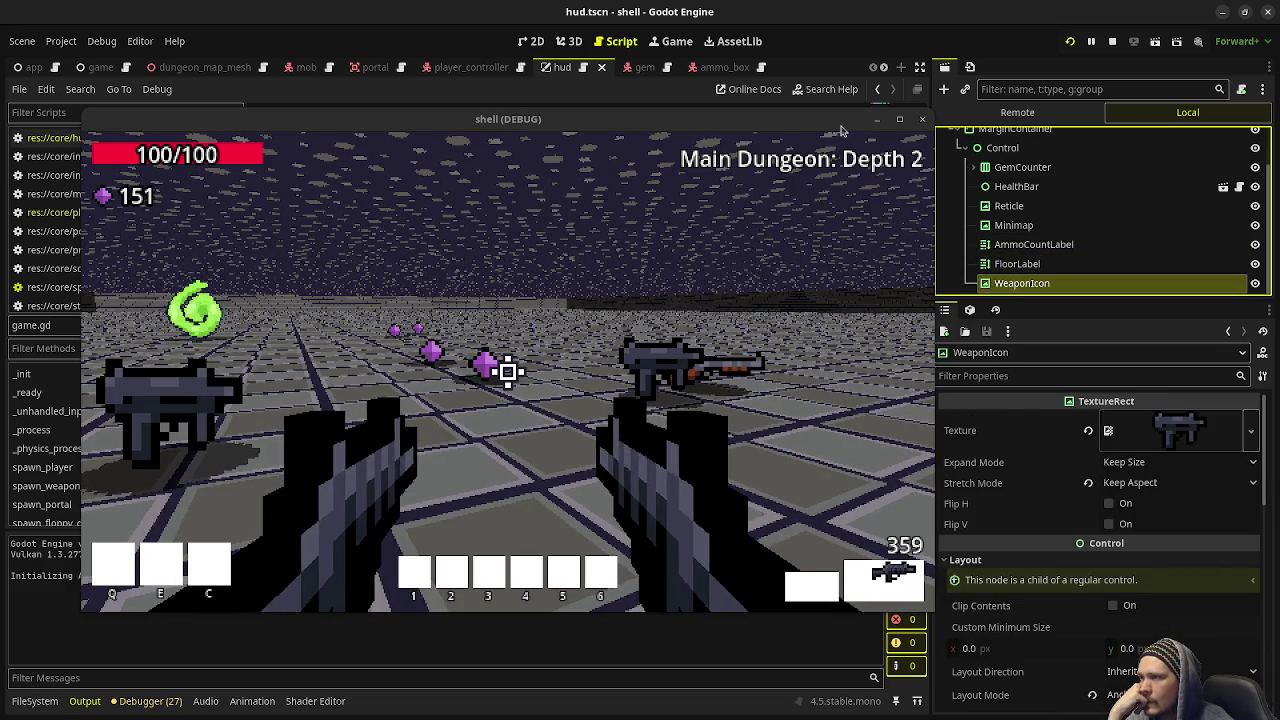
# In the 2D view, widen the WeaponIcon box to the left
pyautogui.moveTo(841, 130); pyautogui.dragTo(834, 496)
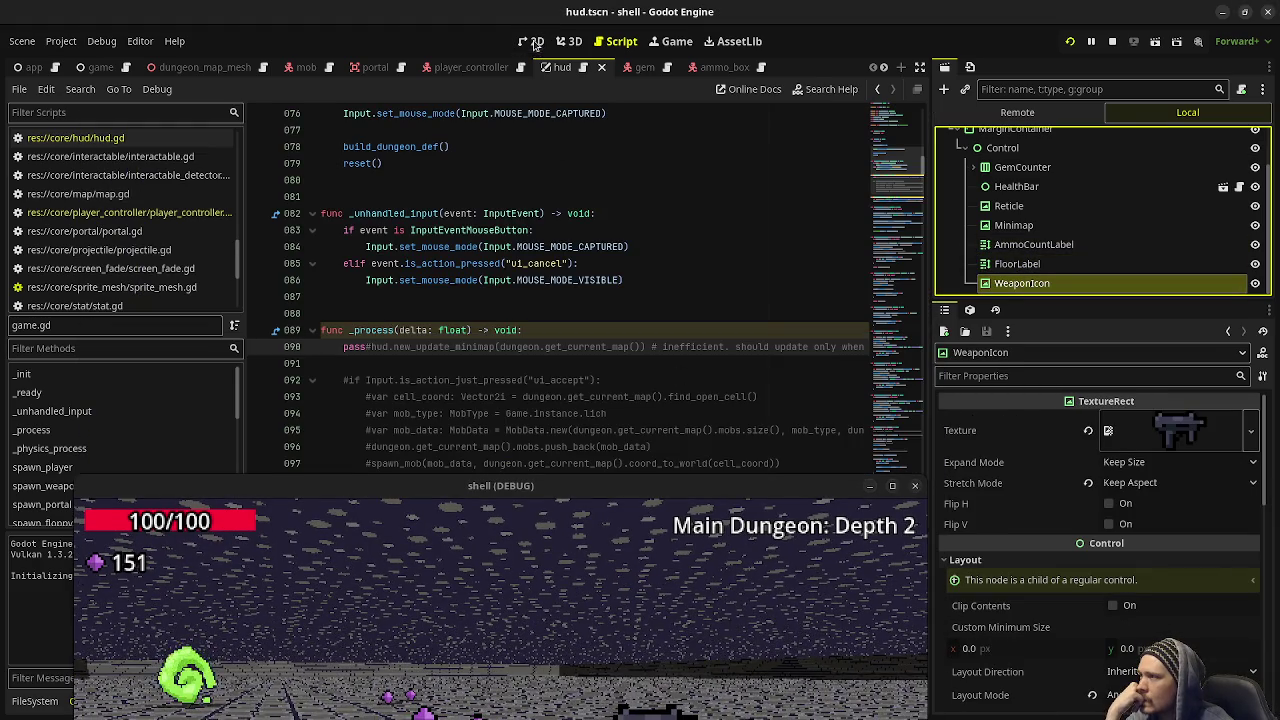
pyautogui.click(535, 41)
pyautogui.moveTo(600, 396); pyautogui.dragTo(528, 396)
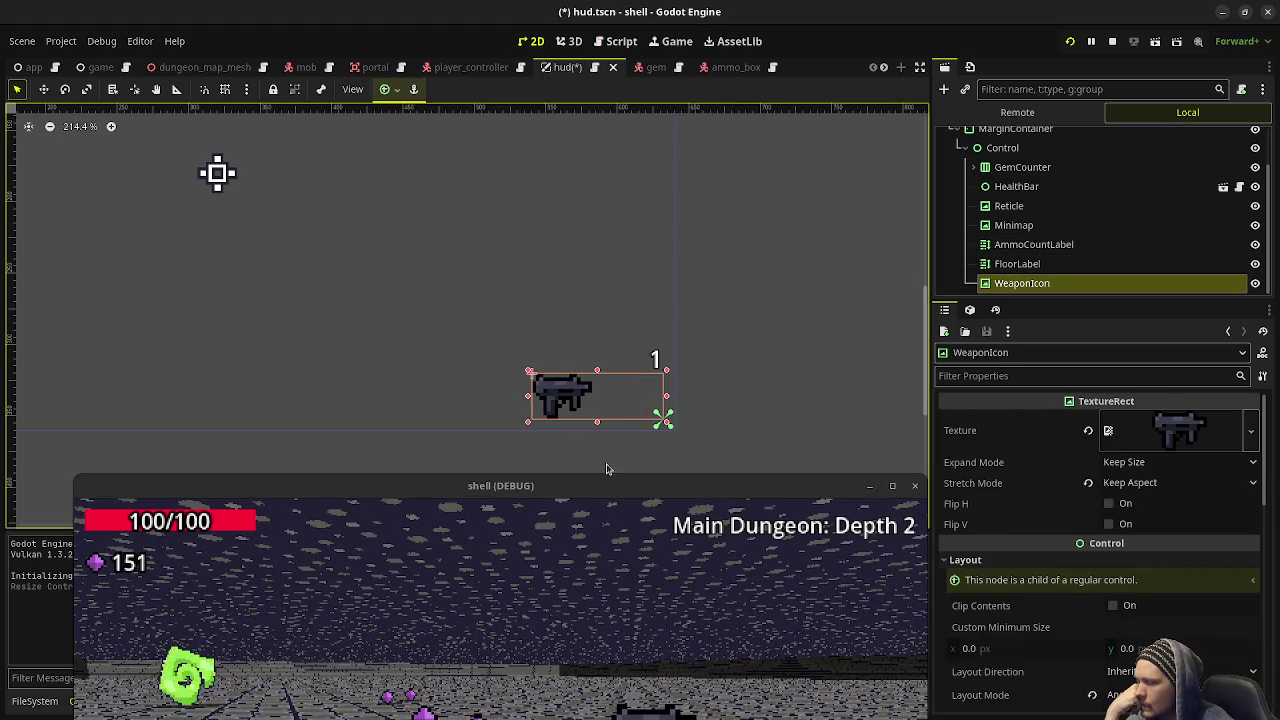
pyautogui.moveTo(608, 470); pyautogui.dragTo(614, 177)
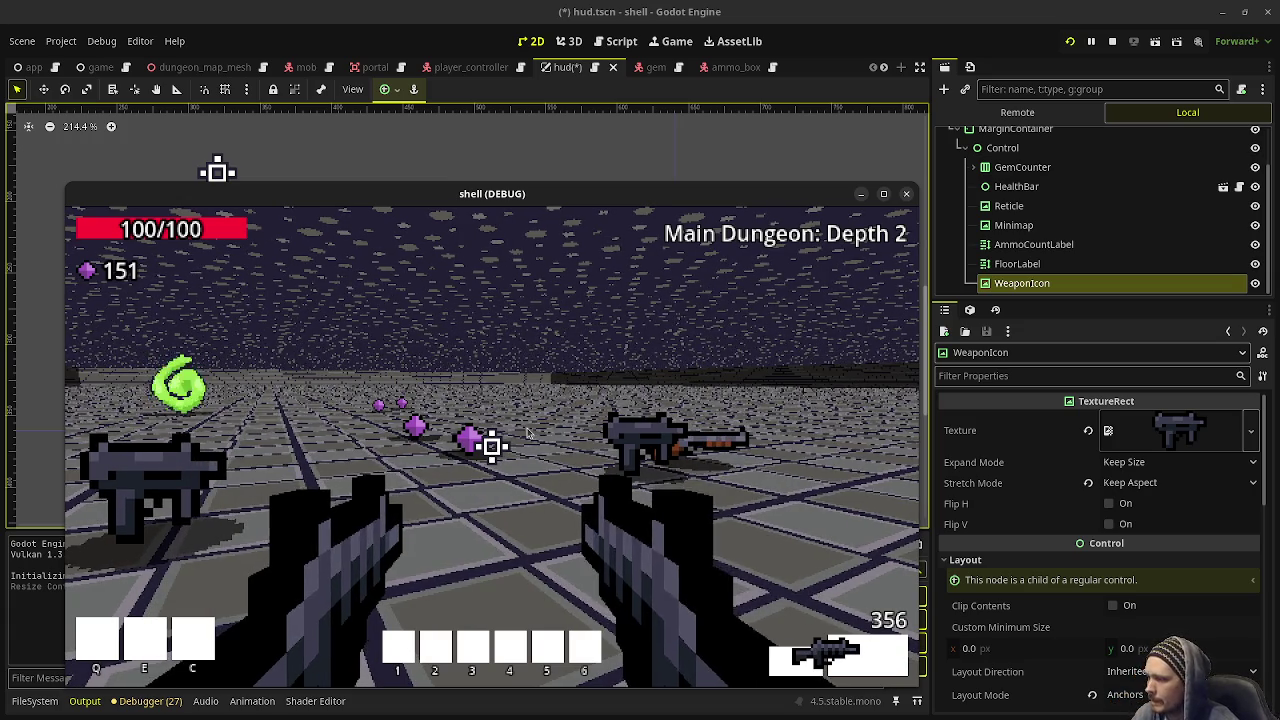
pyautogui.moveTo(606, 200)
pyautogui.mouseDown()
pyautogui.moveTo(541, 209)
pyautogui.moveTo(624, 171)
pyautogui.moveTo(727, 162)
pyautogui.mouseUp()
# Stop the game, set WeaponIcon to Fit Width Proportional, and narrow it to 42 × 32
pyautogui.press('F8')
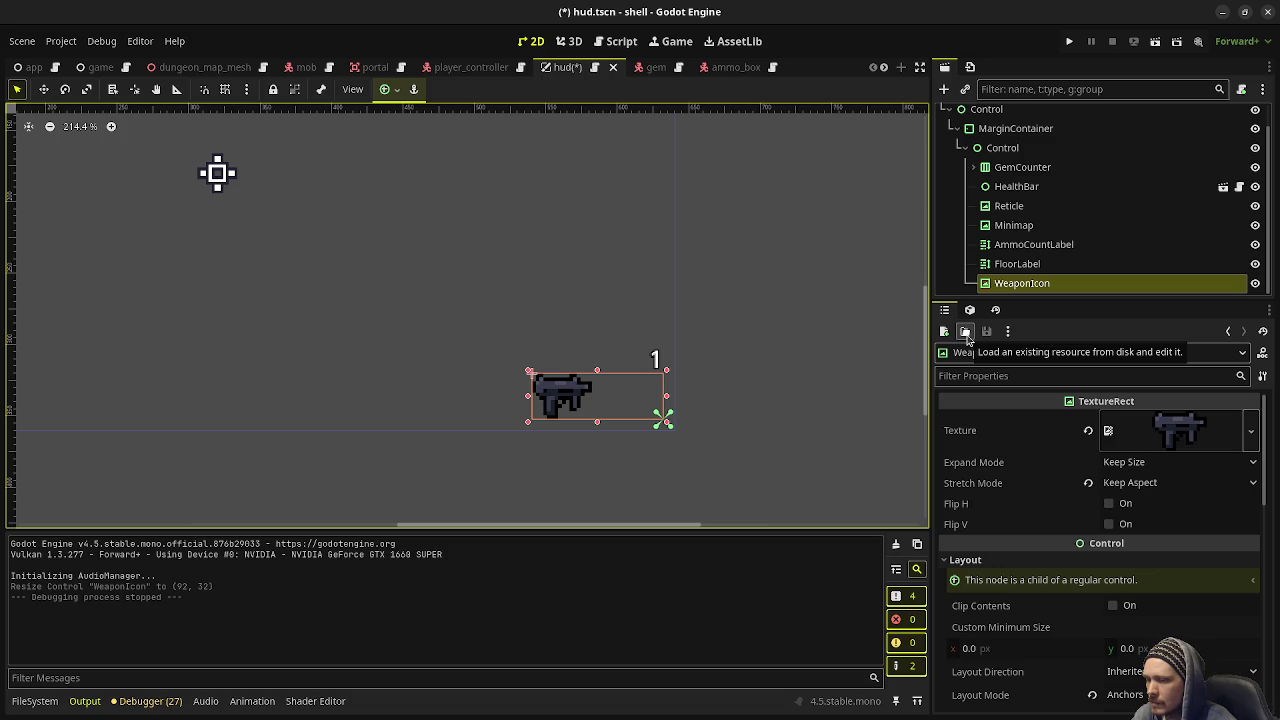
pyautogui.click(964, 336)
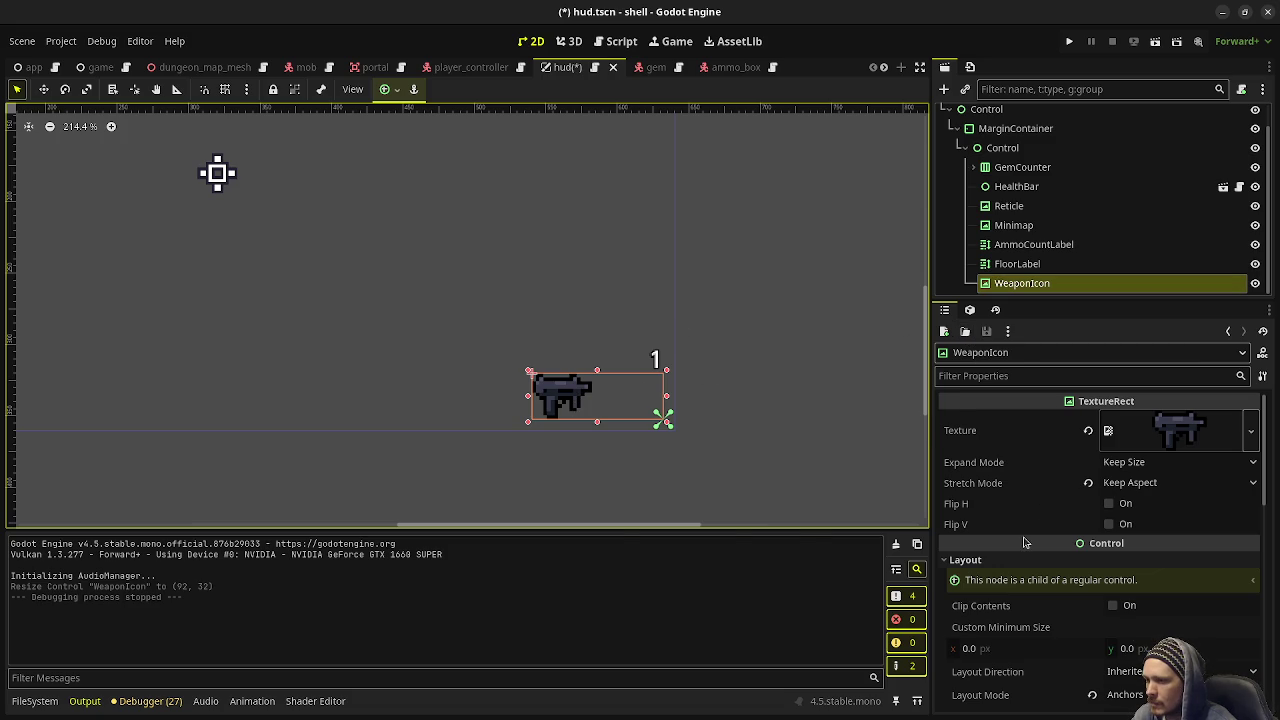
pyautogui.scroll(-5, 1055, 593)
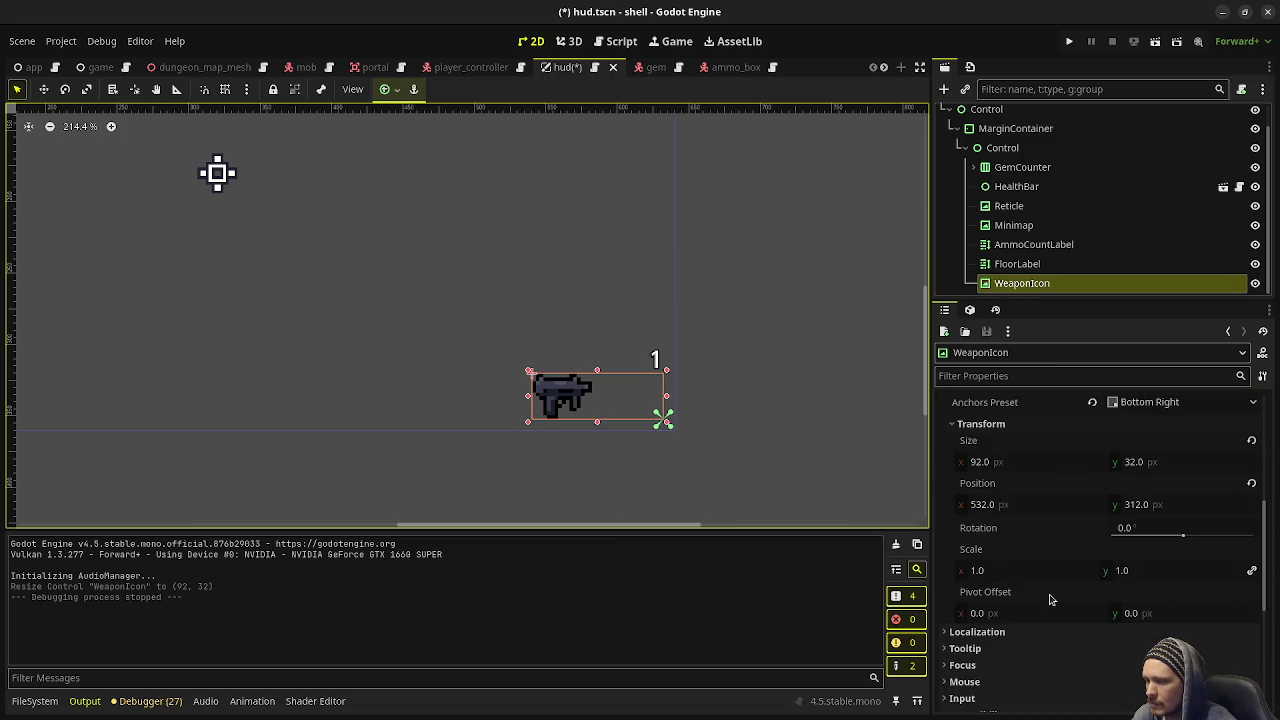
pyautogui.scroll(5, 1050, 591)
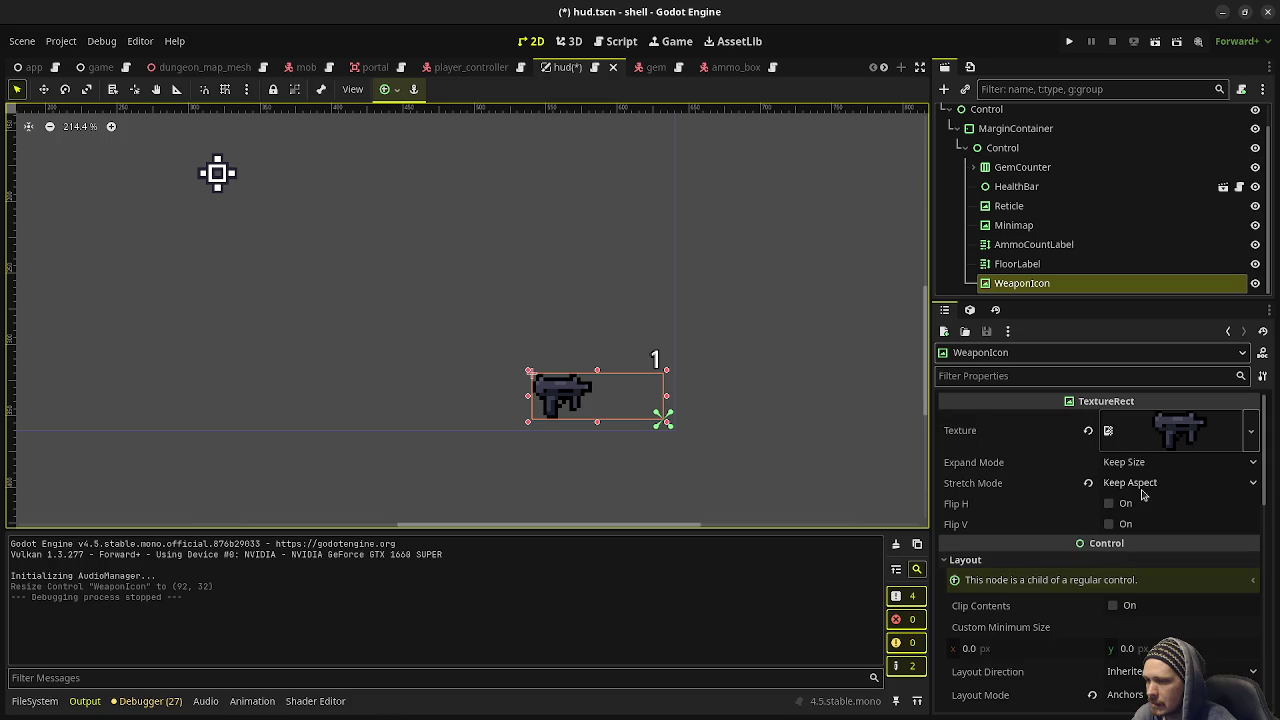
pyautogui.click(1122, 461)
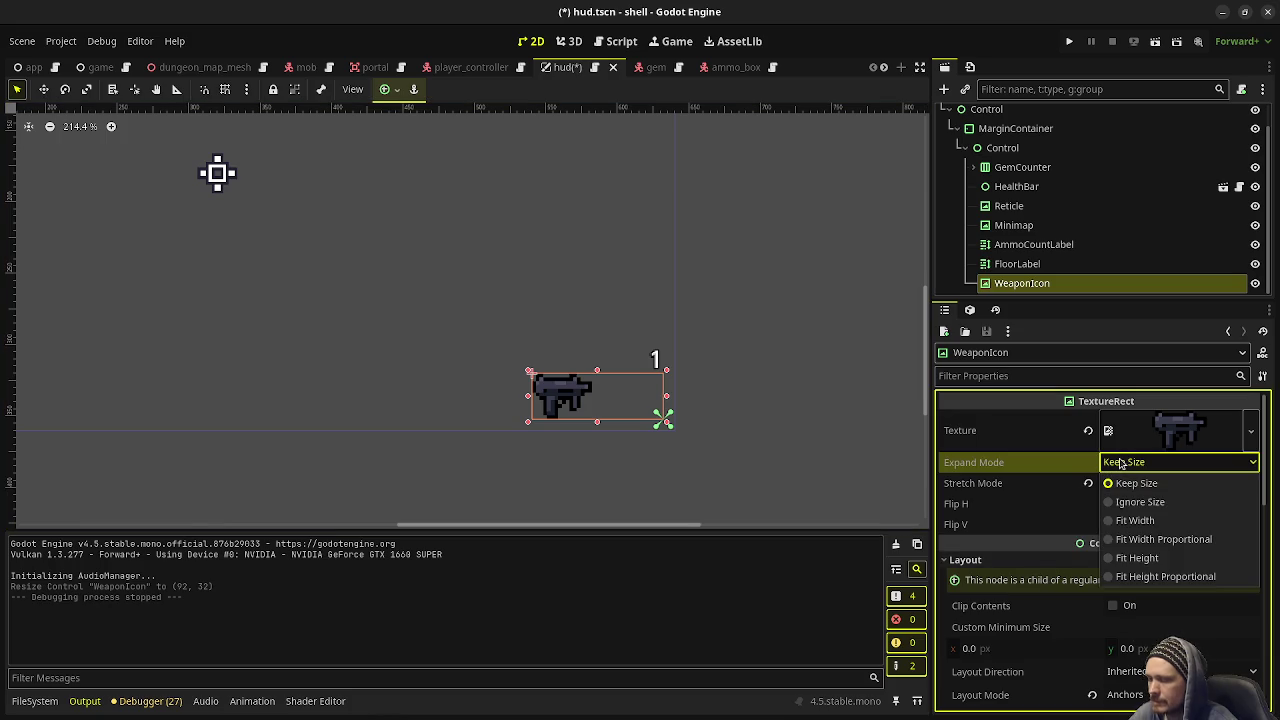
pyautogui.click(1120, 539)
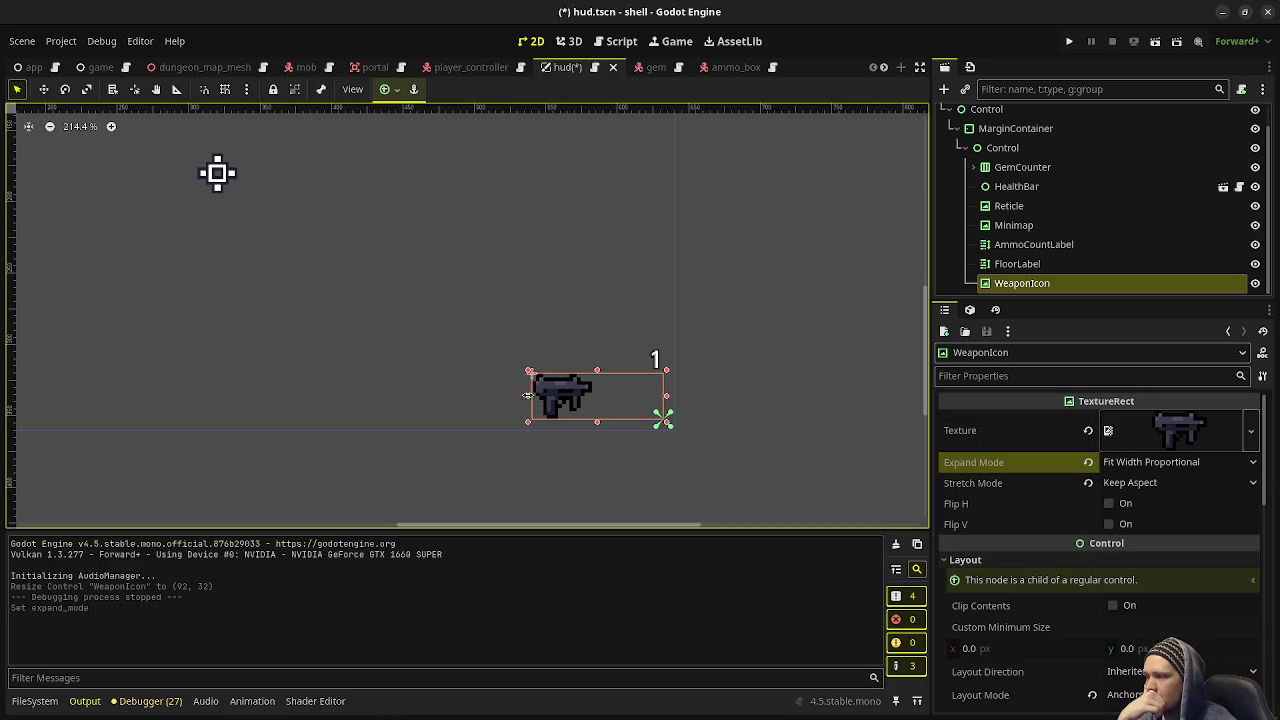
pyautogui.moveTo(528, 396); pyautogui.dragTo(598, 396)
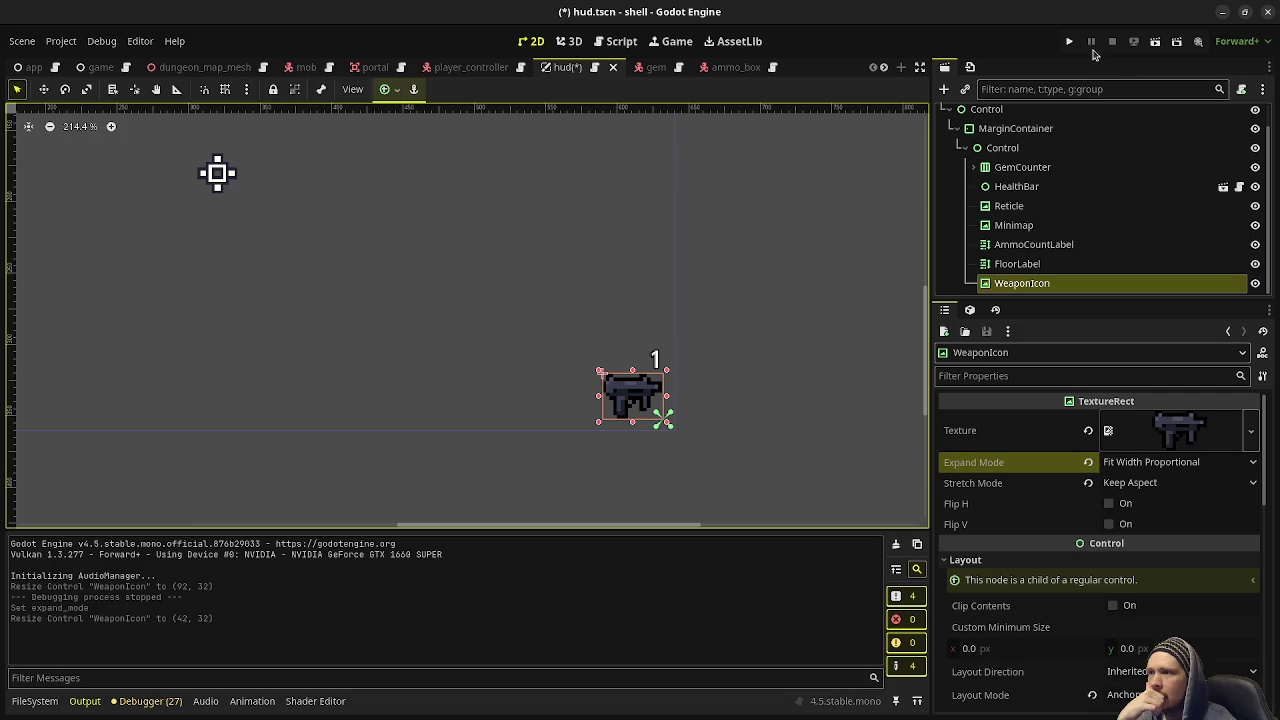
# Save the HUD scene and play-test, shooting enemies and collecting gems
pyautogui.hotkey('ctrl', 's')
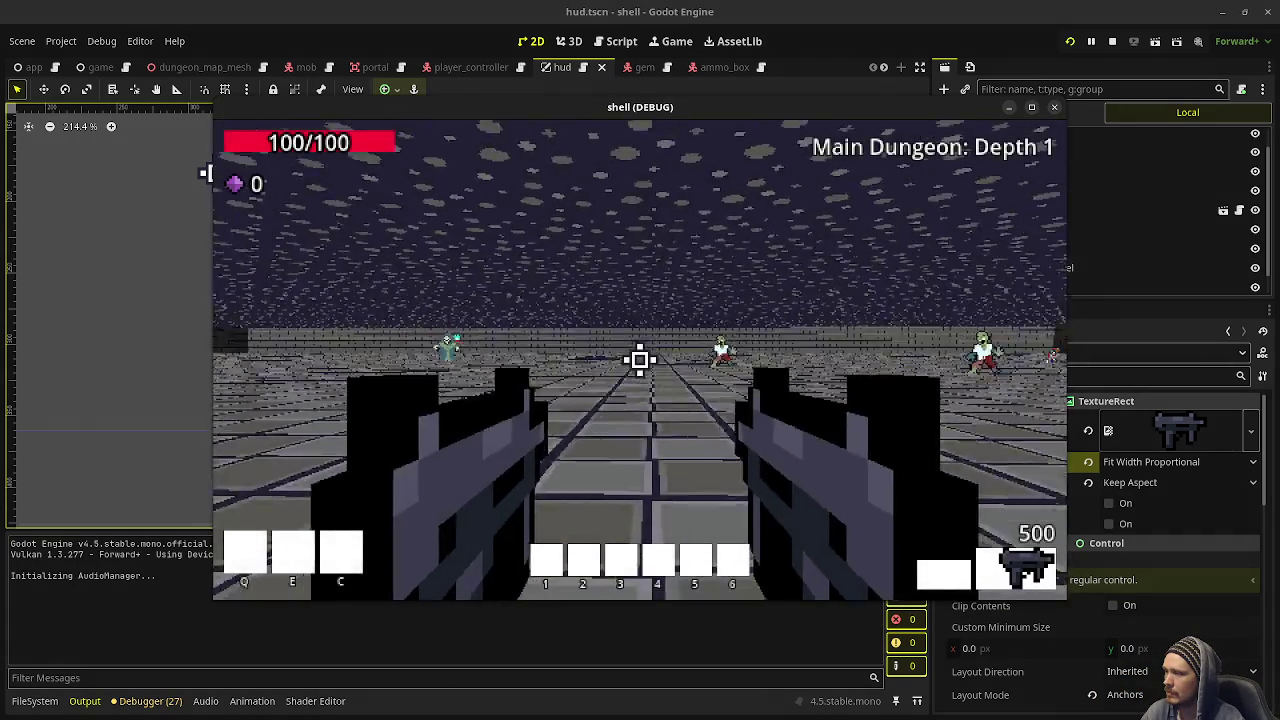
pyautogui.moveTo(640, 360); pyautogui.dragTo(640, 360)
pyautogui.press('w')
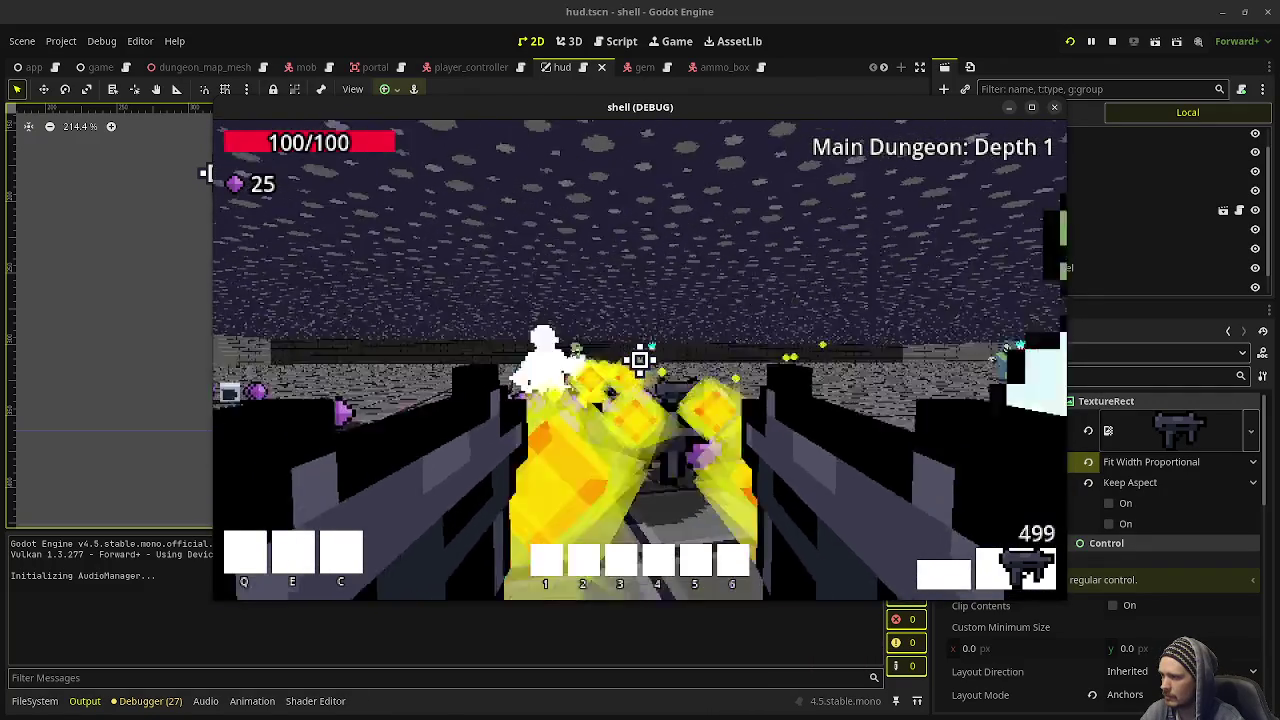
pyautogui.moveTo(640, 360); pyautogui.dragTo(640, 360)
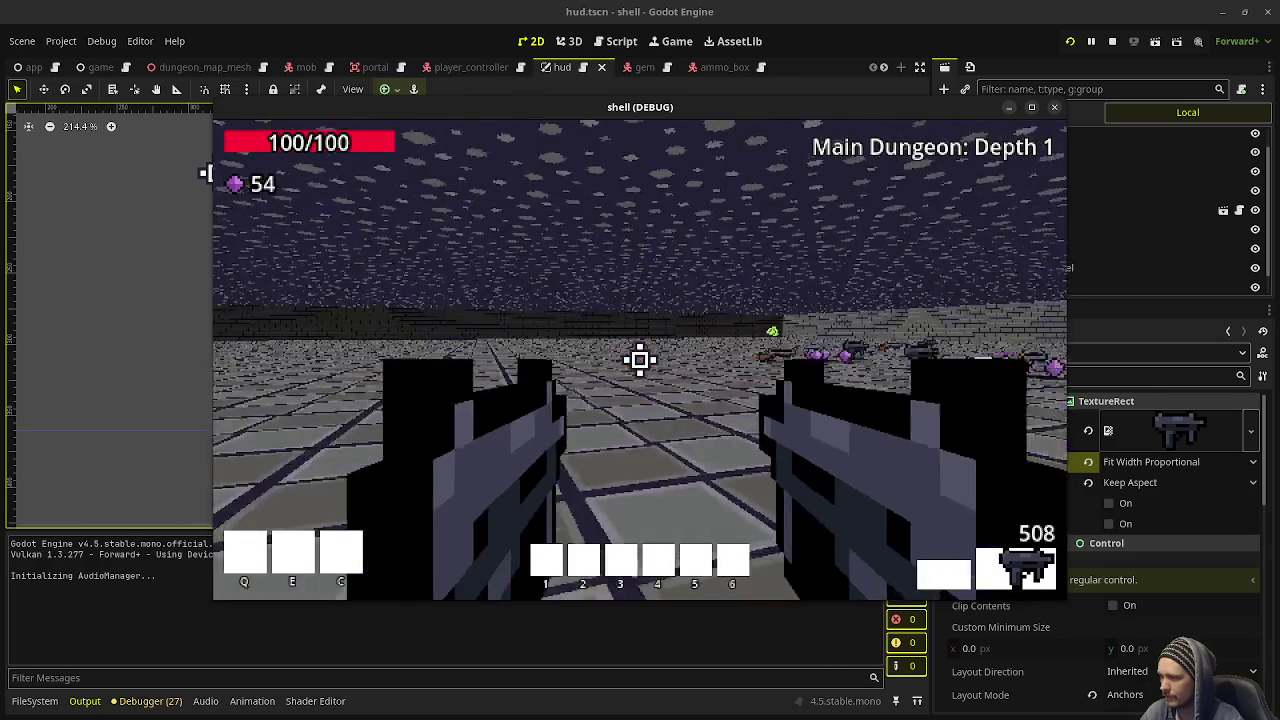
pyautogui.press('w')
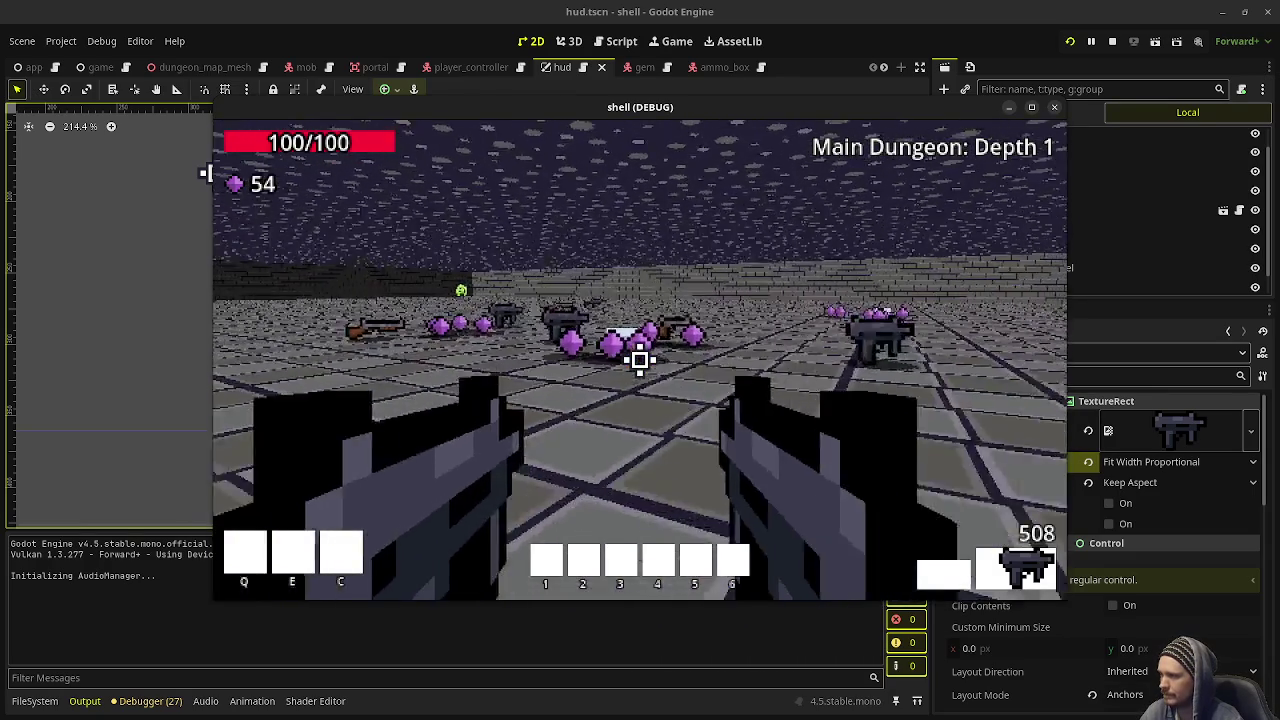
pyautogui.press('w')
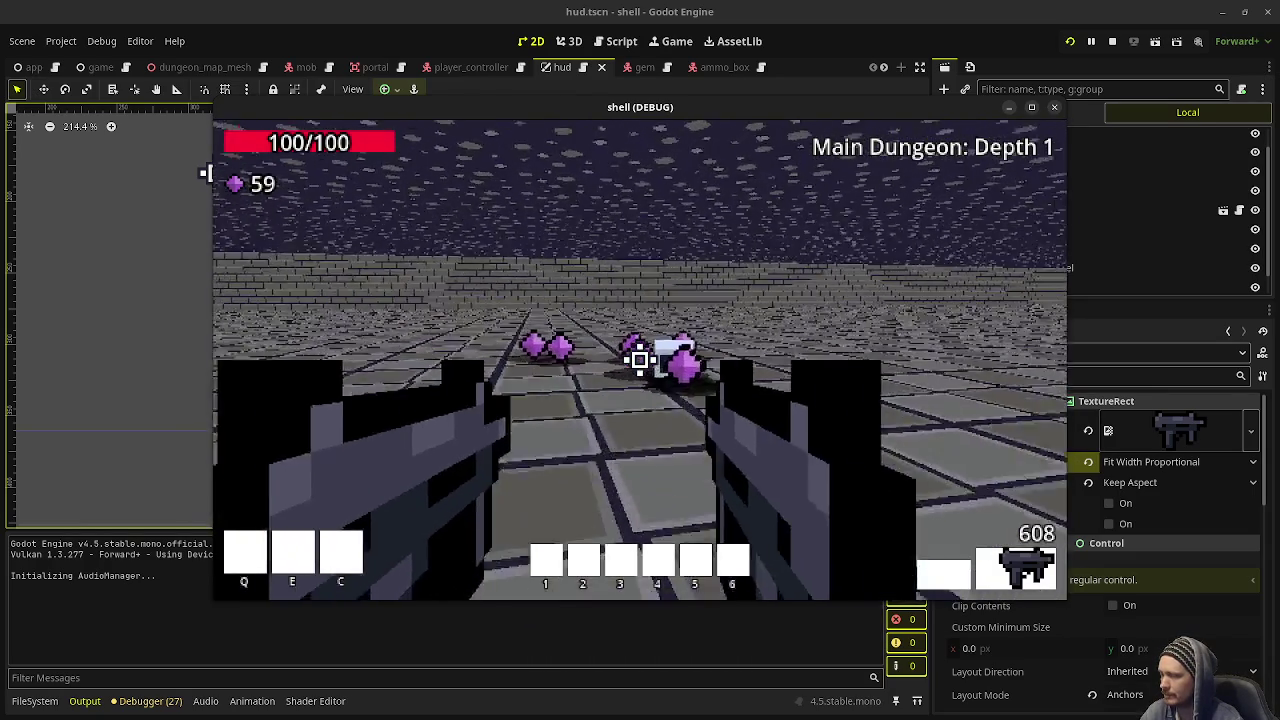
pyautogui.press('w')
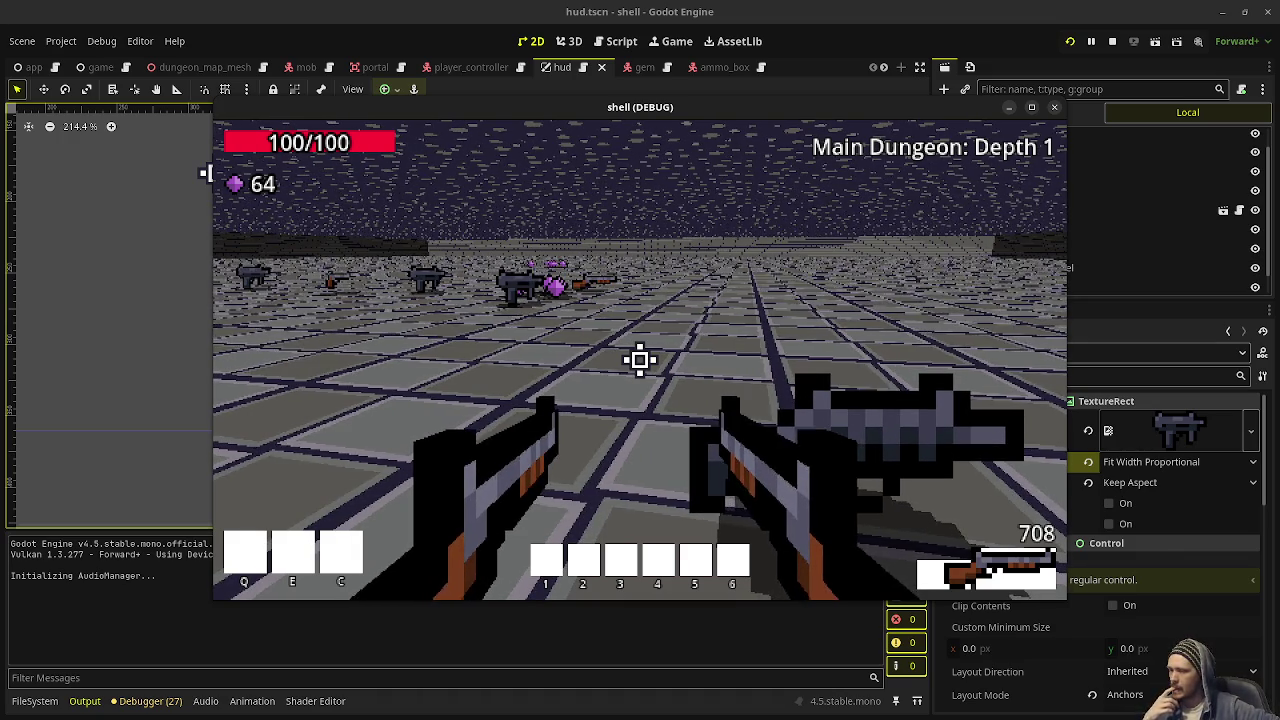
# Swap between the SMGs, rifles and other guns to check the HUD icon
pyautogui.press('w')
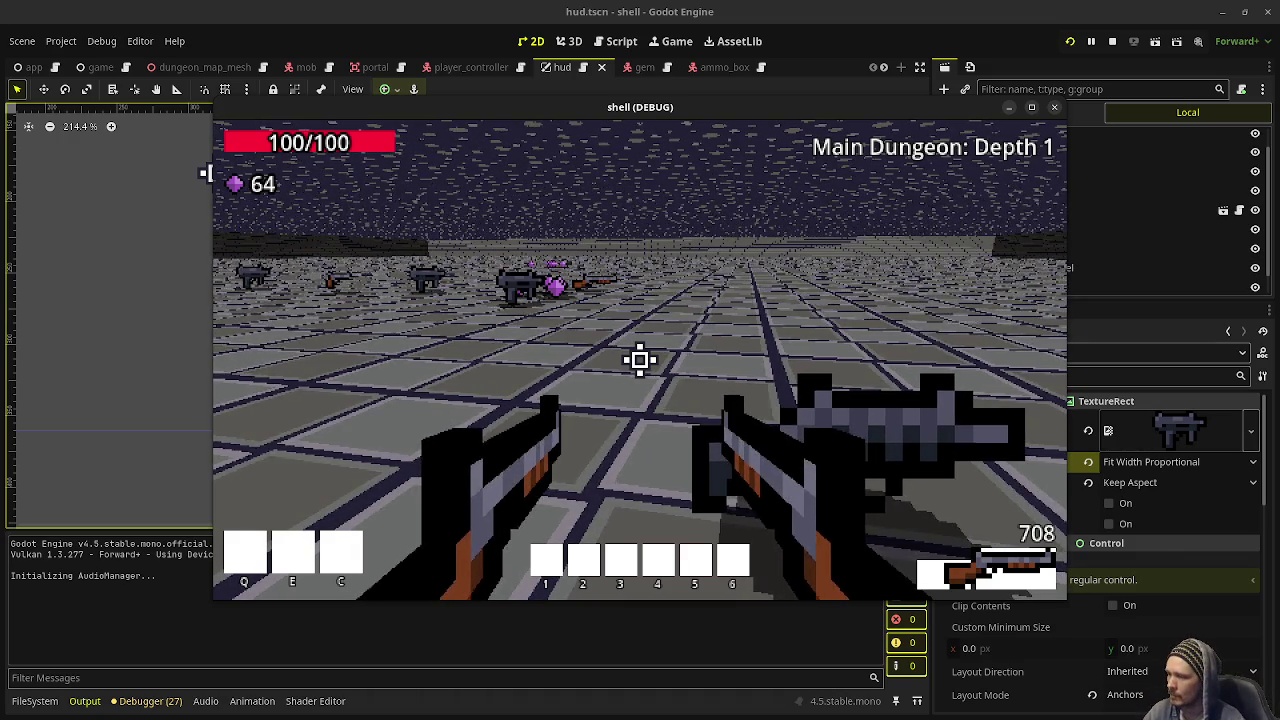
pyautogui.scroll(-1, 640, 360)
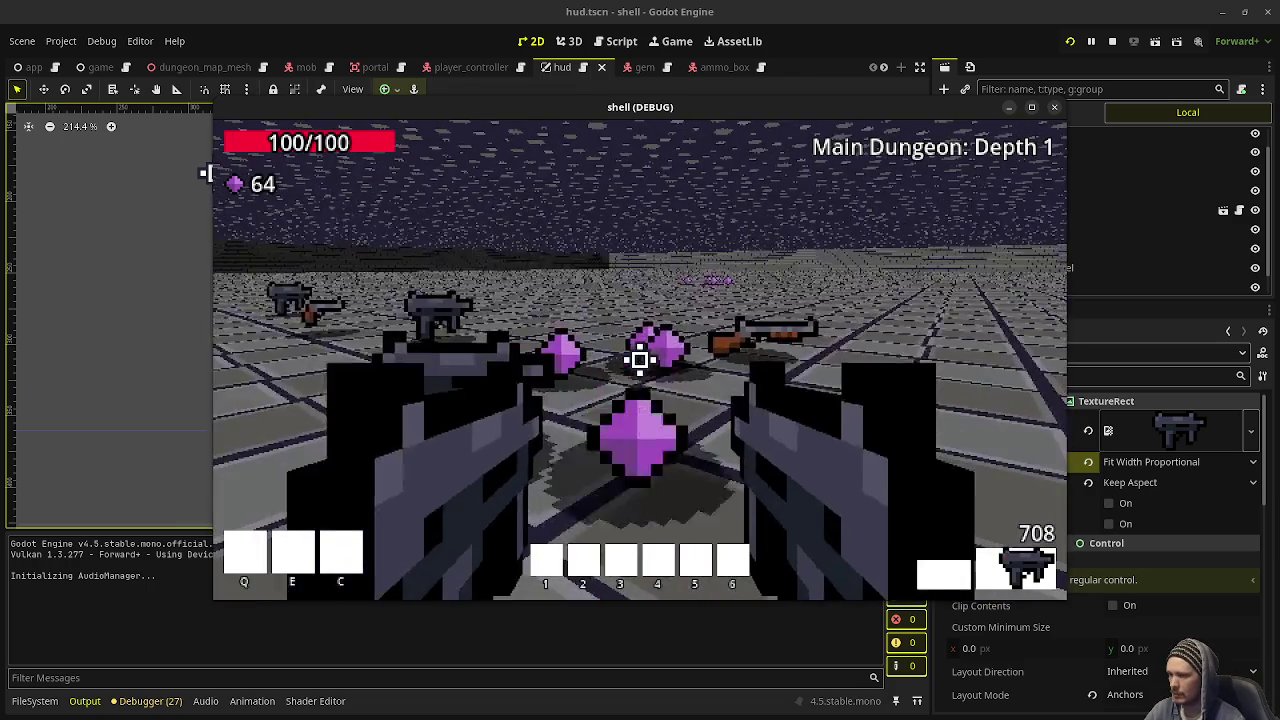
pyautogui.press('w')
pyautogui.scroll(-1, 640, 360)
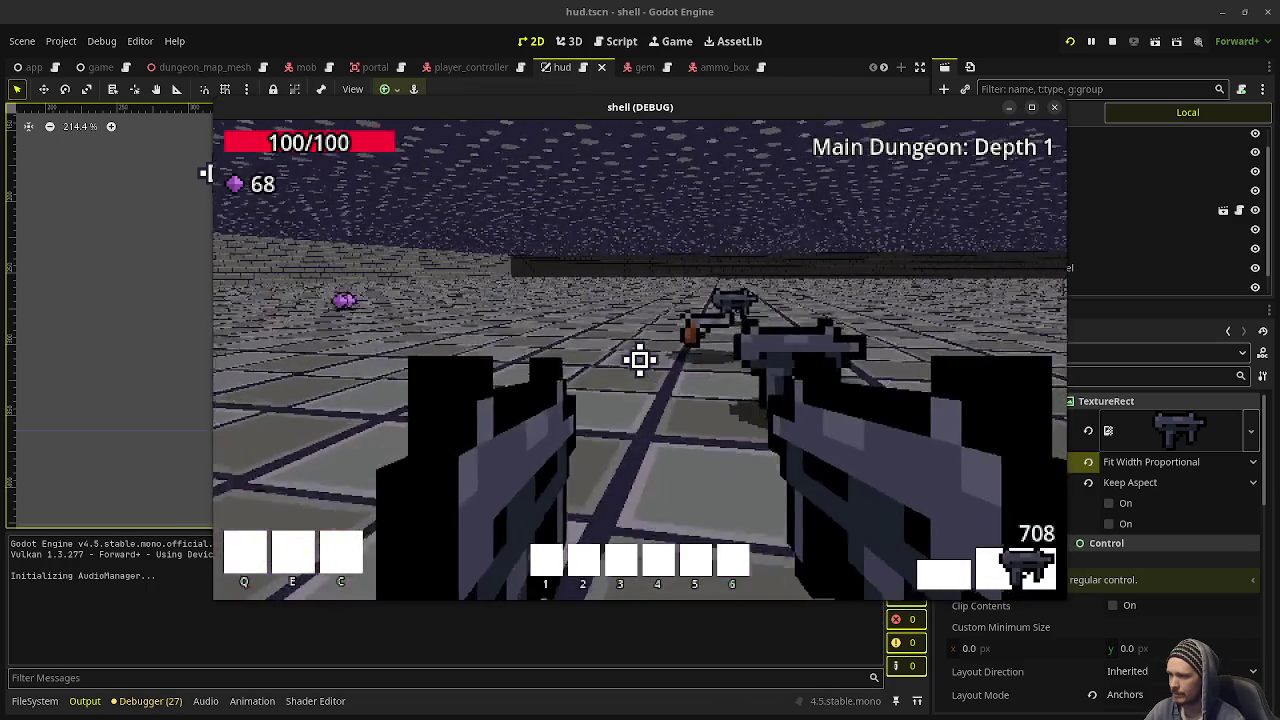
pyautogui.press('s')
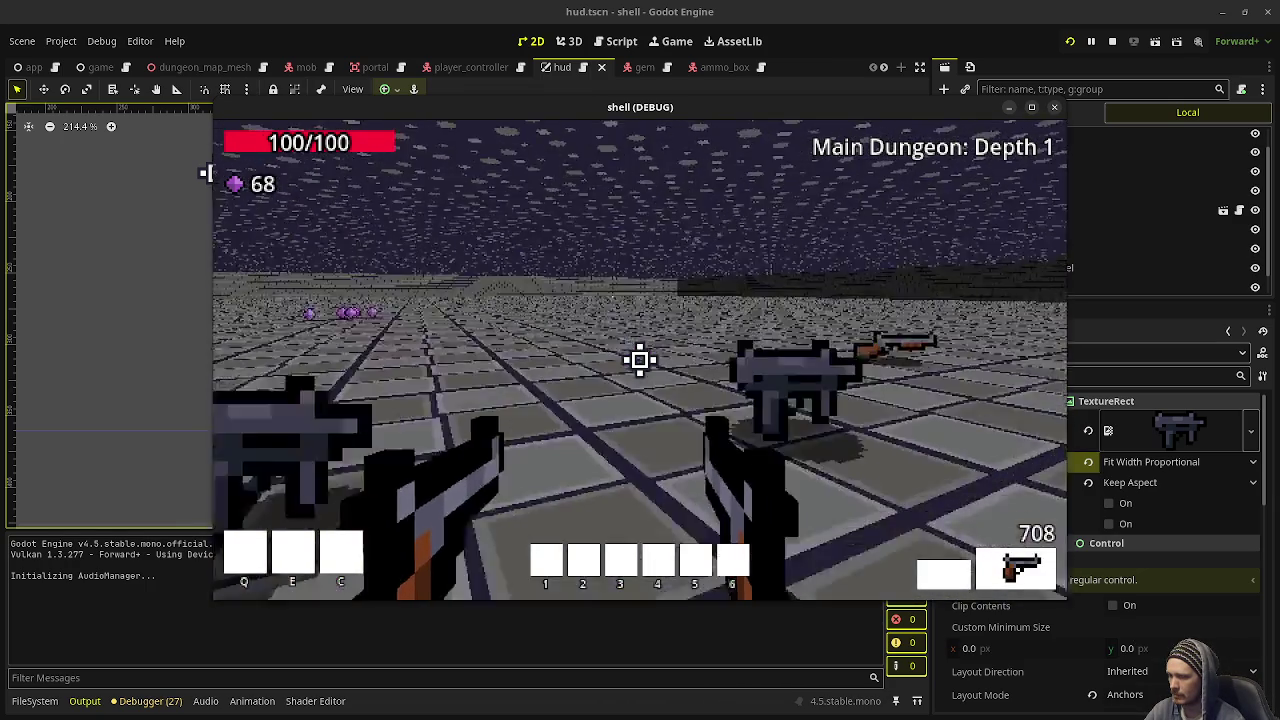
pyautogui.press('w')
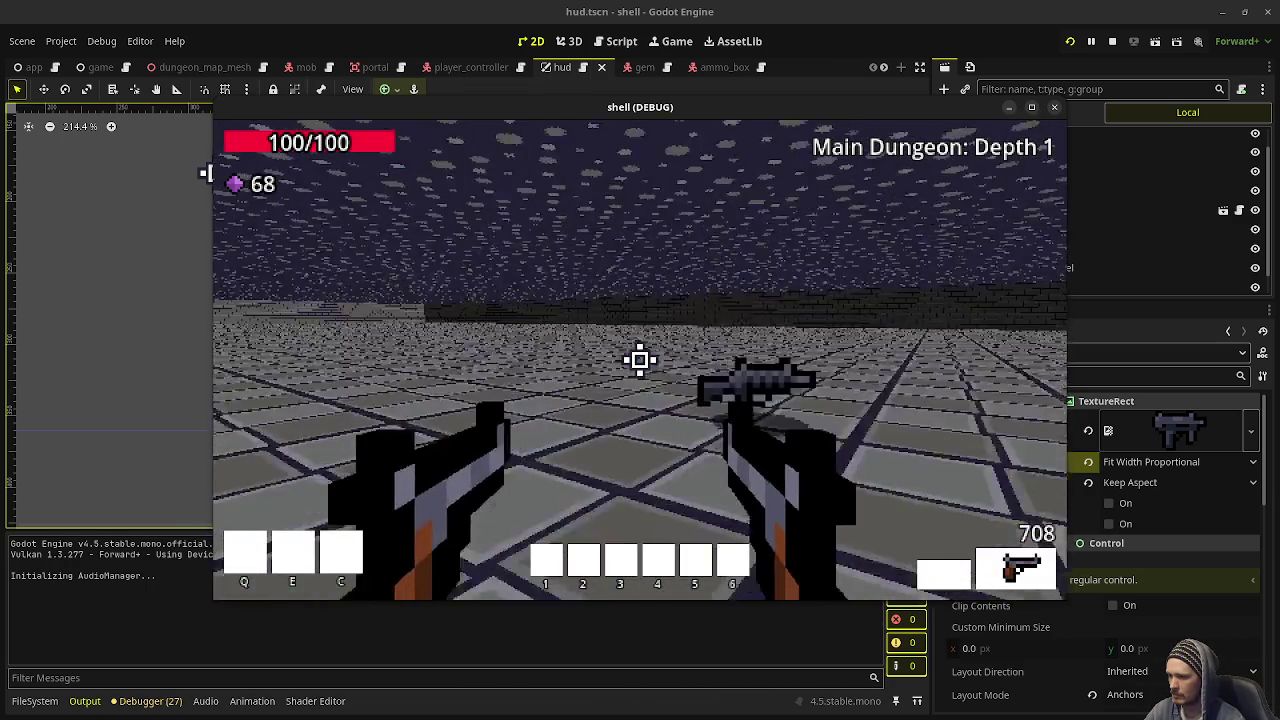
pyautogui.scroll(-1, 640, 360)
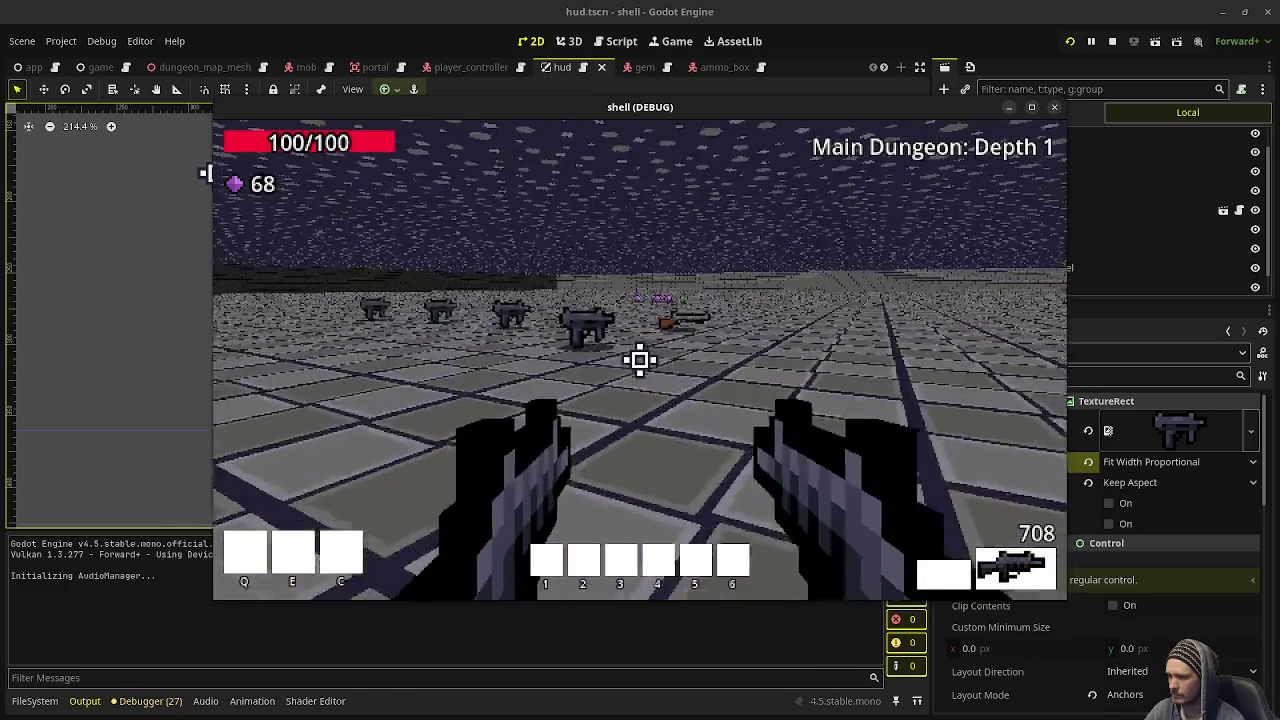
pyautogui.press('w')
pyautogui.scroll(-2, 640, 360)
pyautogui.press('w')
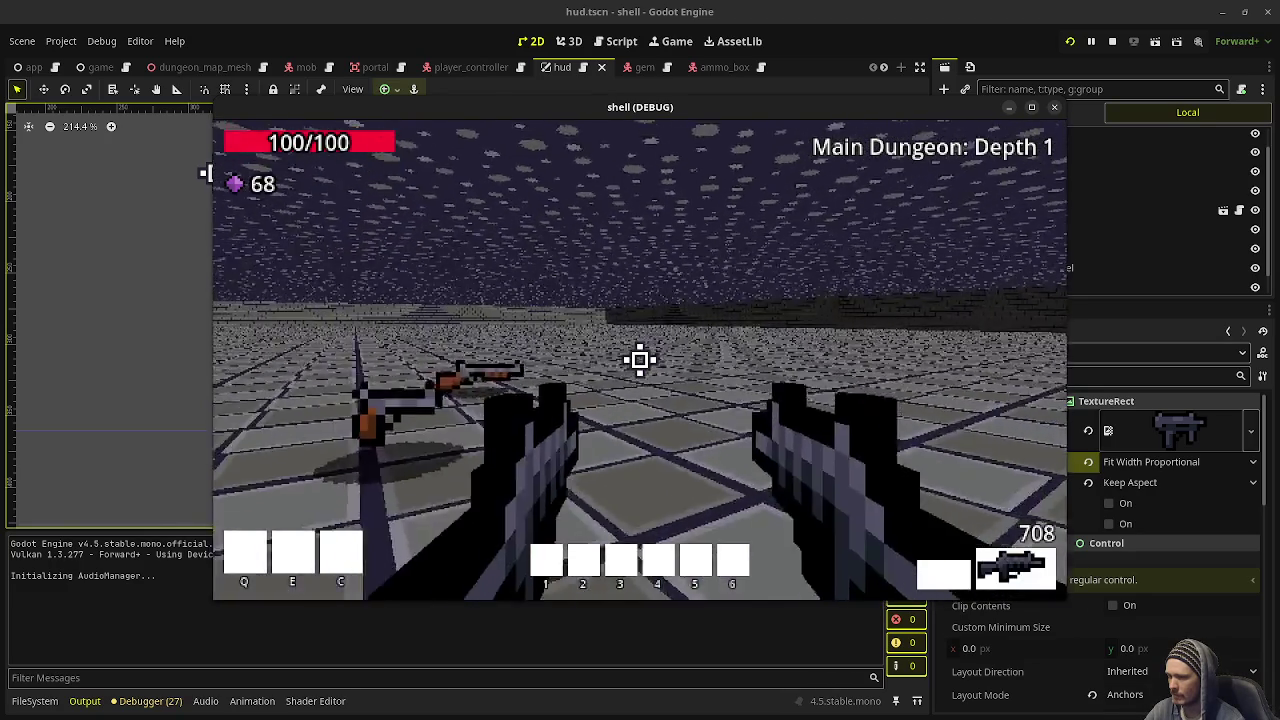
pyautogui.press('w')
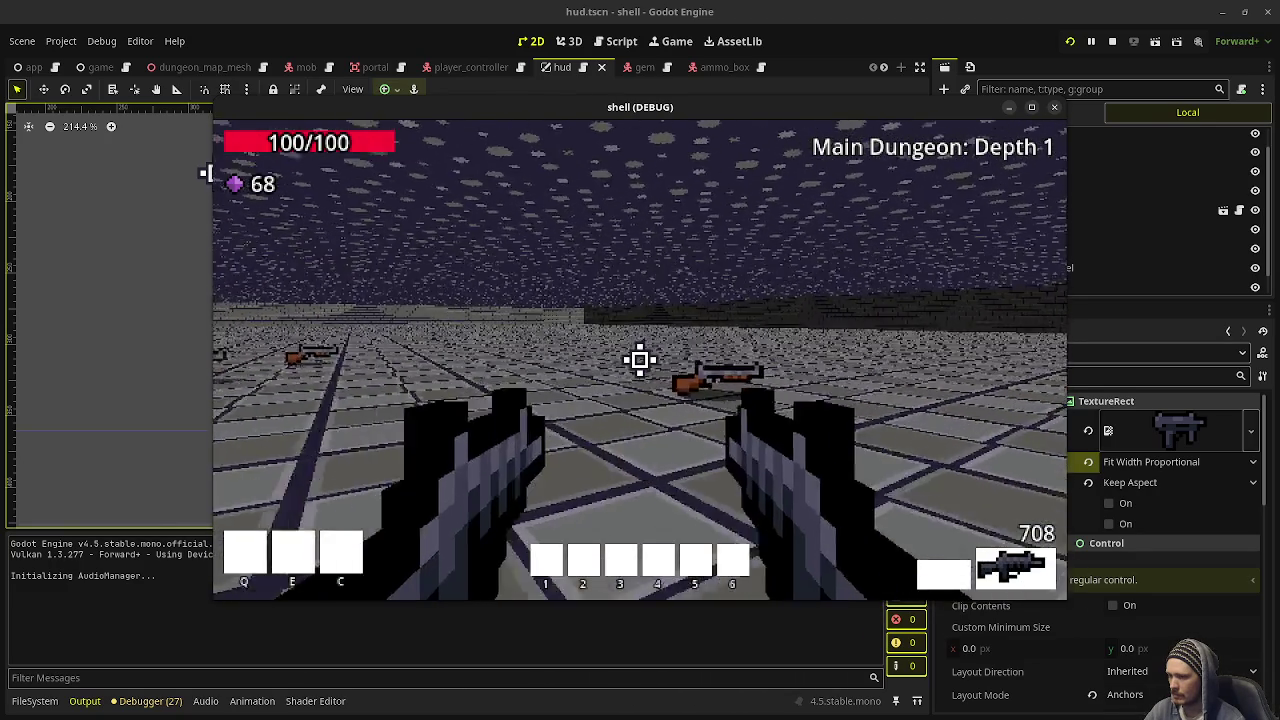
pyautogui.scroll(-1, 640, 360)
pyautogui.press('w')
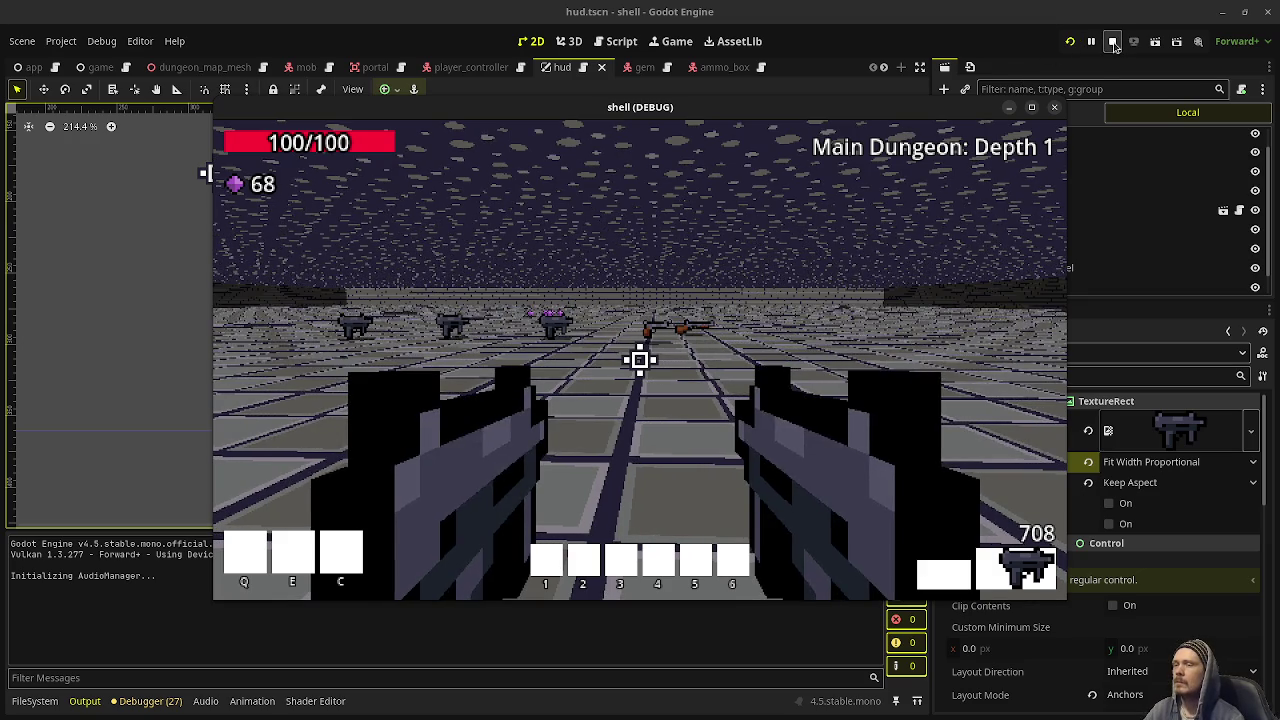
# Stop the game and open hud.gd in the script editor
pyautogui.click(1113, 45)
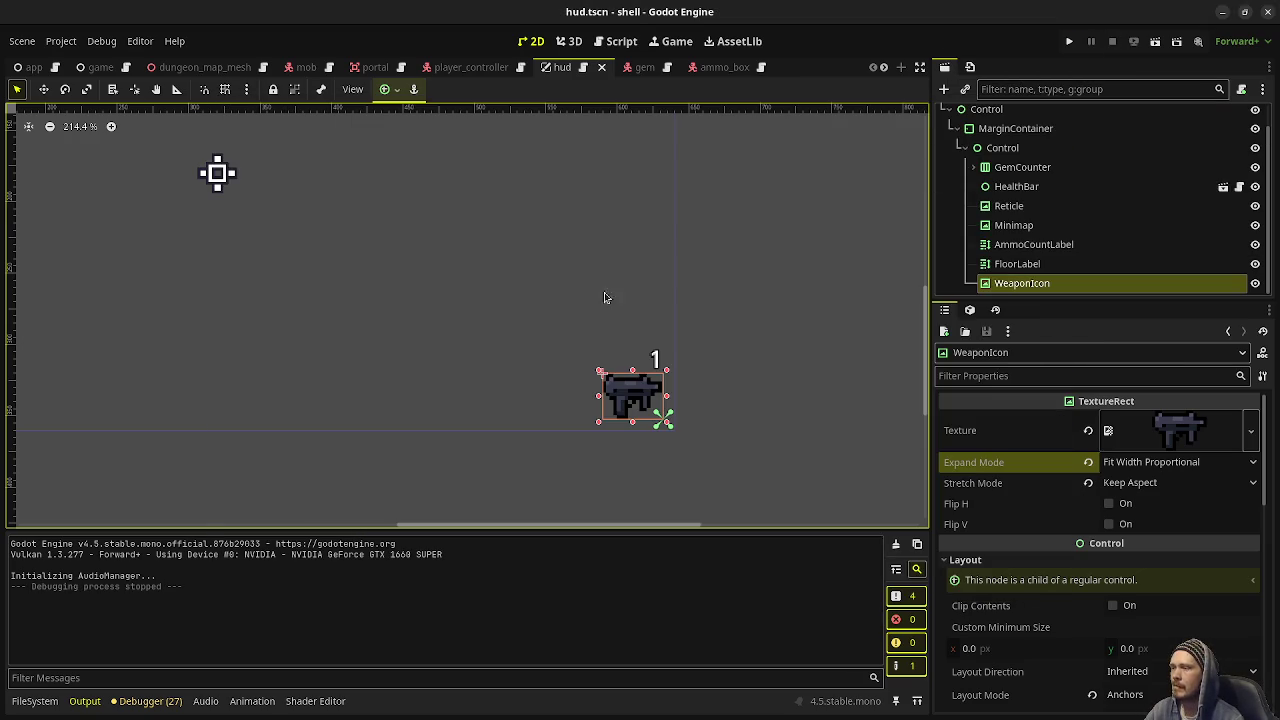
pyautogui.click(614, 41)
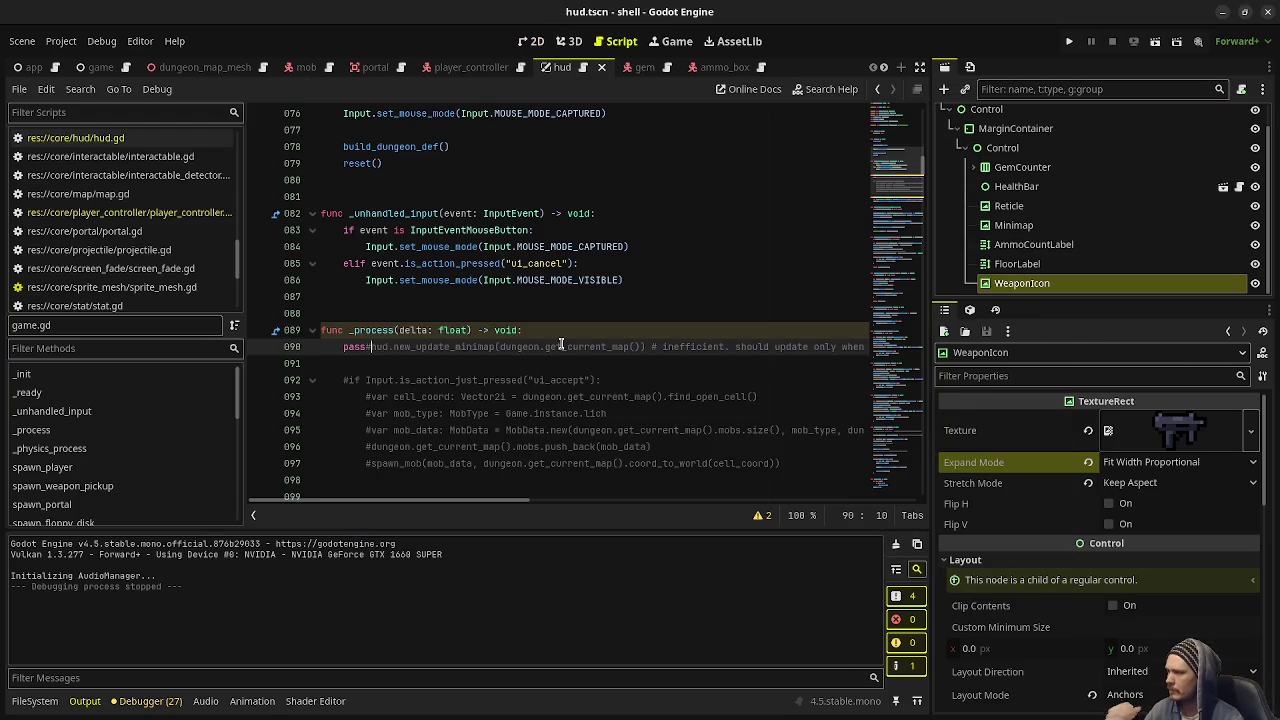
pyautogui.click(150, 140)
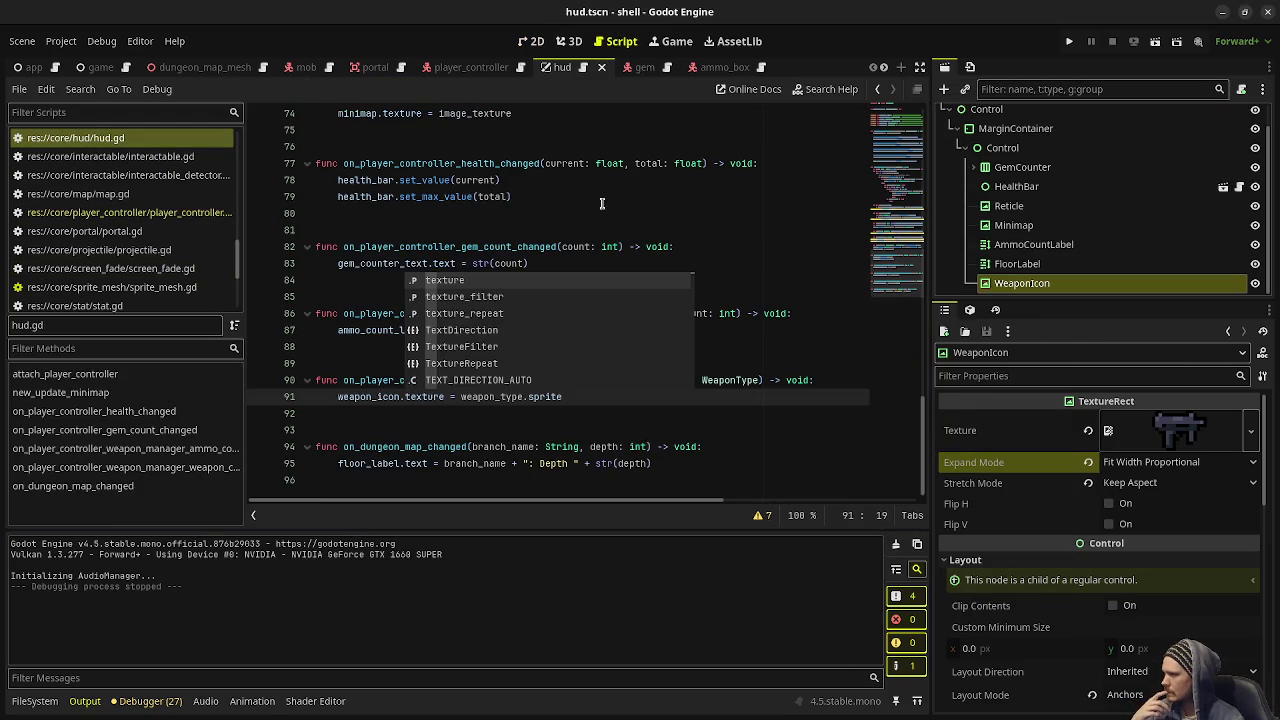
# Add 'weapon_icon.size = weapon_type.sprite.get_size()' below line 91 and save the script
pyautogui.click(588, 400)
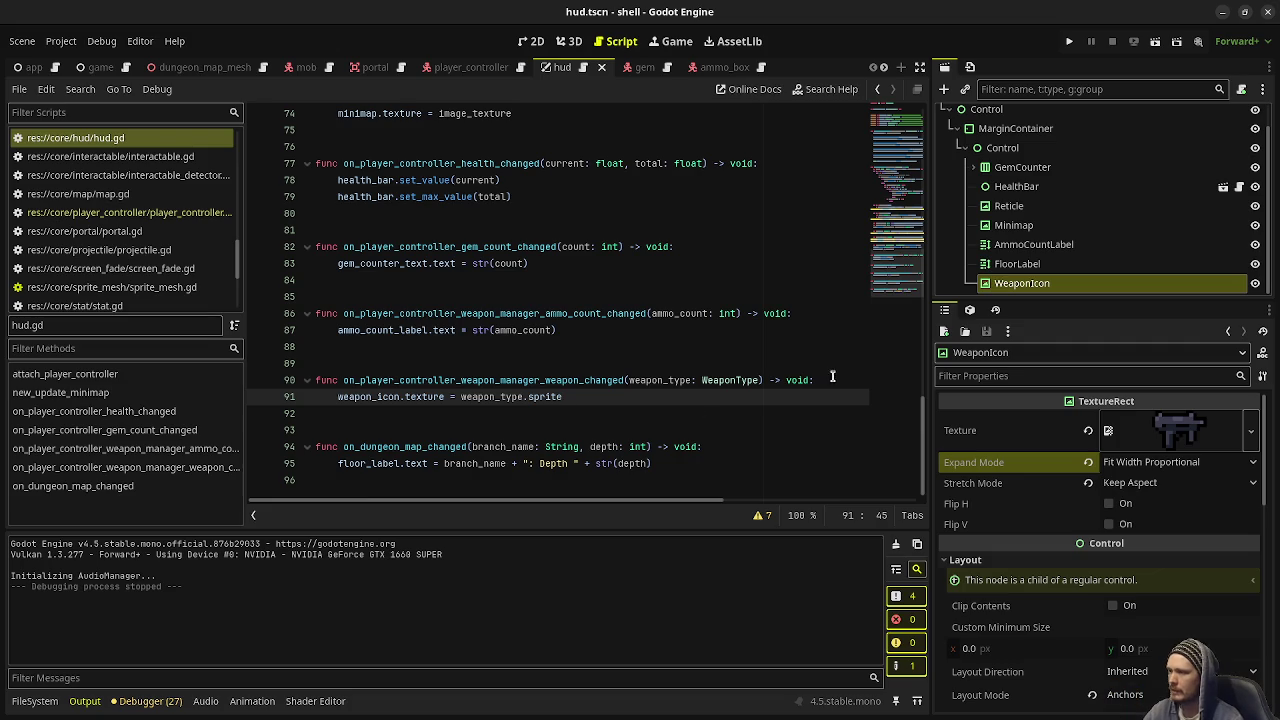
pyautogui.press('Return')
pyautogui.write('weapon')
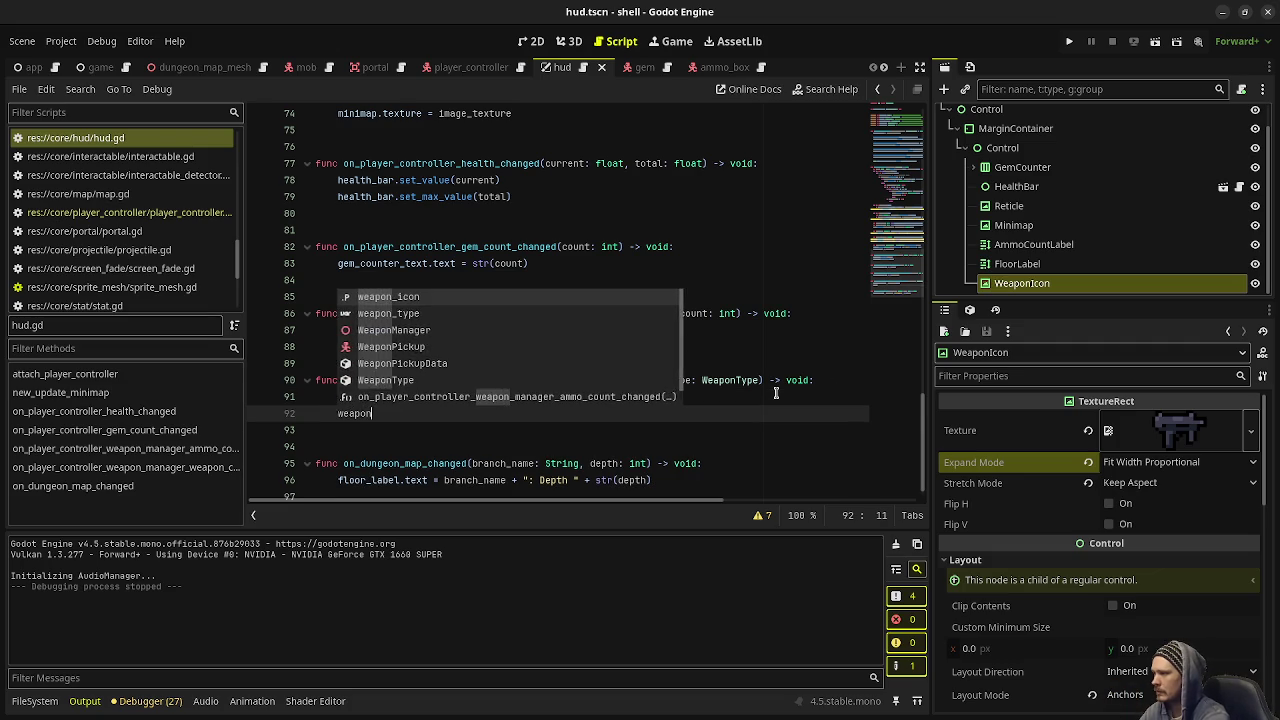
pyautogui.write('_icon.')
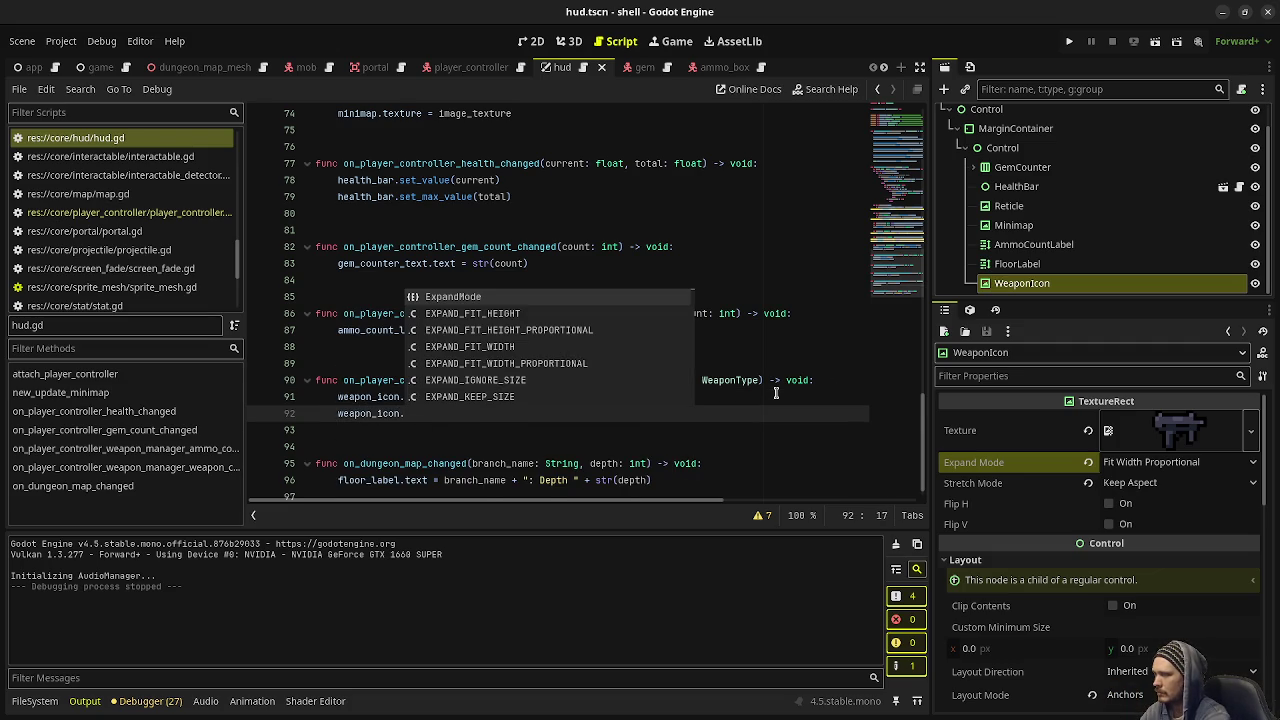
pyautogui.write('size')
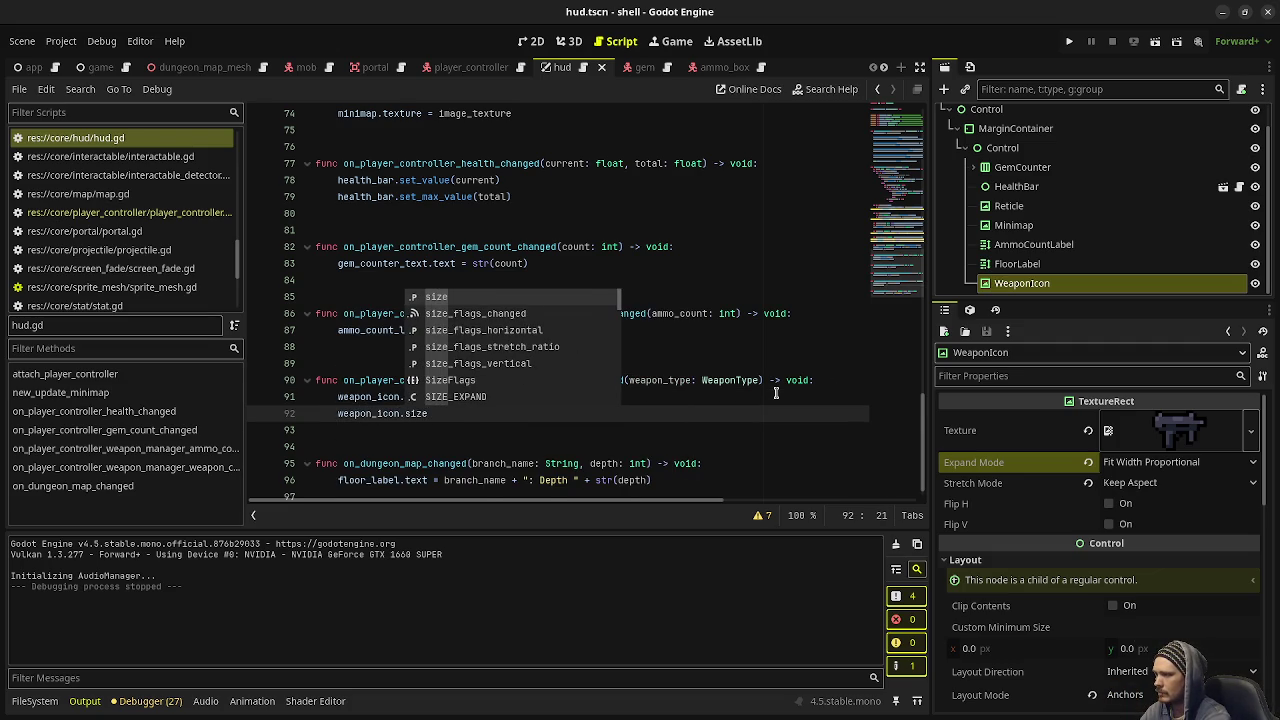
pyautogui.write(' = ')
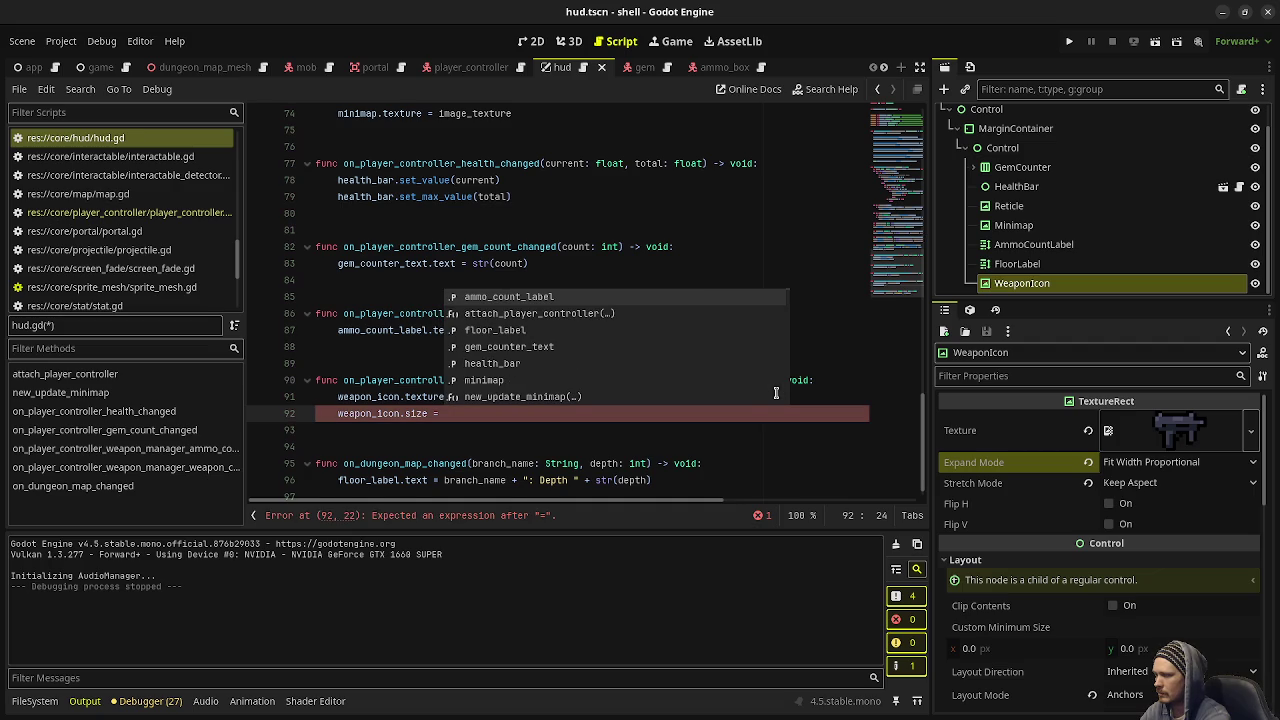
pyautogui.write('weapon_ty')
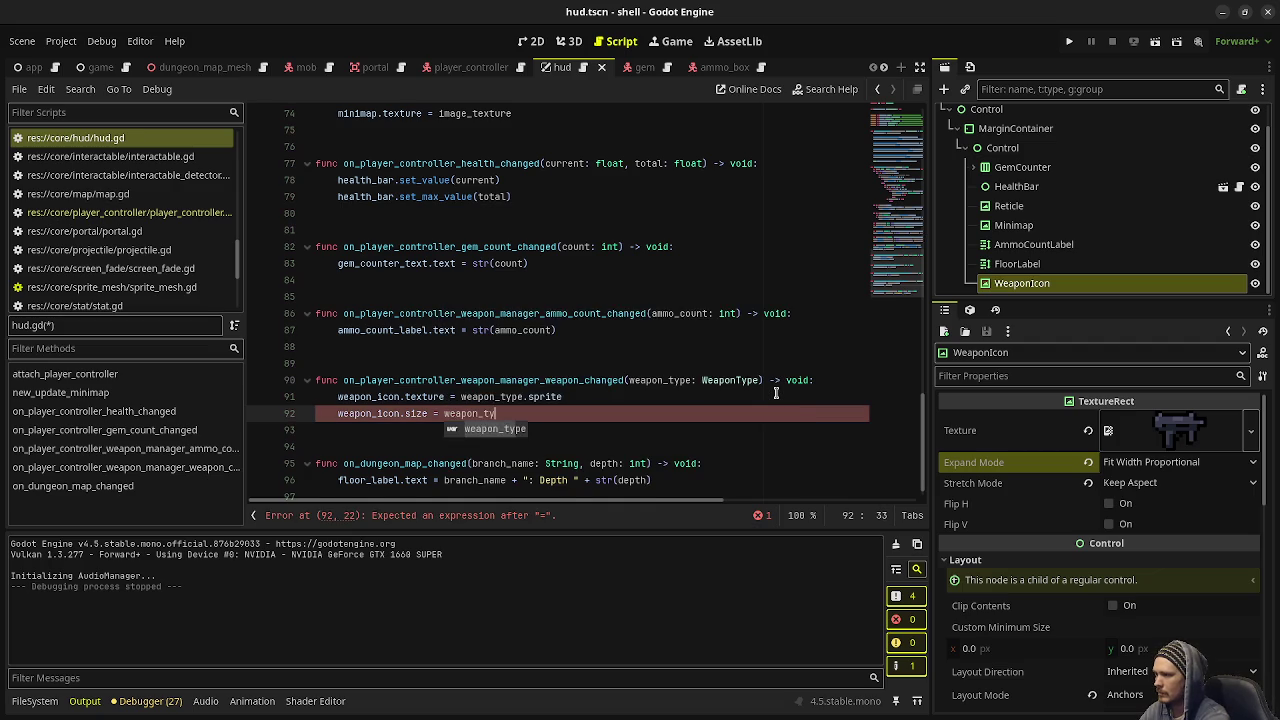
pyautogui.write('pe.sprite.si')
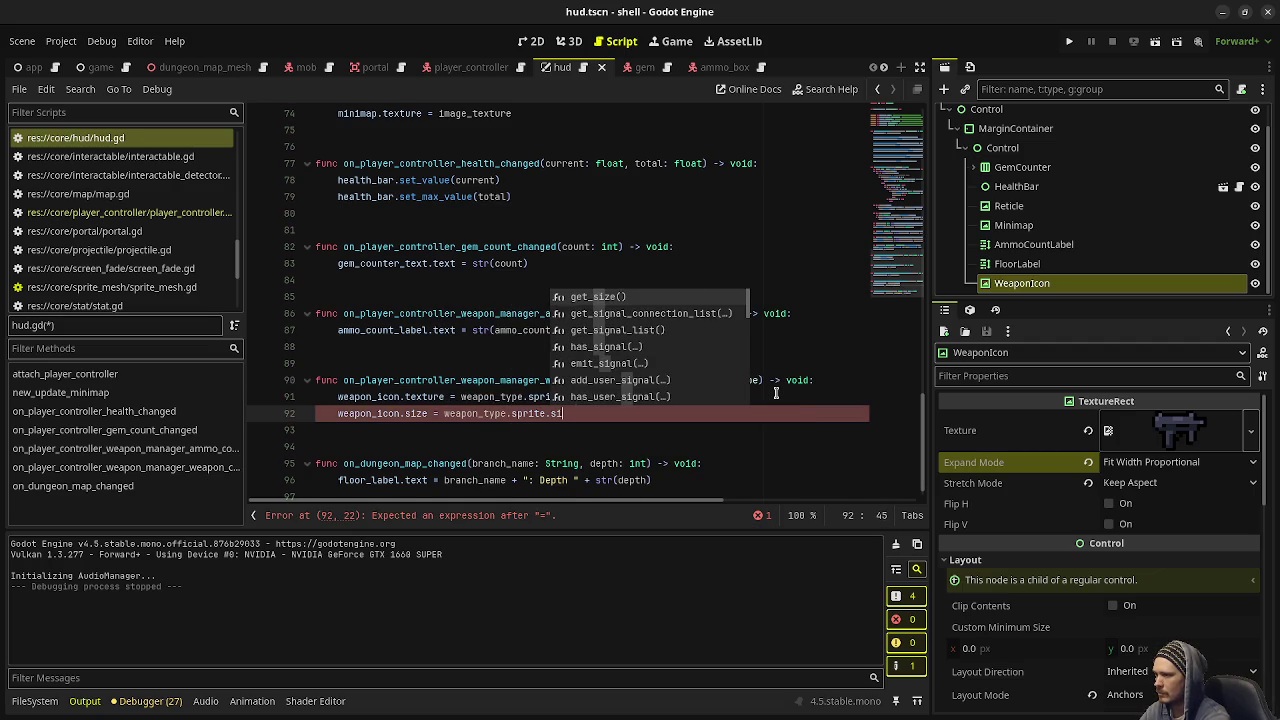
pyautogui.press('Return')
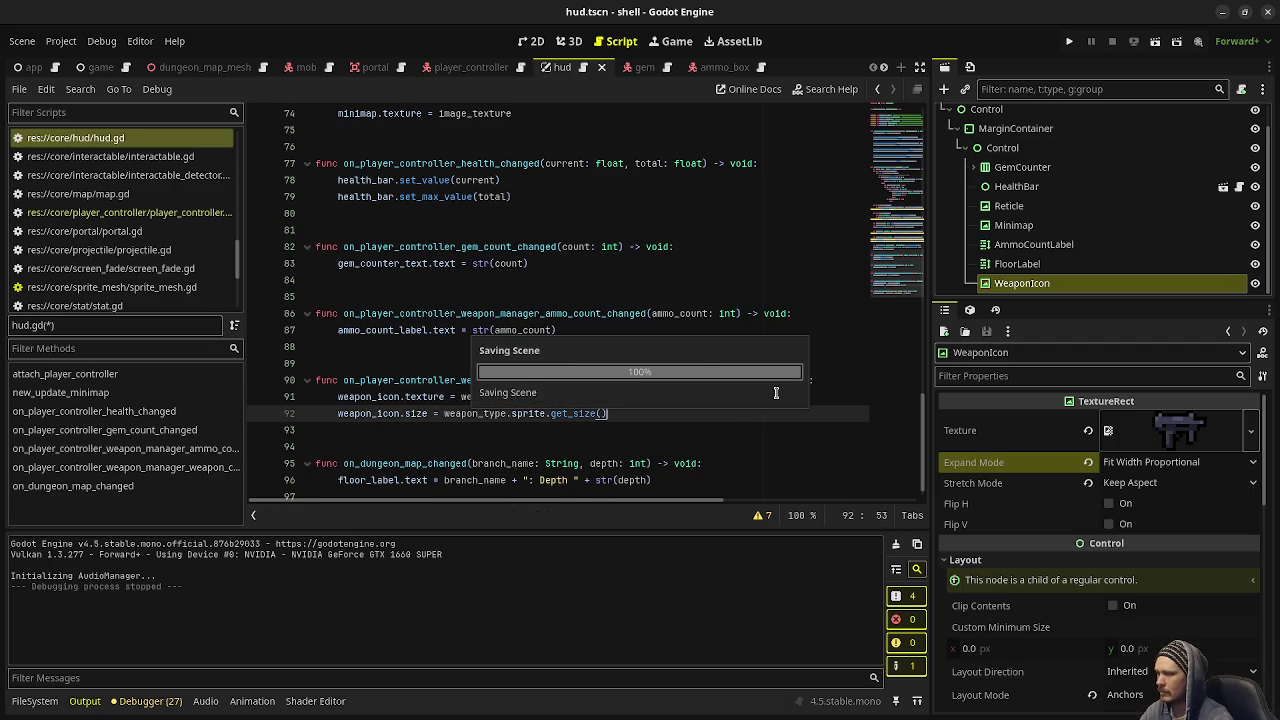
pyautogui.hotkey('ctrl', 's')
pyautogui.press('F5')
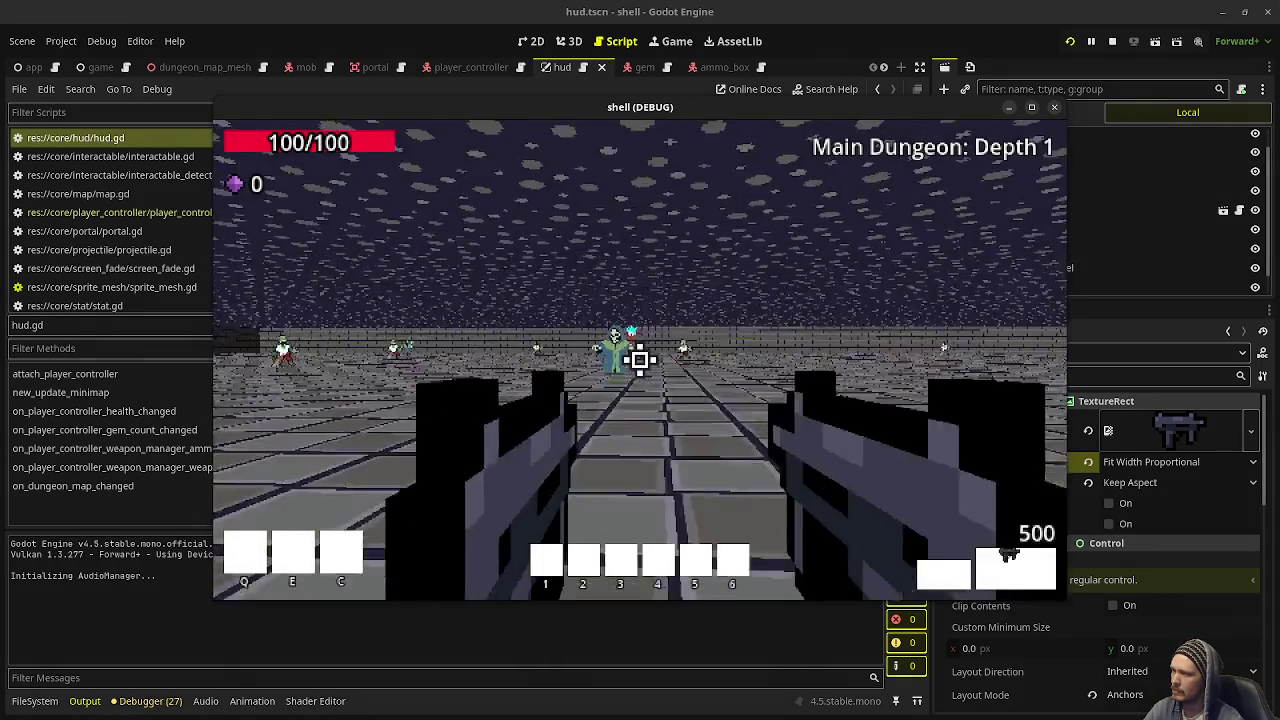
pyautogui.click(640, 360)
pyautogui.press('F8')
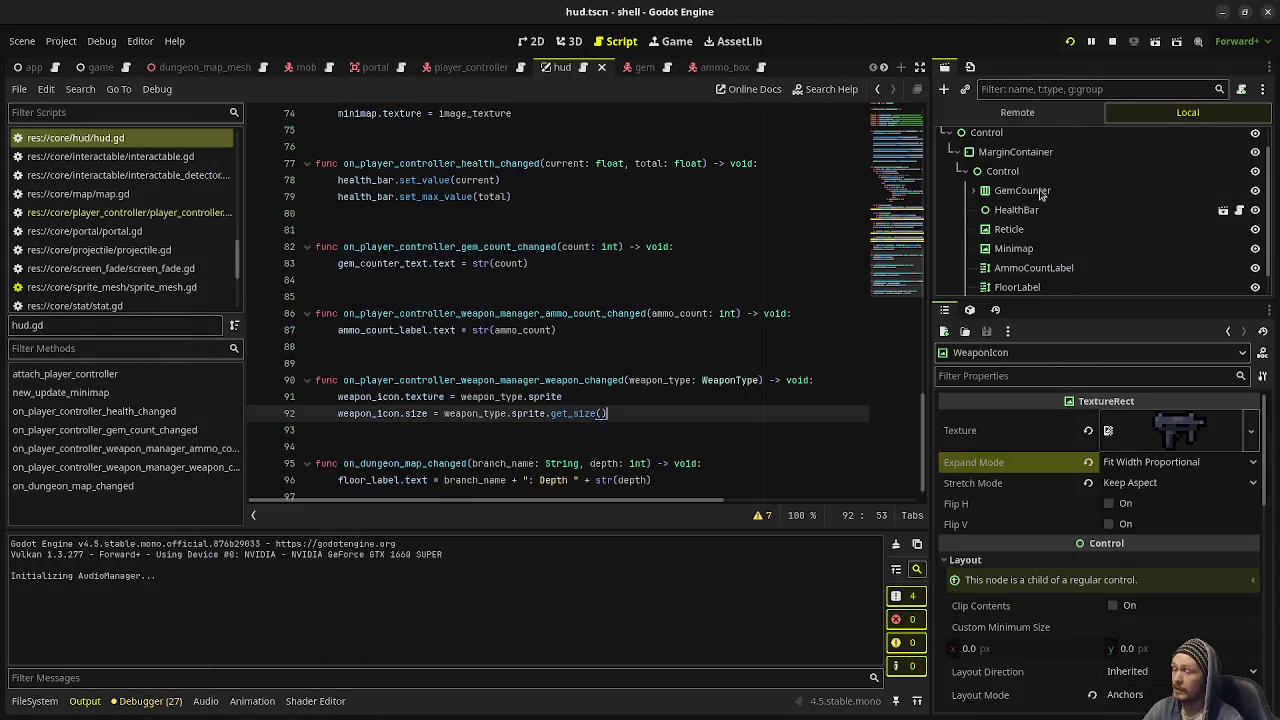
pyautogui.click(566, 42)
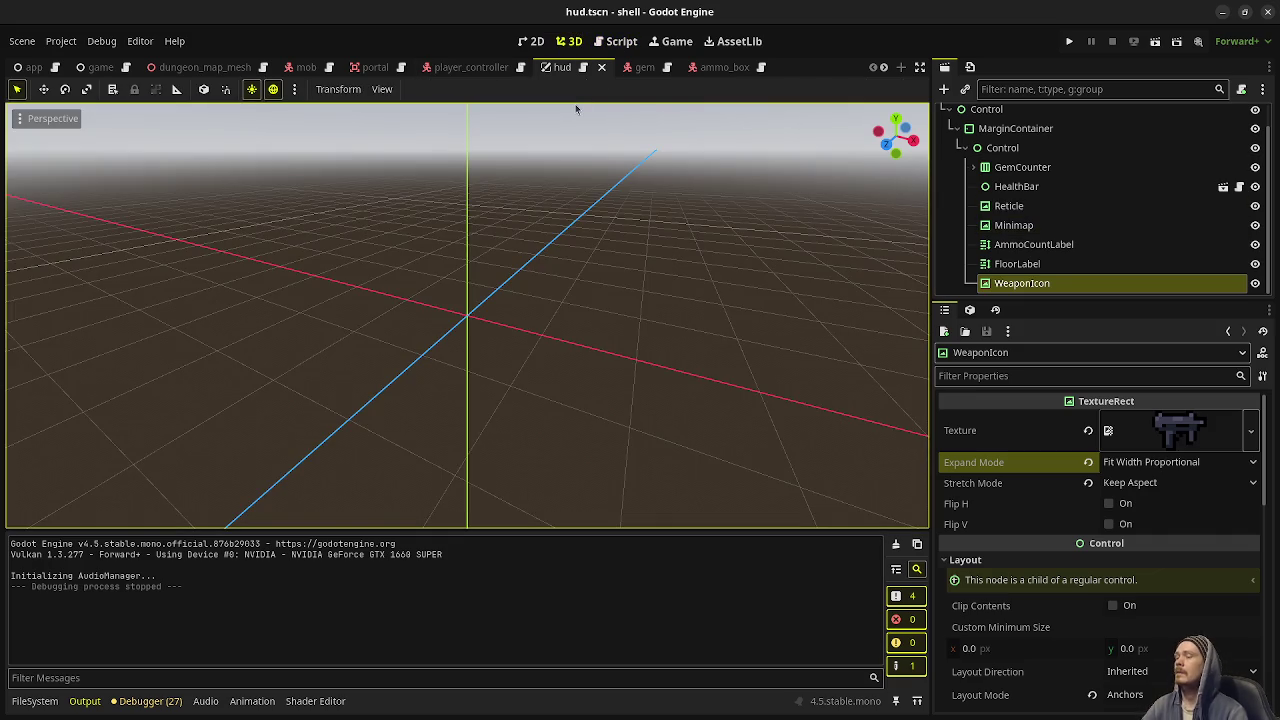
pyautogui.click(616, 46)
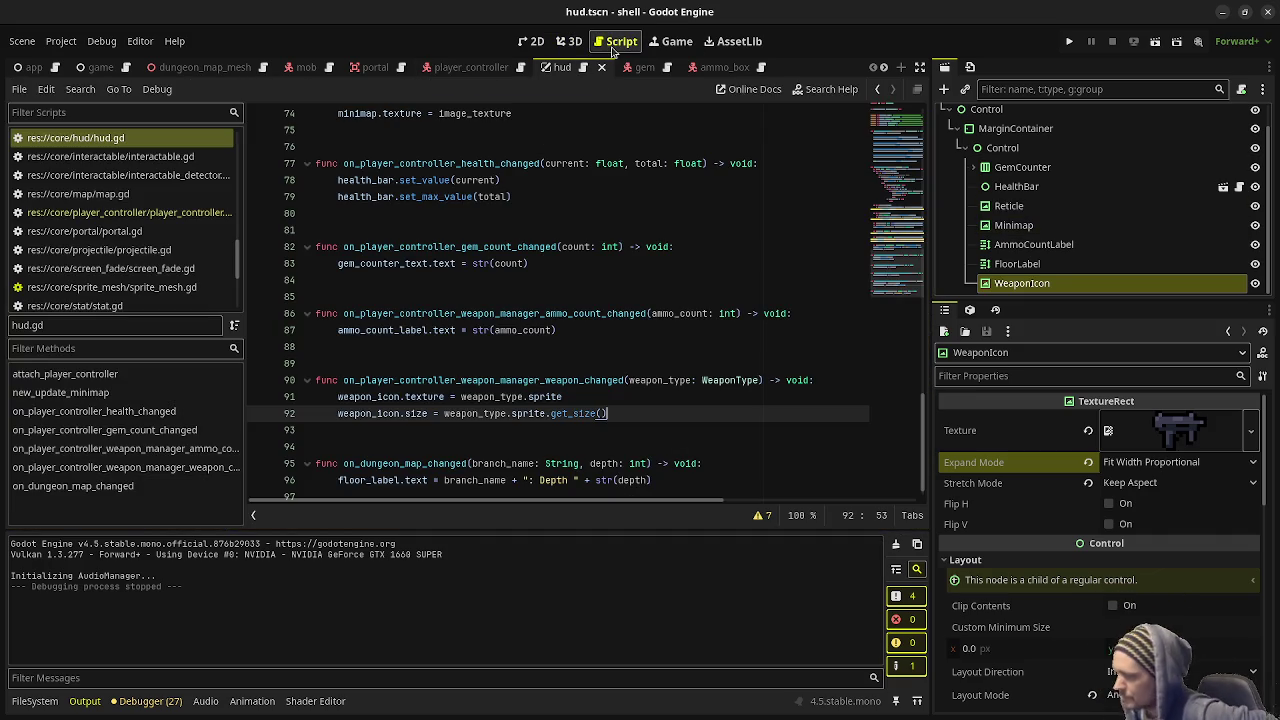
pyautogui.moveTo(577, 418)
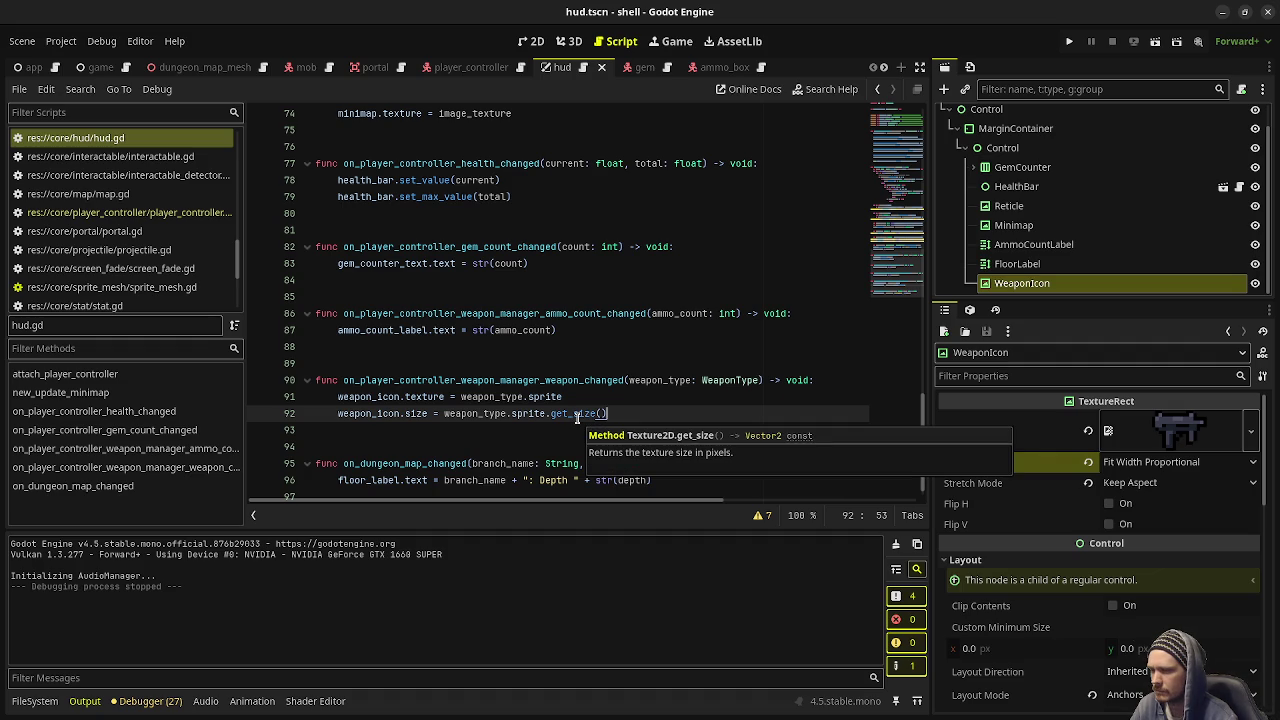
pyautogui.scroll(-3, 1015, 495)
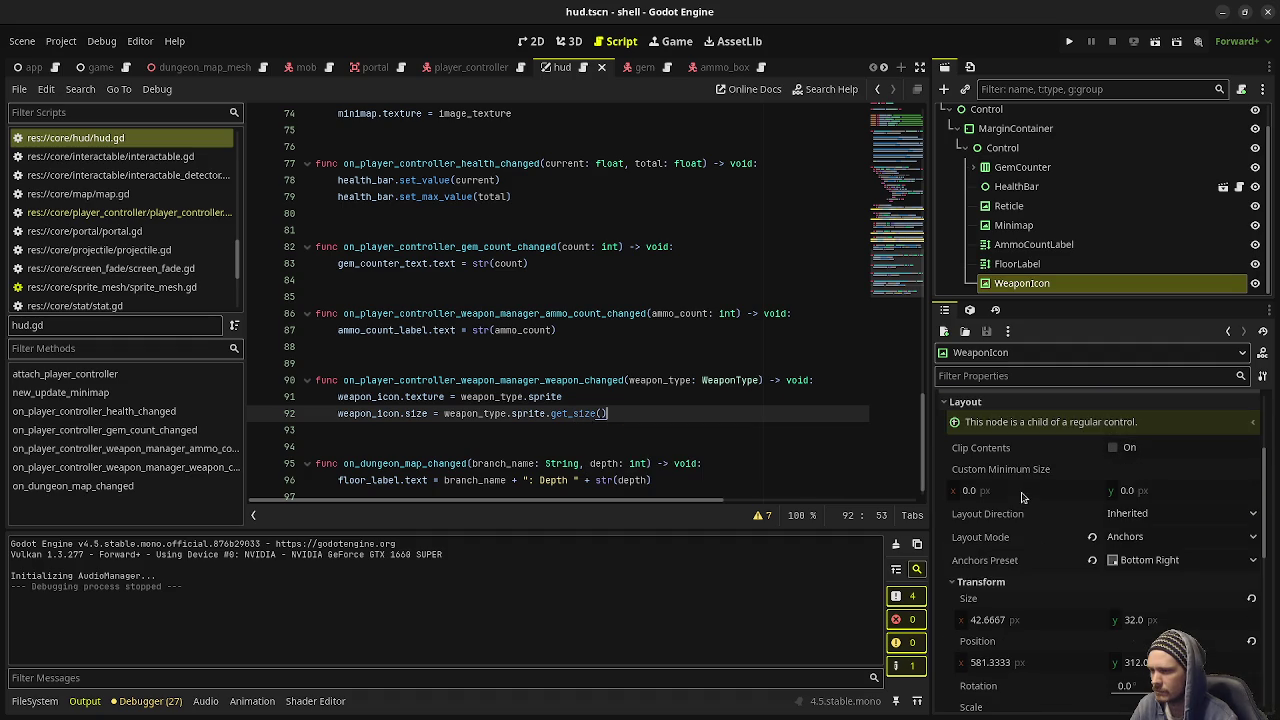
pyautogui.scroll(3, 1012, 497)
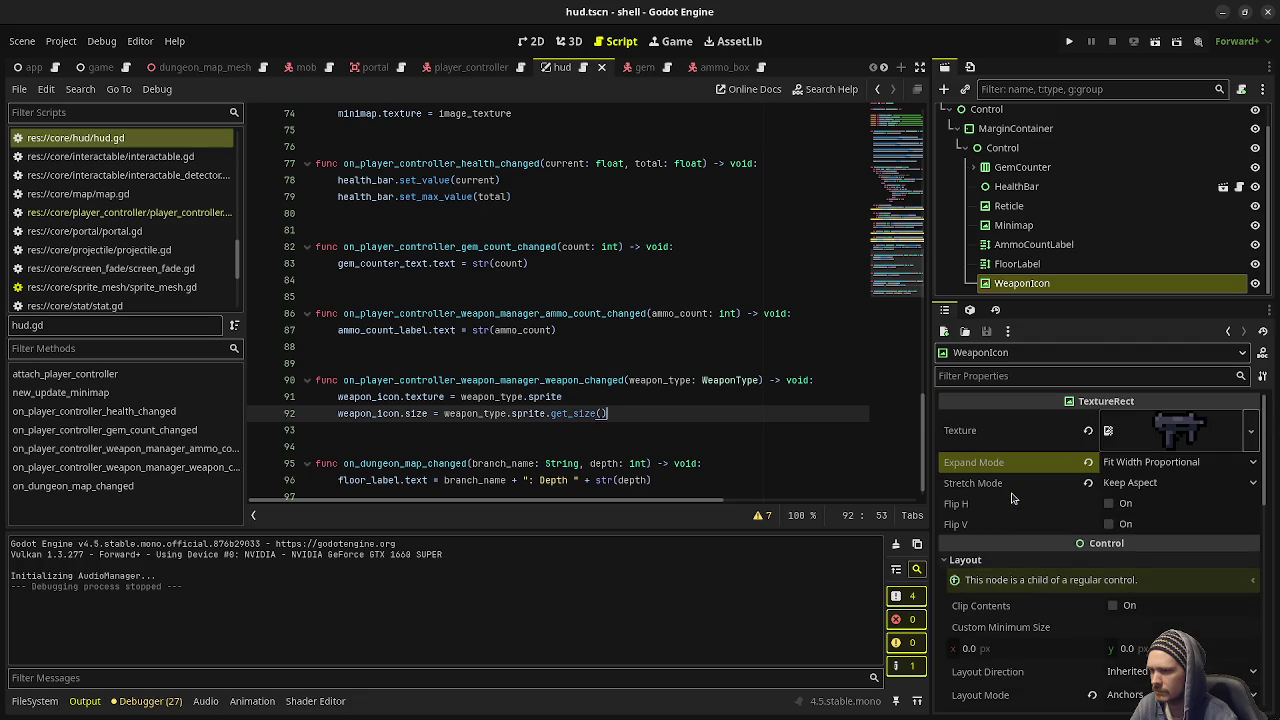
pyautogui.scroll(-3, 1012, 497)
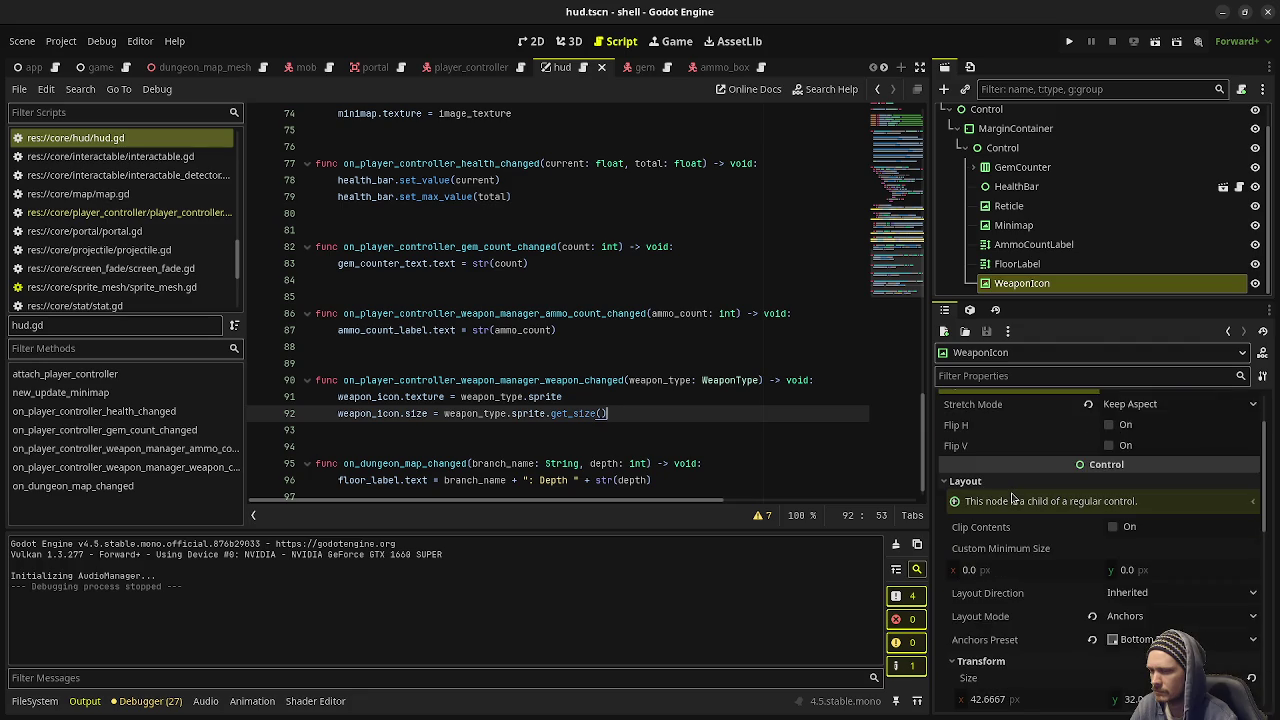
pyautogui.scroll(3, 1012, 497)
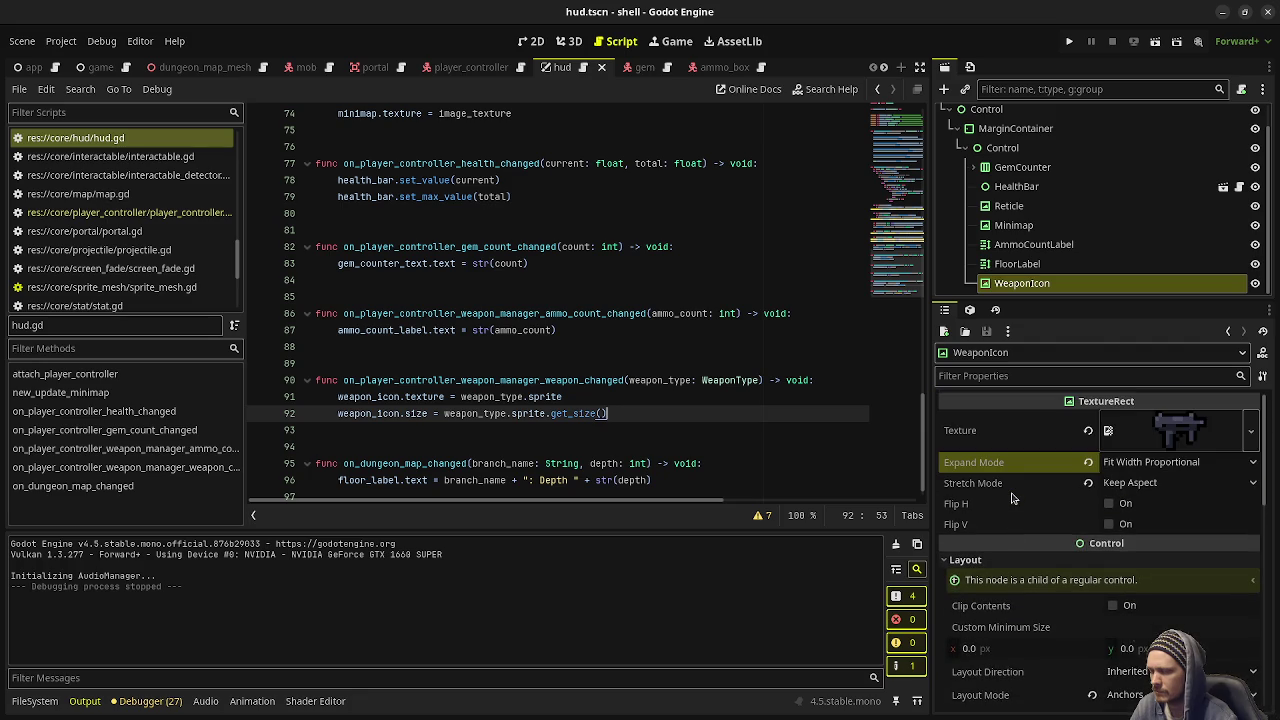
# In the 2D view, set the WeaponIcon size to 16 × 12
pyautogui.click(529, 44)
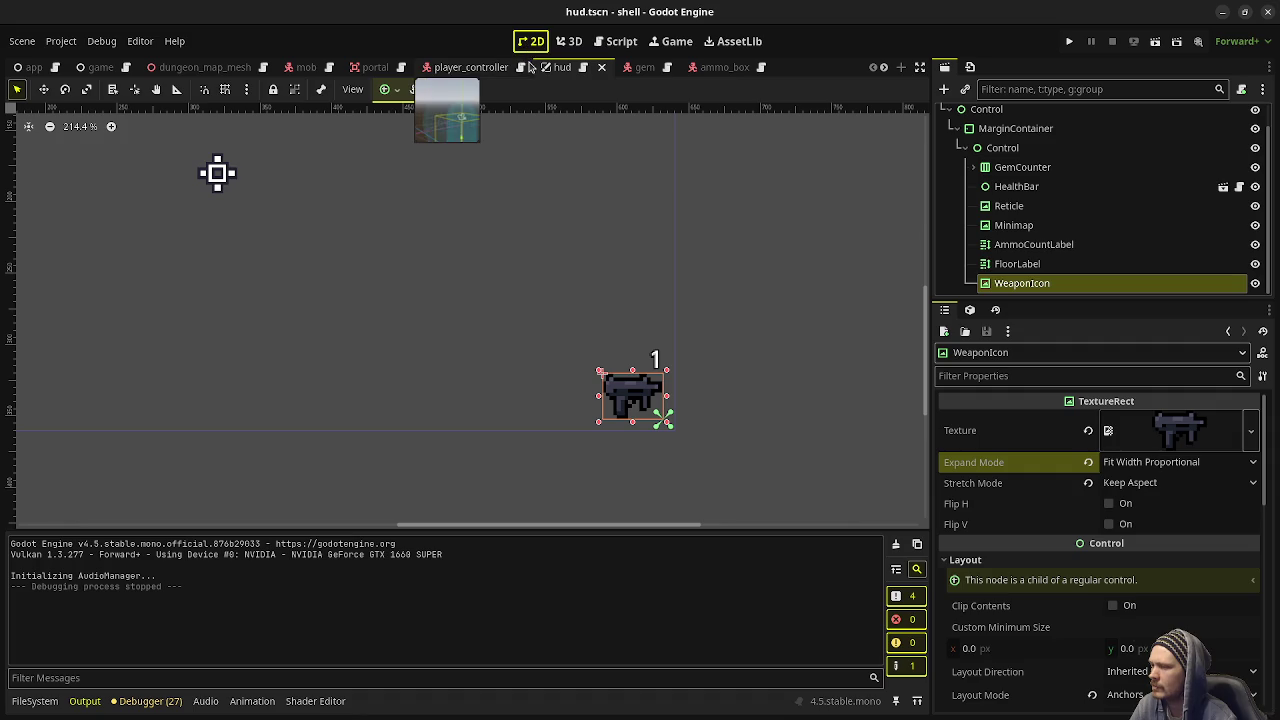
pyautogui.click(34, 701)
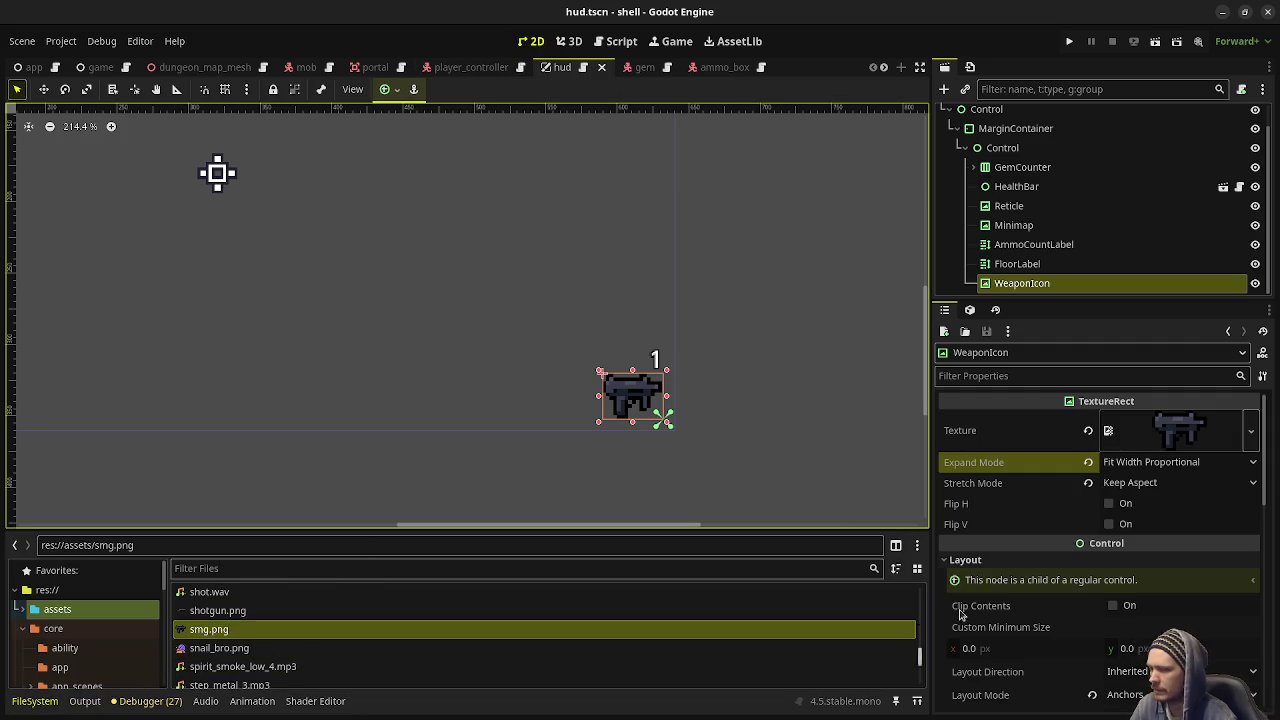
pyautogui.scroll(-4, 1050, 612)
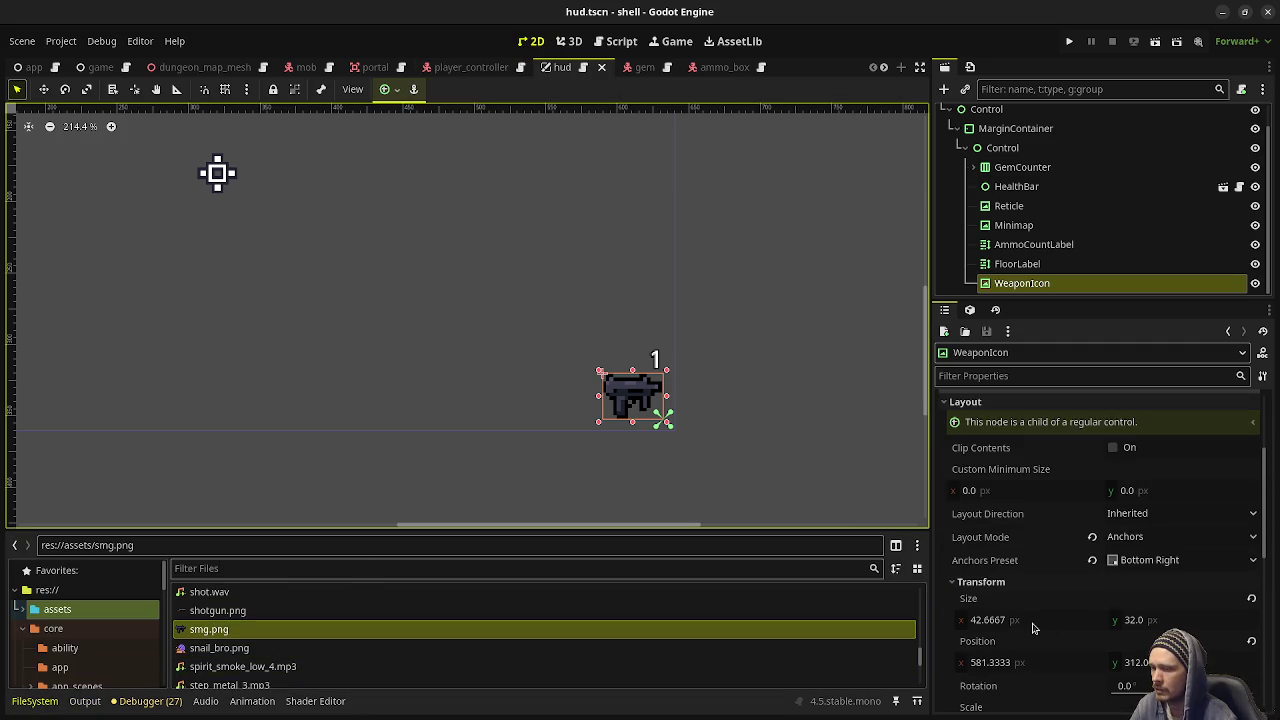
pyautogui.click(1034, 628)
pyautogui.press('Tab')
pyautogui.write('12')
pyautogui.press('Return')
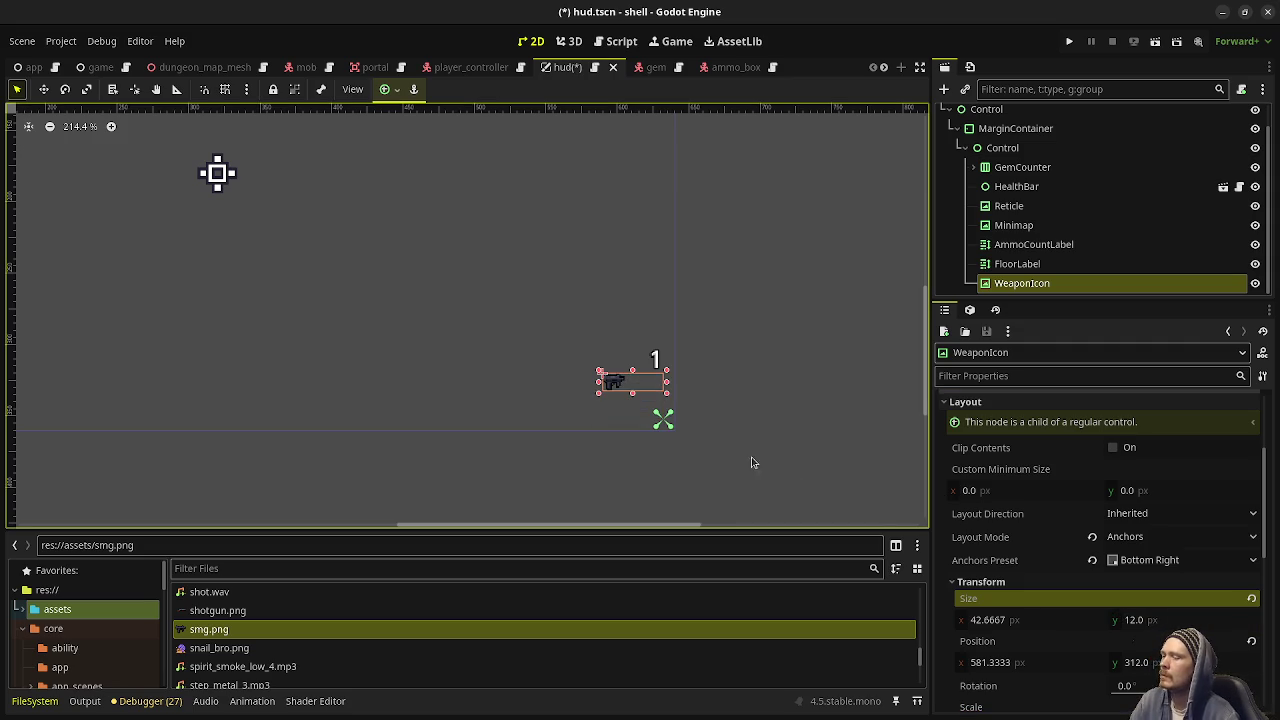
pyautogui.moveTo(239, 632)
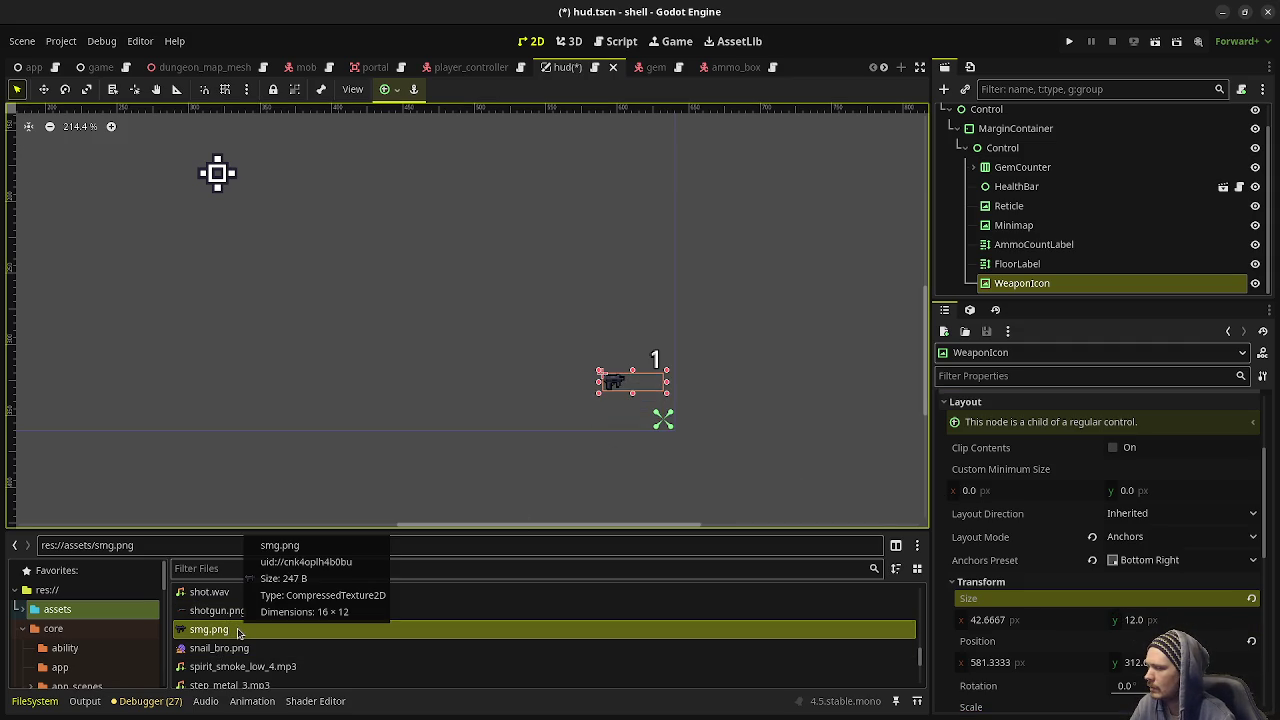
pyautogui.click(1000, 622)
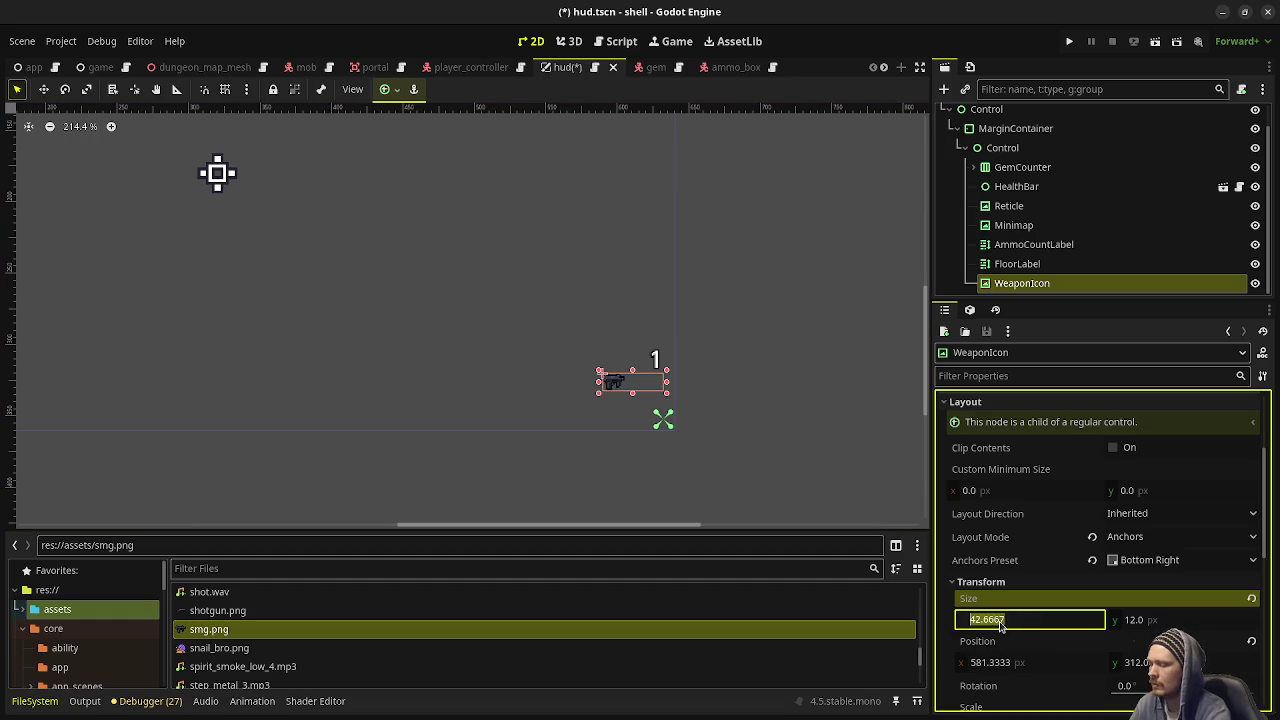
pyautogui.write('16')
pyautogui.press('Return')
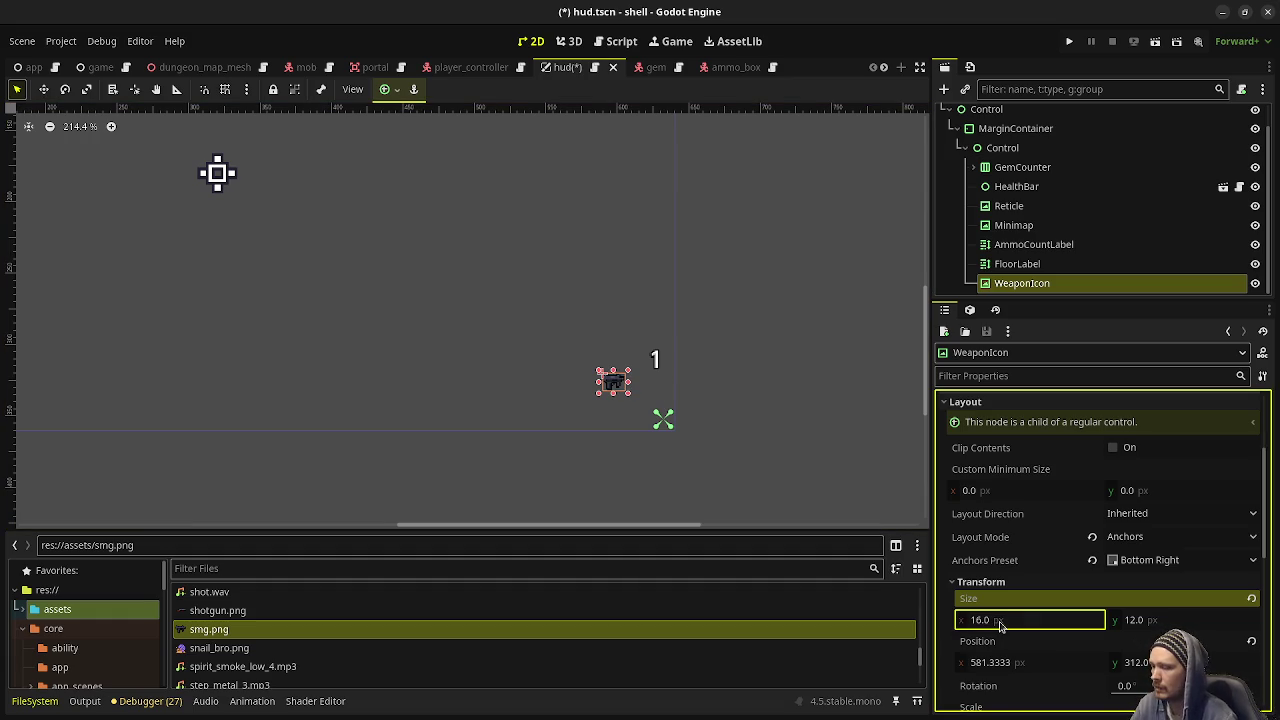
# Set Expand Mode to Keep Size and try a 32 × 24 icon size
pyautogui.scroll(2, 1002, 620)
pyautogui.scroll(2, 1002, 618)
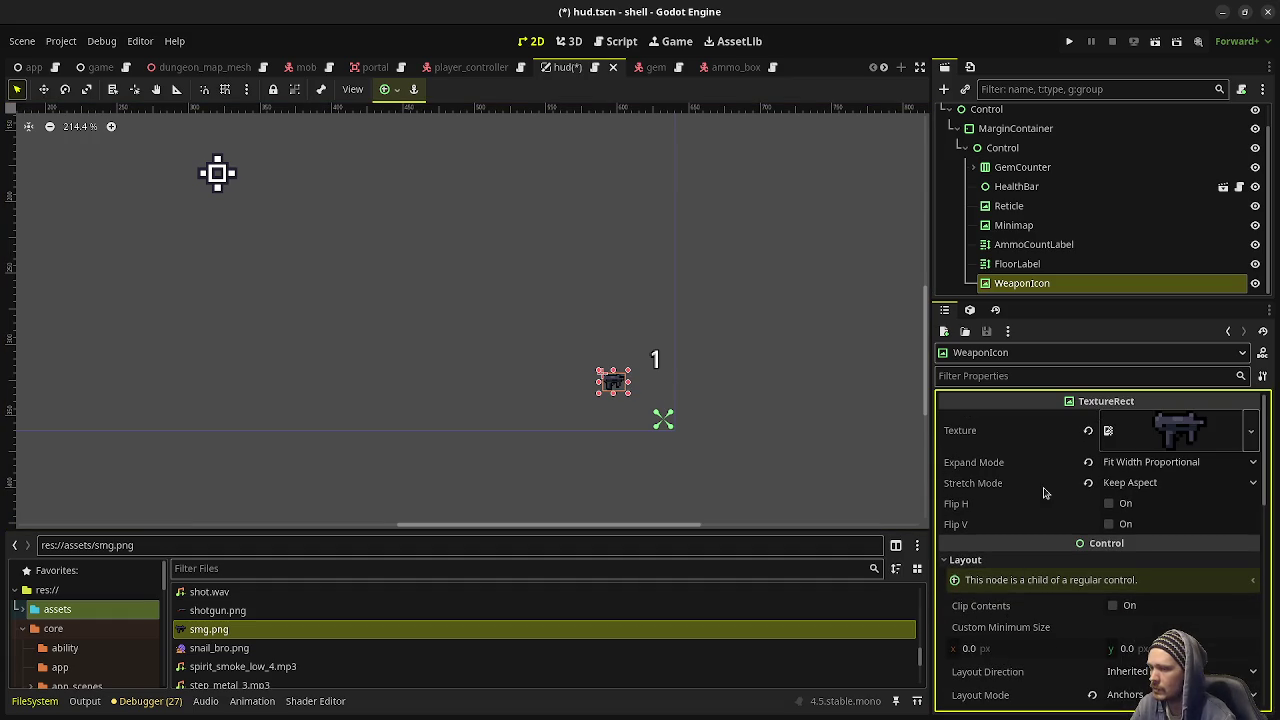
pyautogui.click(1088, 462)
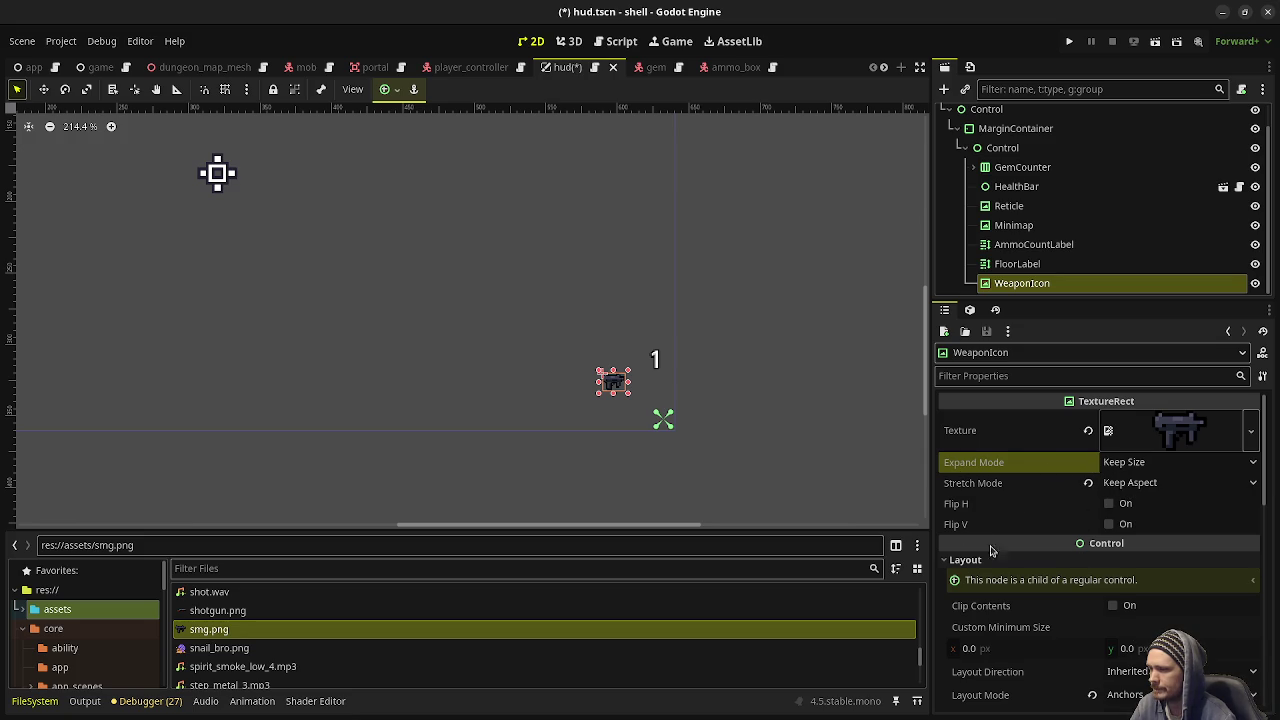
pyautogui.moveTo(1043, 540)
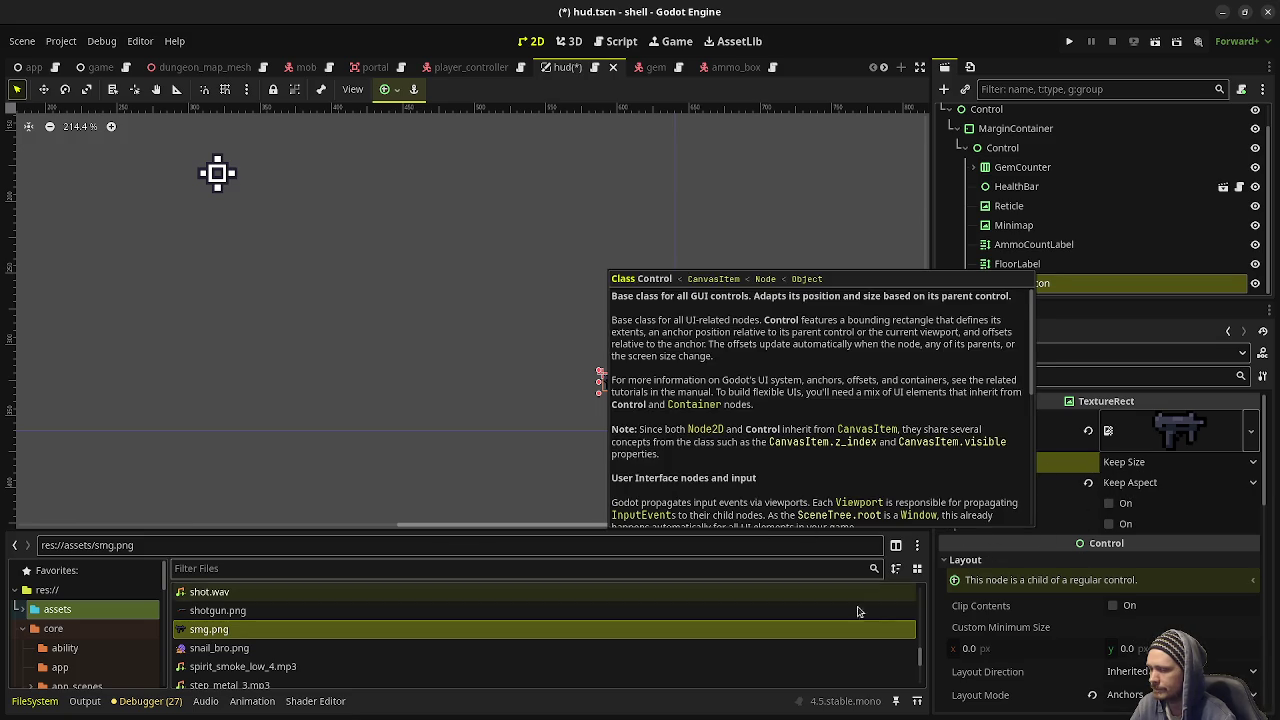
pyautogui.scroll(-5, 1012, 562)
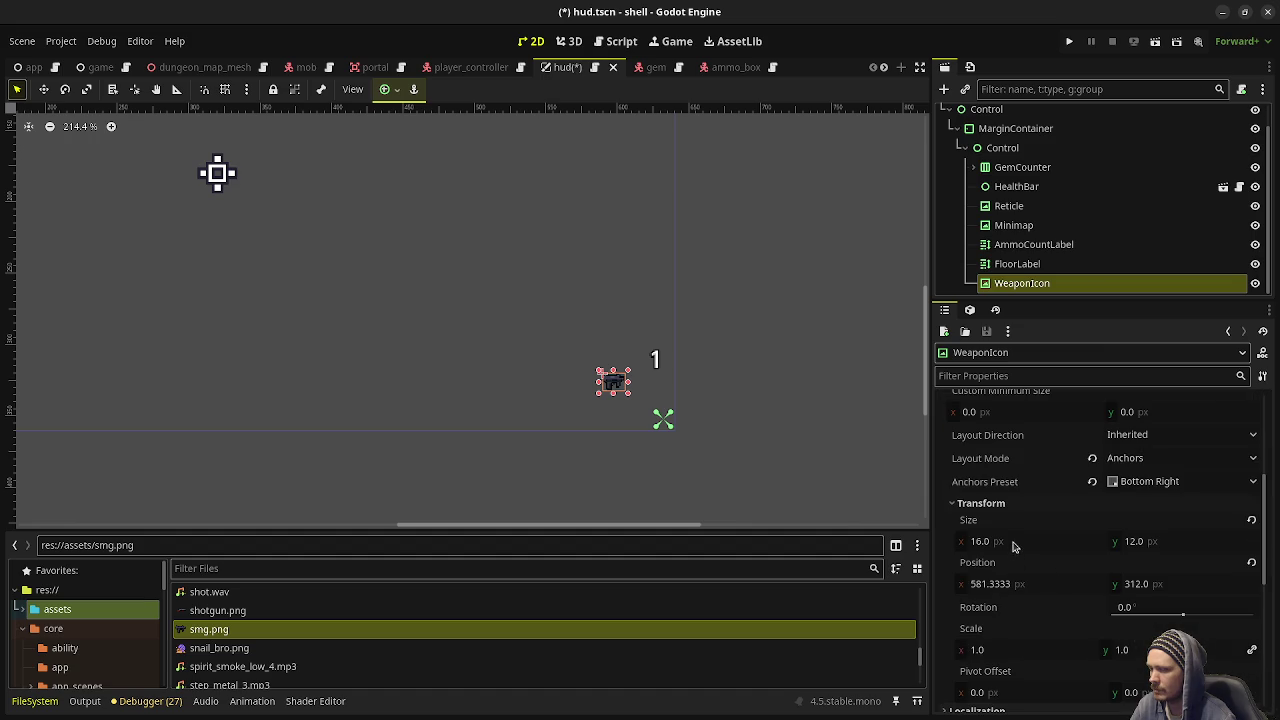
pyautogui.click(1013, 545)
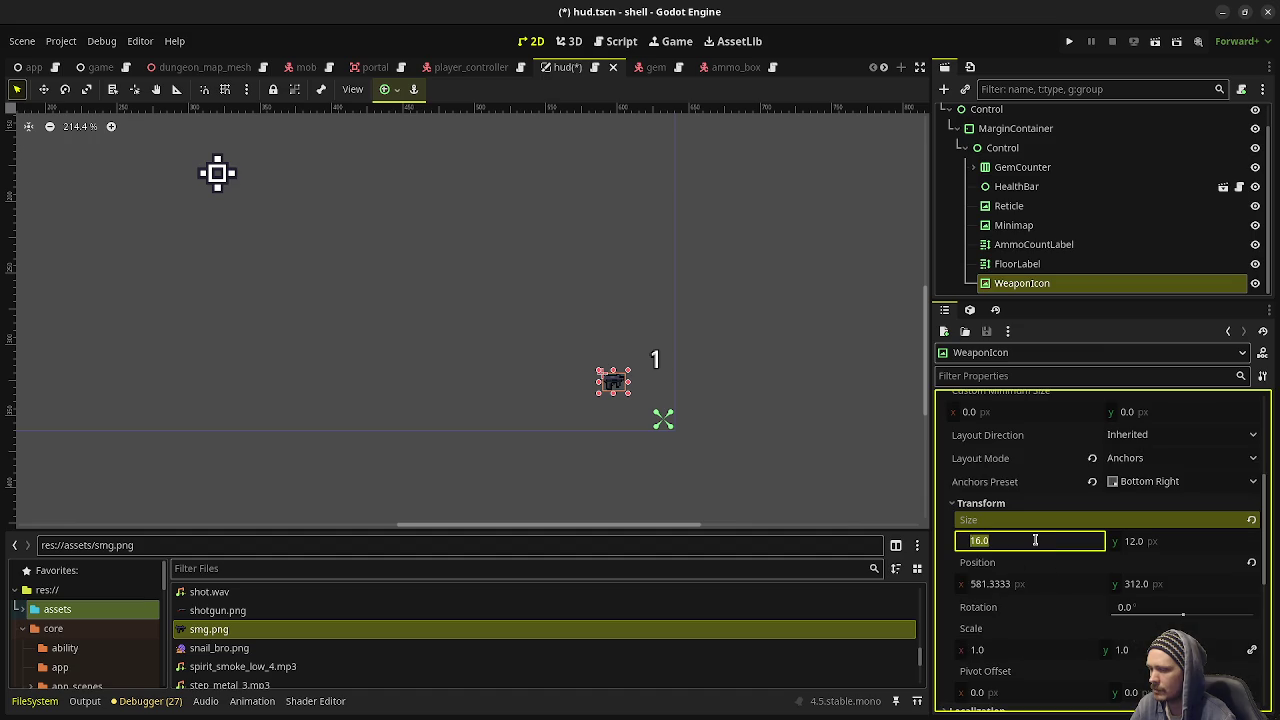
pyautogui.write('32')
pyautogui.press('Tab')
pyautogui.write('24')
pyautogui.press('Return')
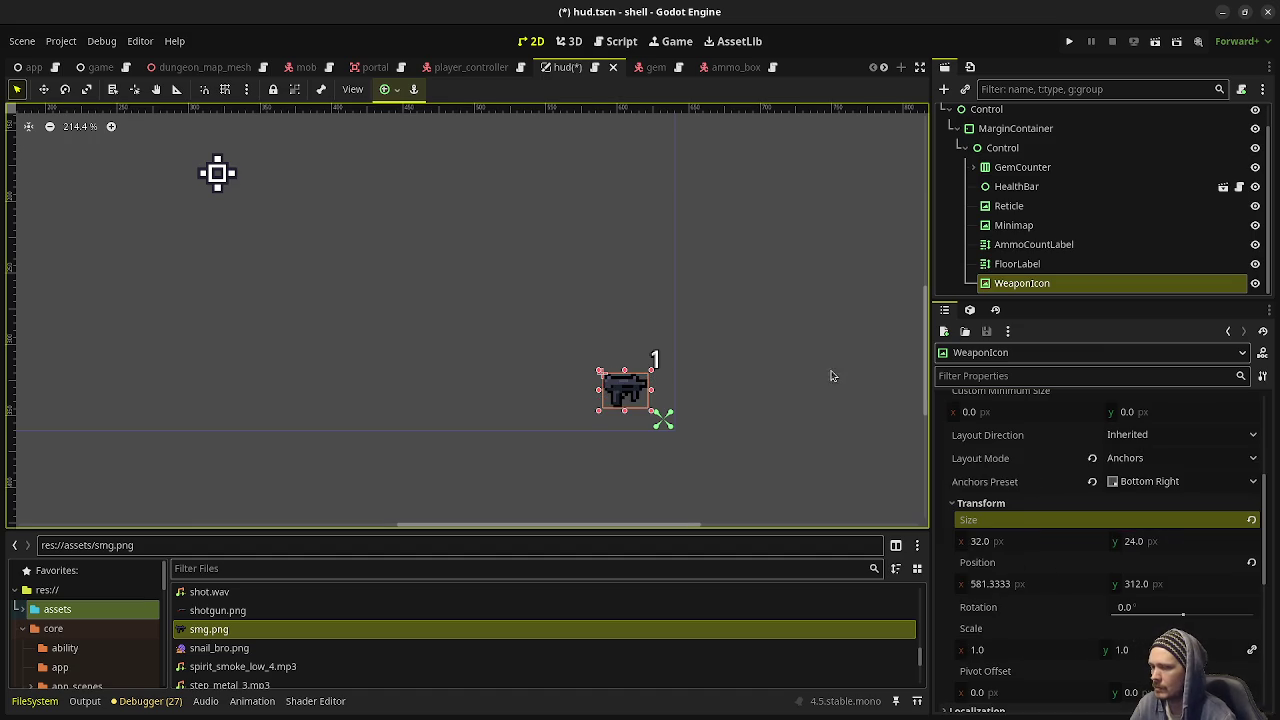
# Undo back to 42.6667 × 32, save the HUD scene, and open the app scene
pyautogui.hotkey('ctrl', 'z')
pyautogui.hotkey('ctrl', 'z')
pyautogui.hotkey('ctrl', 'z')
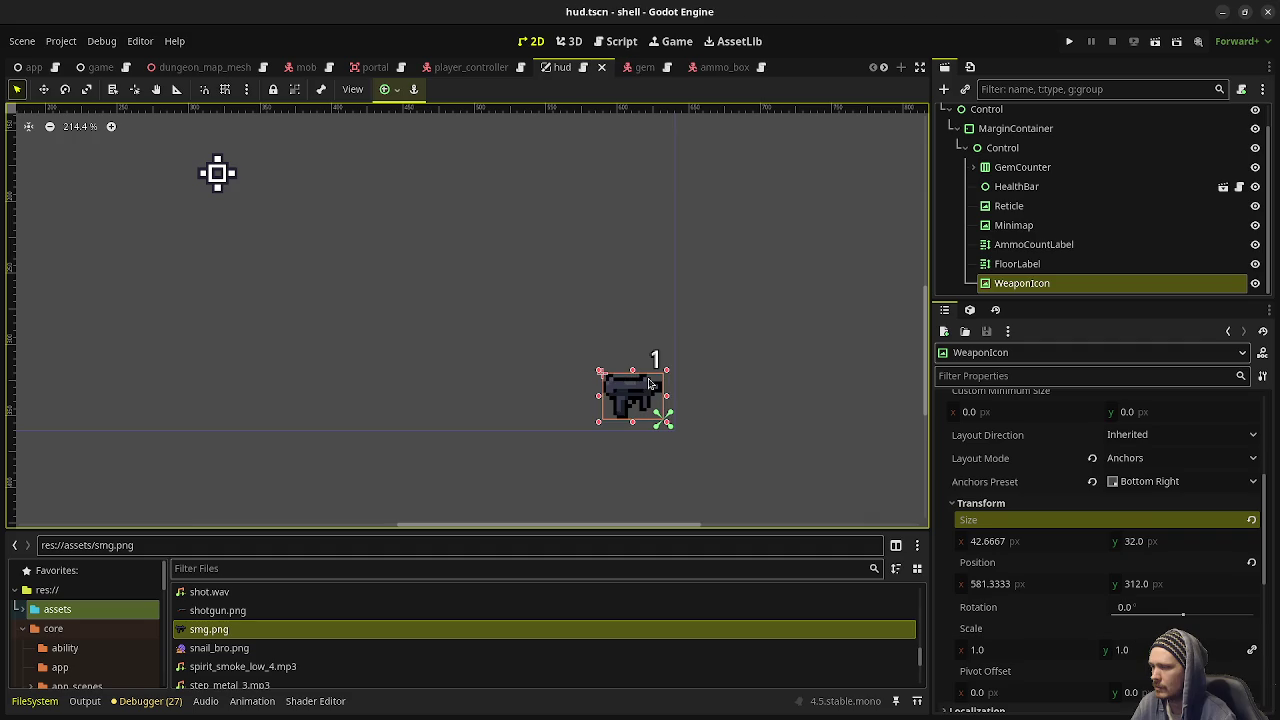
pyautogui.hotkey('ctrl', 's')
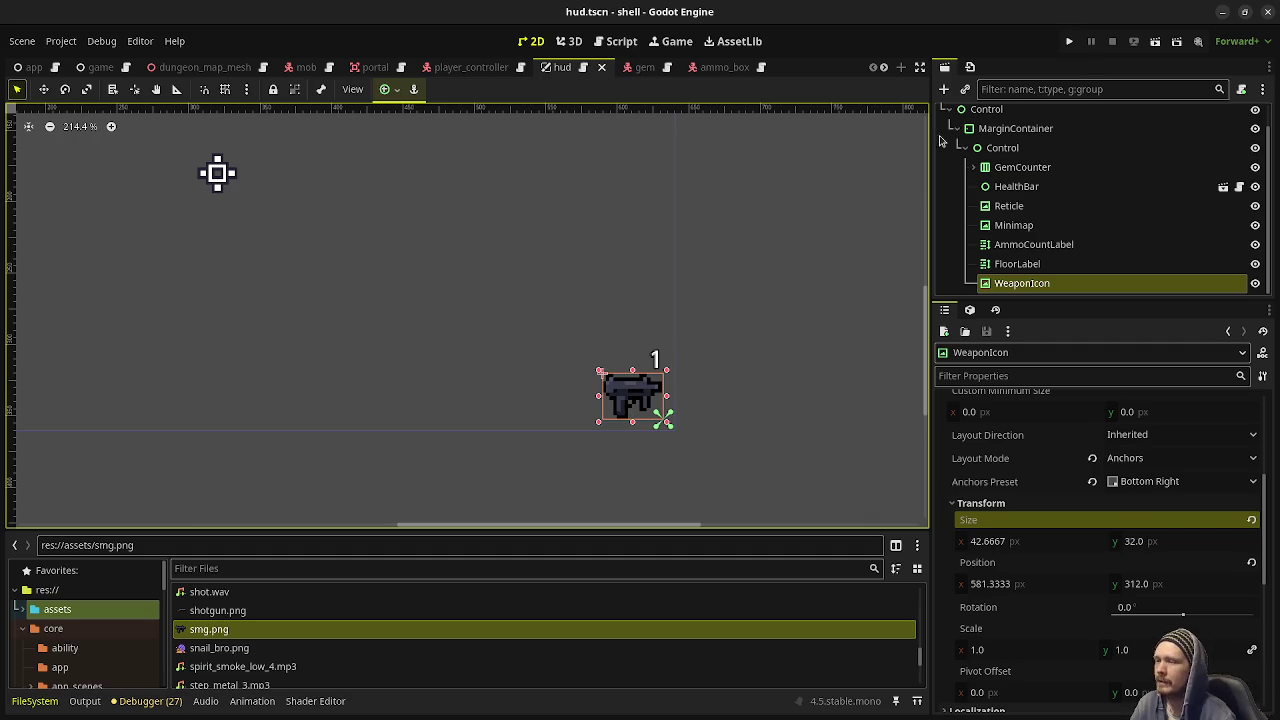
pyautogui.click(33, 67)
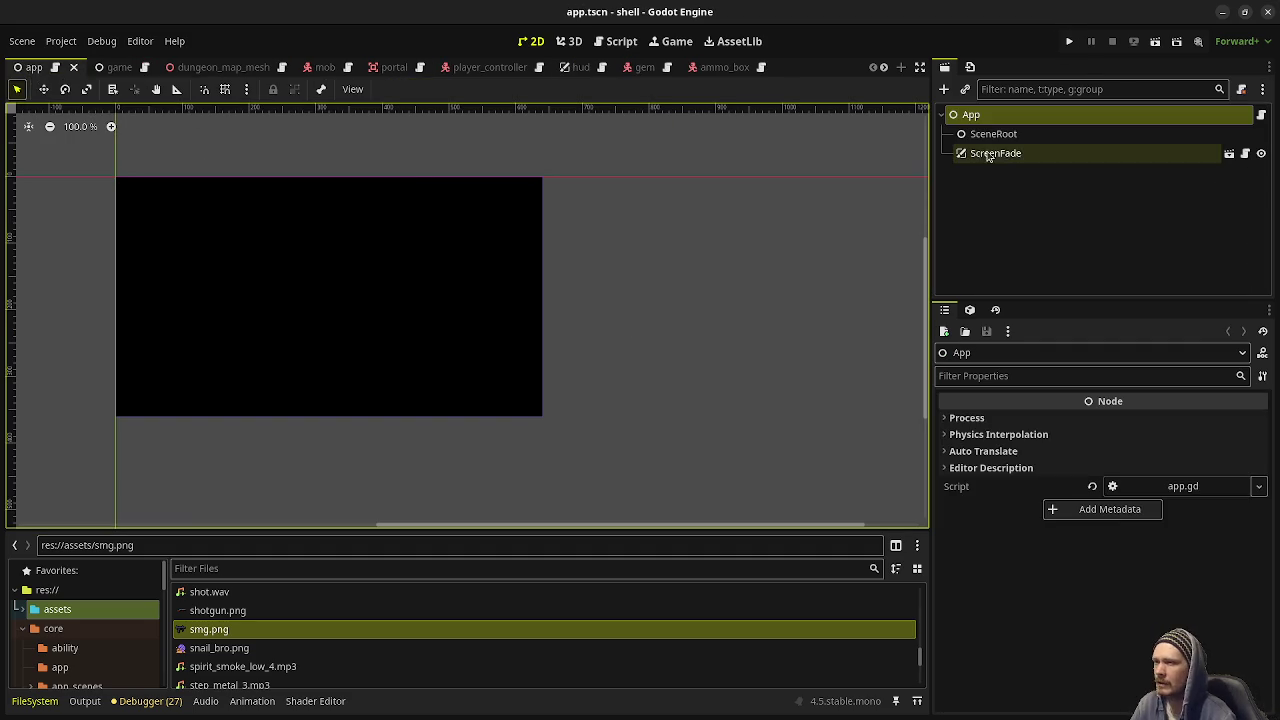
# In the game scene, hide the ColorRect and ColorRect2 mock boxes, save, and run the project
pyautogui.click(98, 72)
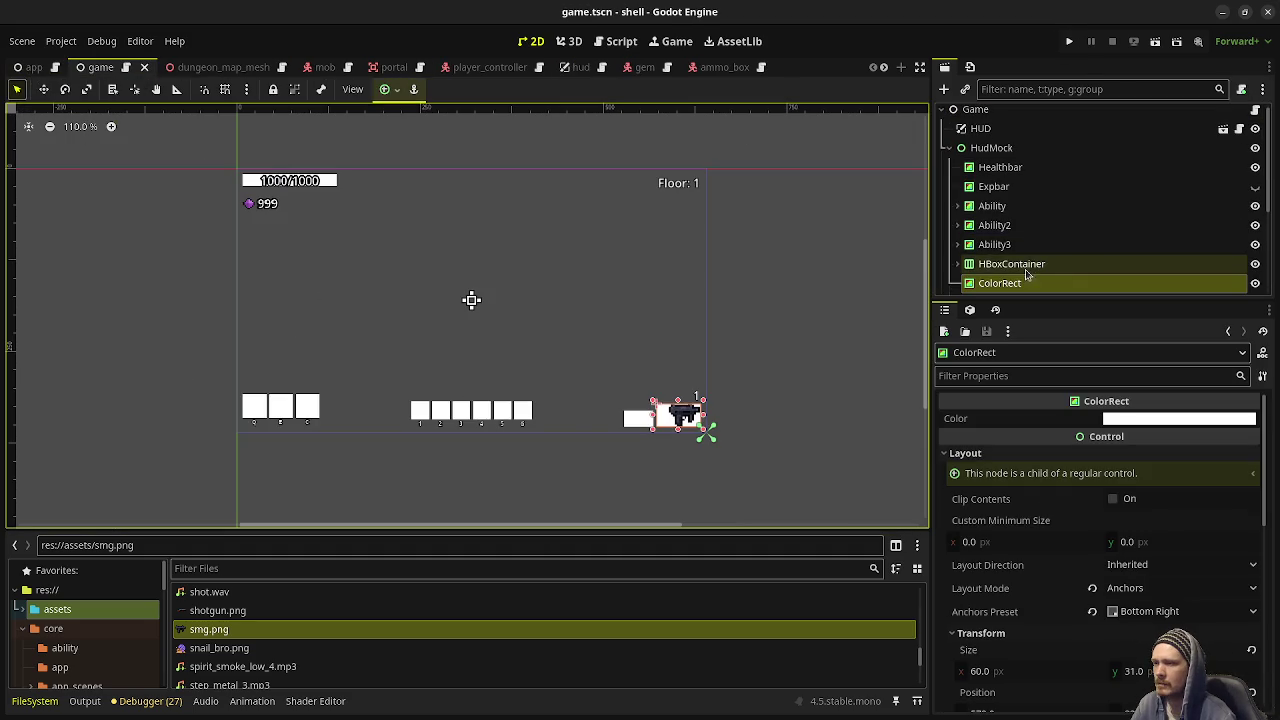
pyautogui.click(1020, 268)
pyautogui.click(1020, 284)
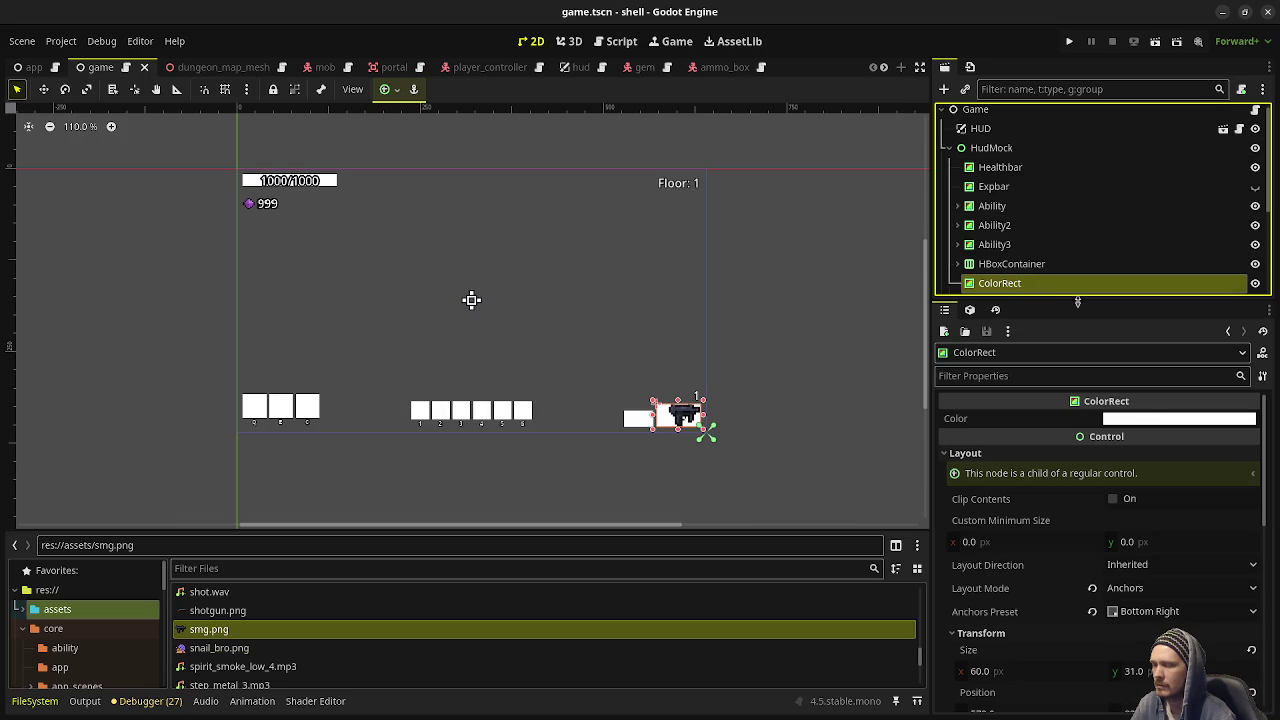
pyautogui.click(1255, 285)
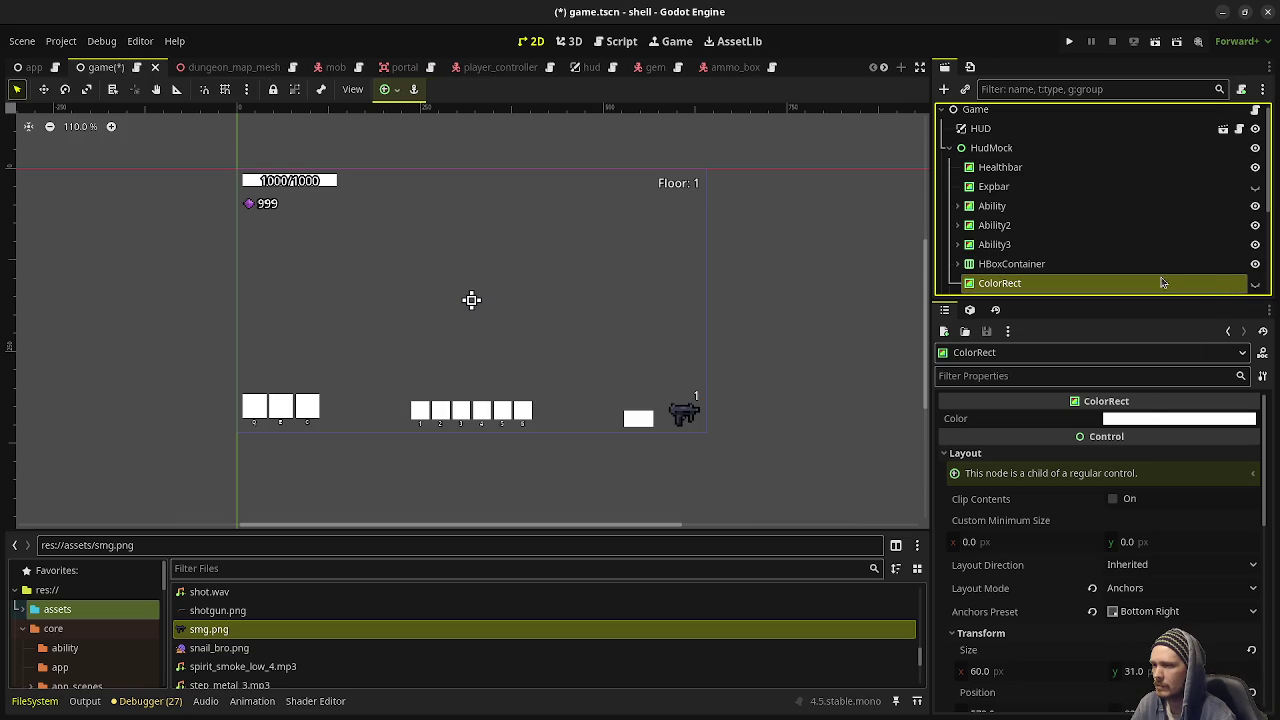
pyautogui.hotkey('ctrl', 'd')
pyautogui.click(1255, 232)
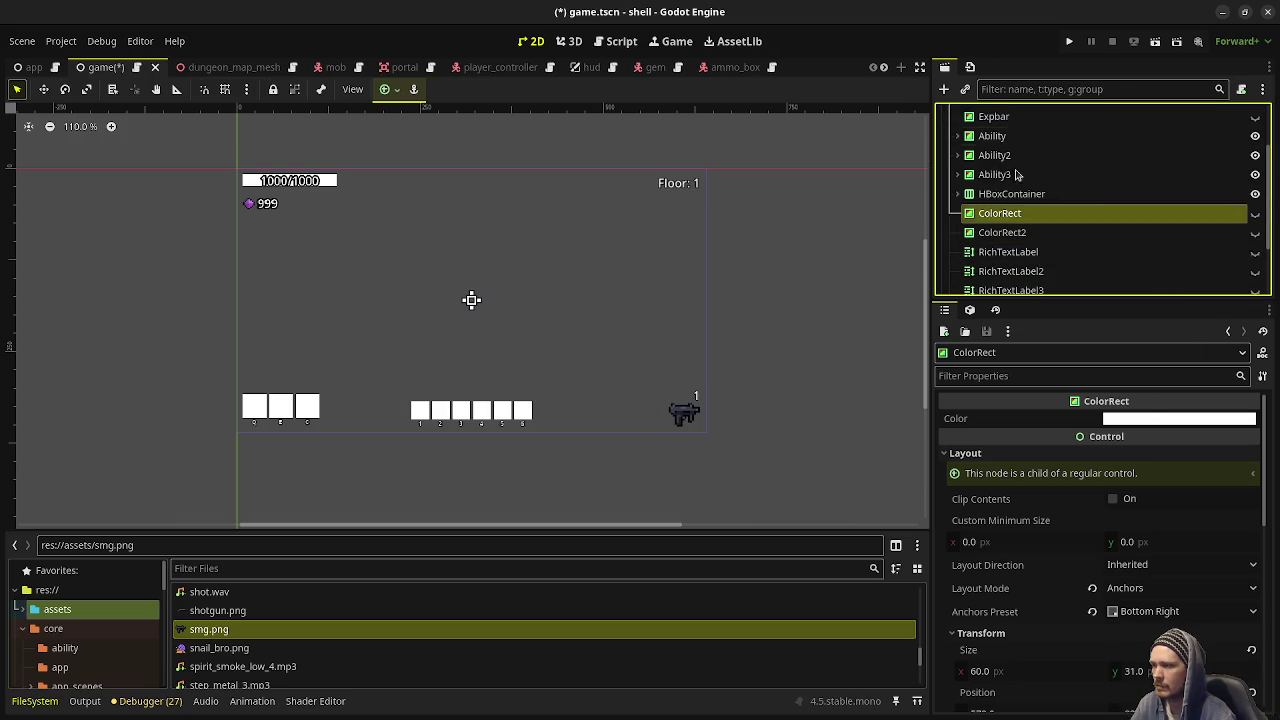
pyautogui.hotkey('ctrl', 's')
pyautogui.click(1069, 41)
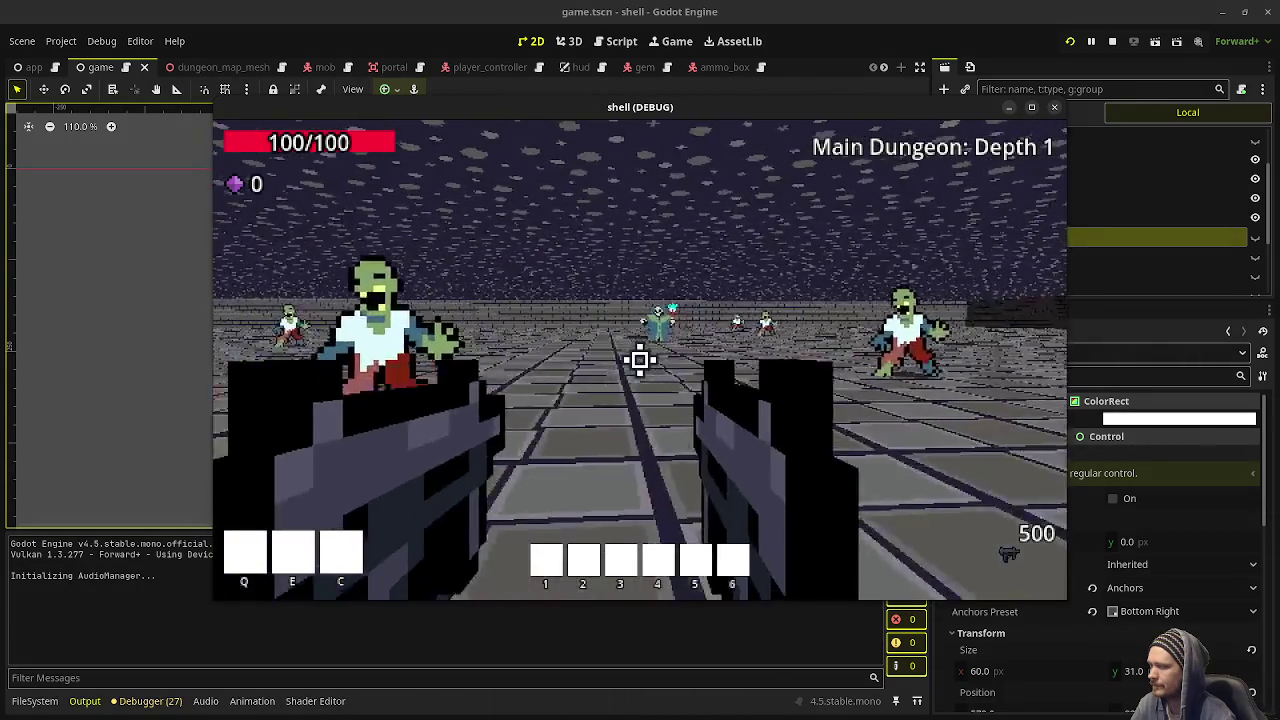
# Shoot the zombies and the reaper in the test run, then stop the game with F8
pyautogui.click(640, 360)
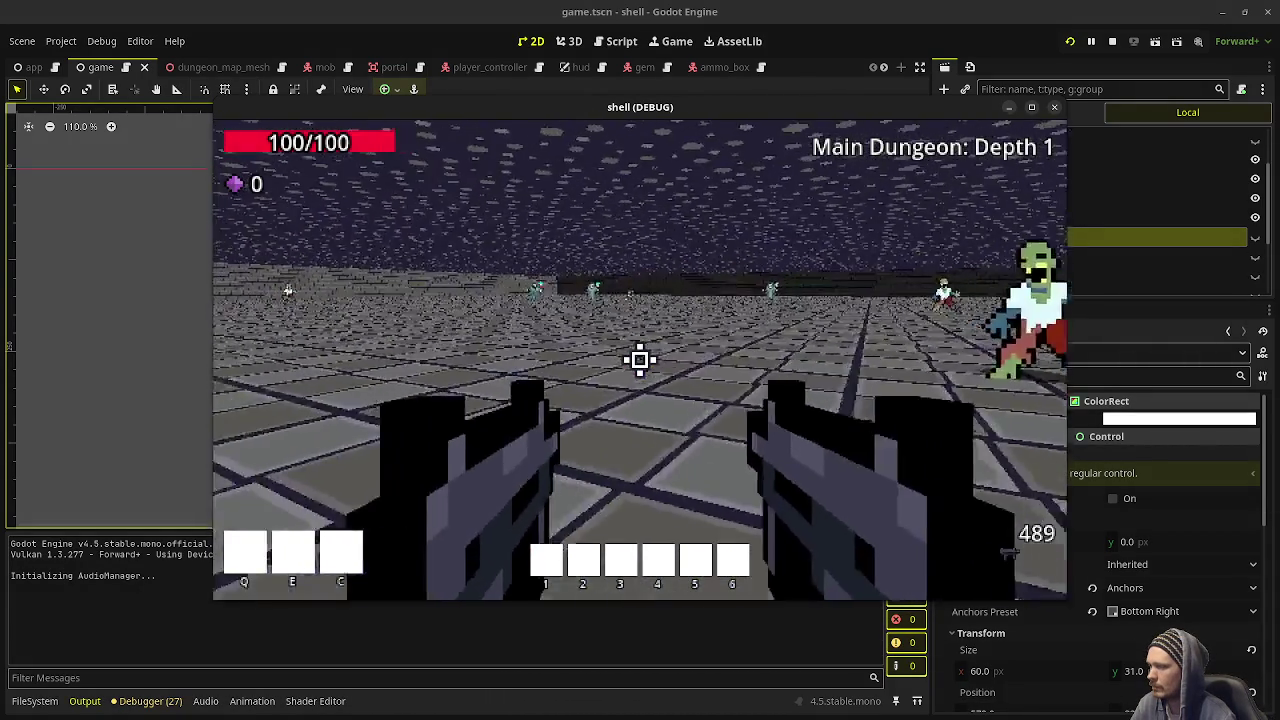
pyautogui.click(640, 360)
pyautogui.click(640, 360)
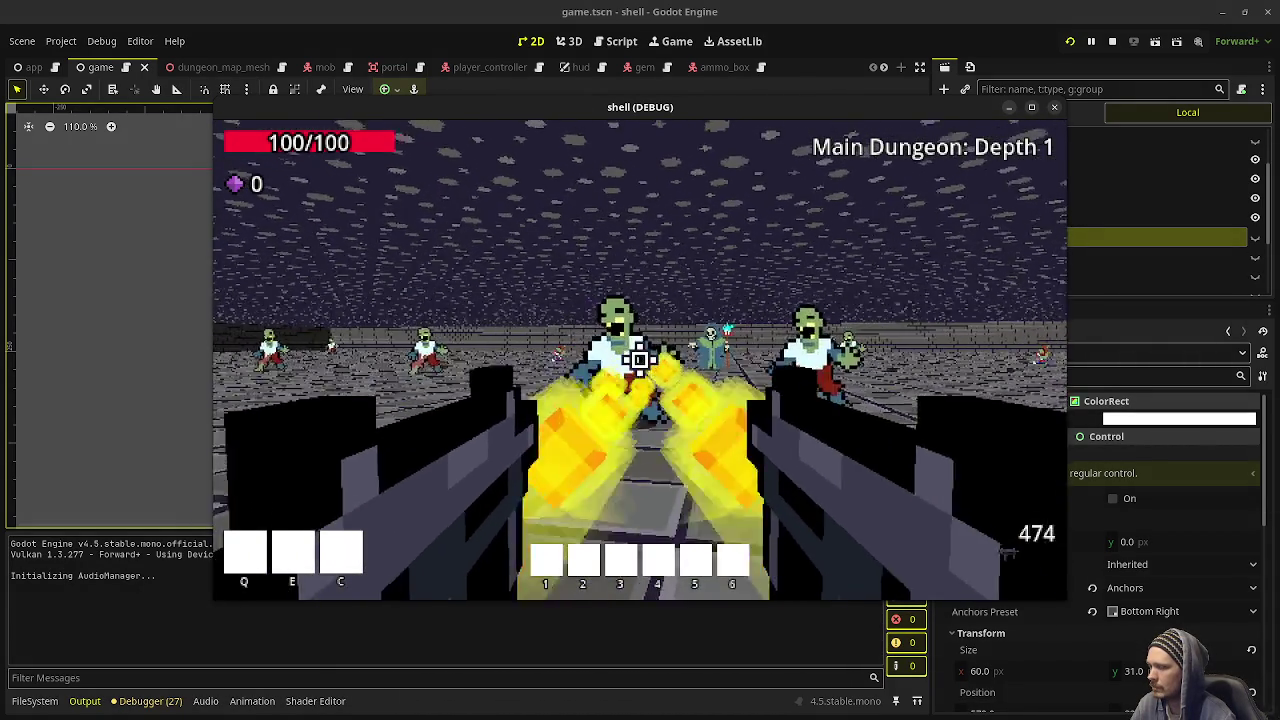
pyautogui.click(640, 360)
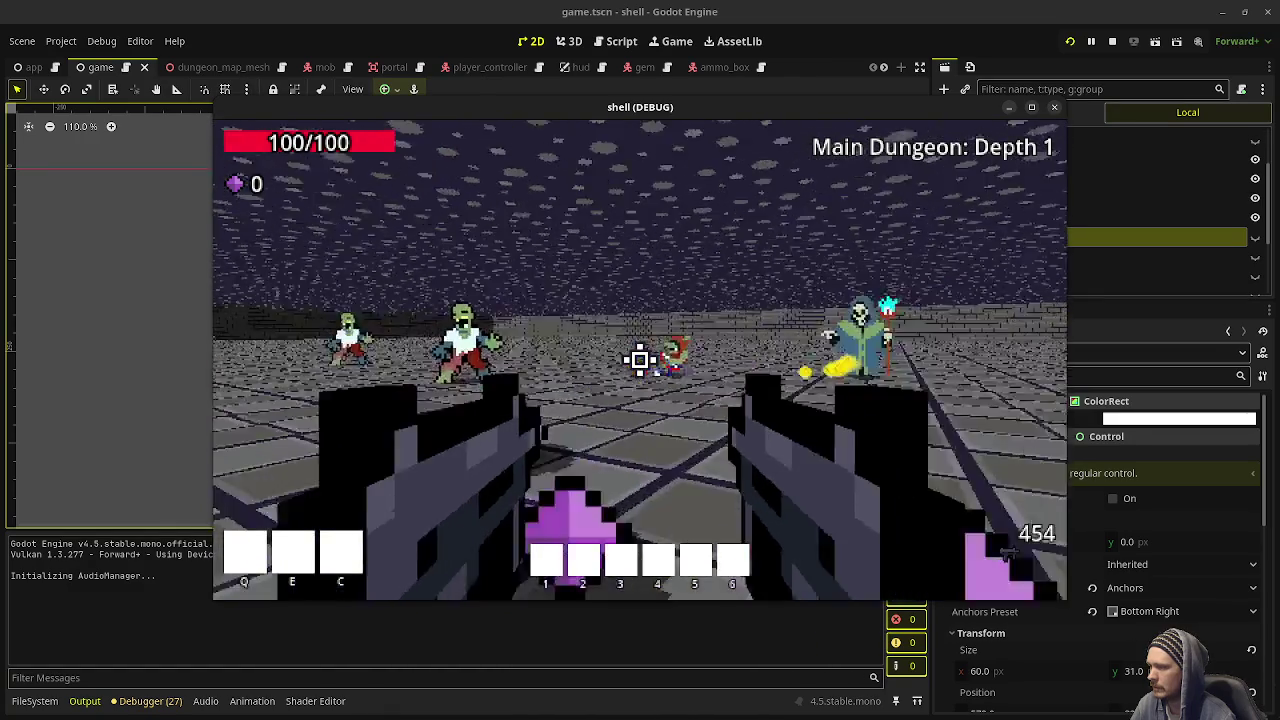
pyautogui.click(640, 360)
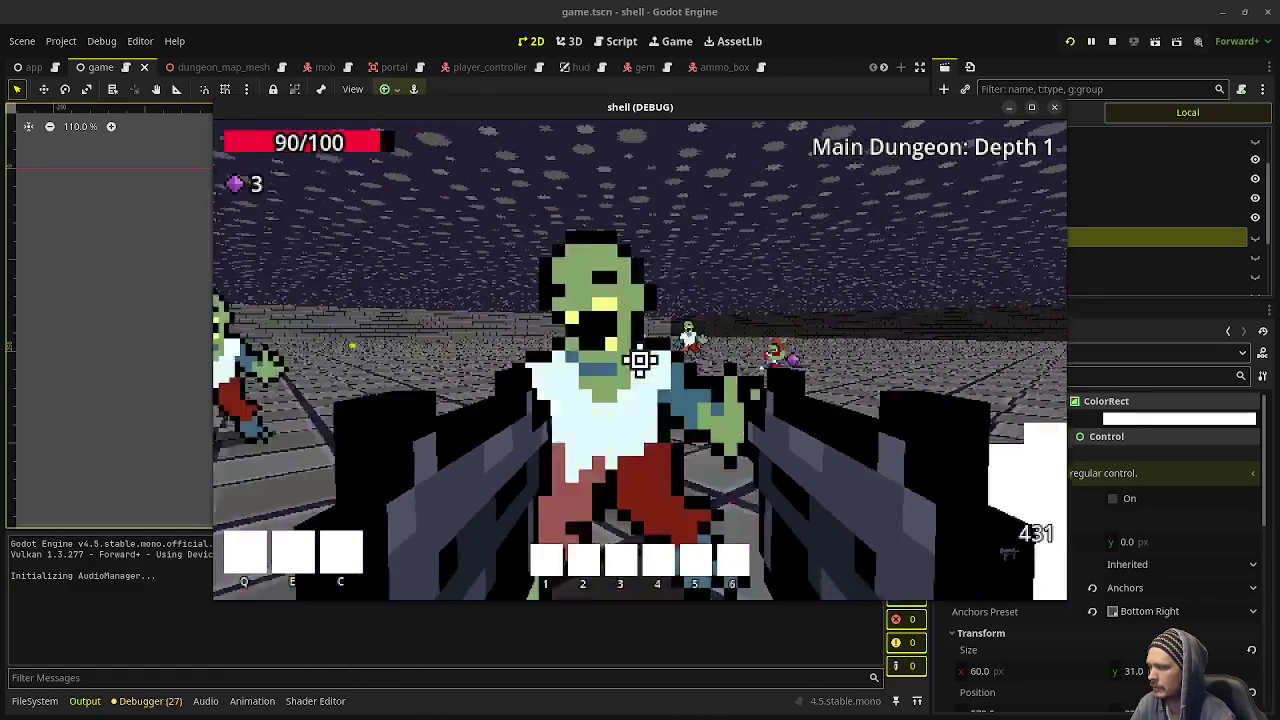
pyautogui.click(640, 360)
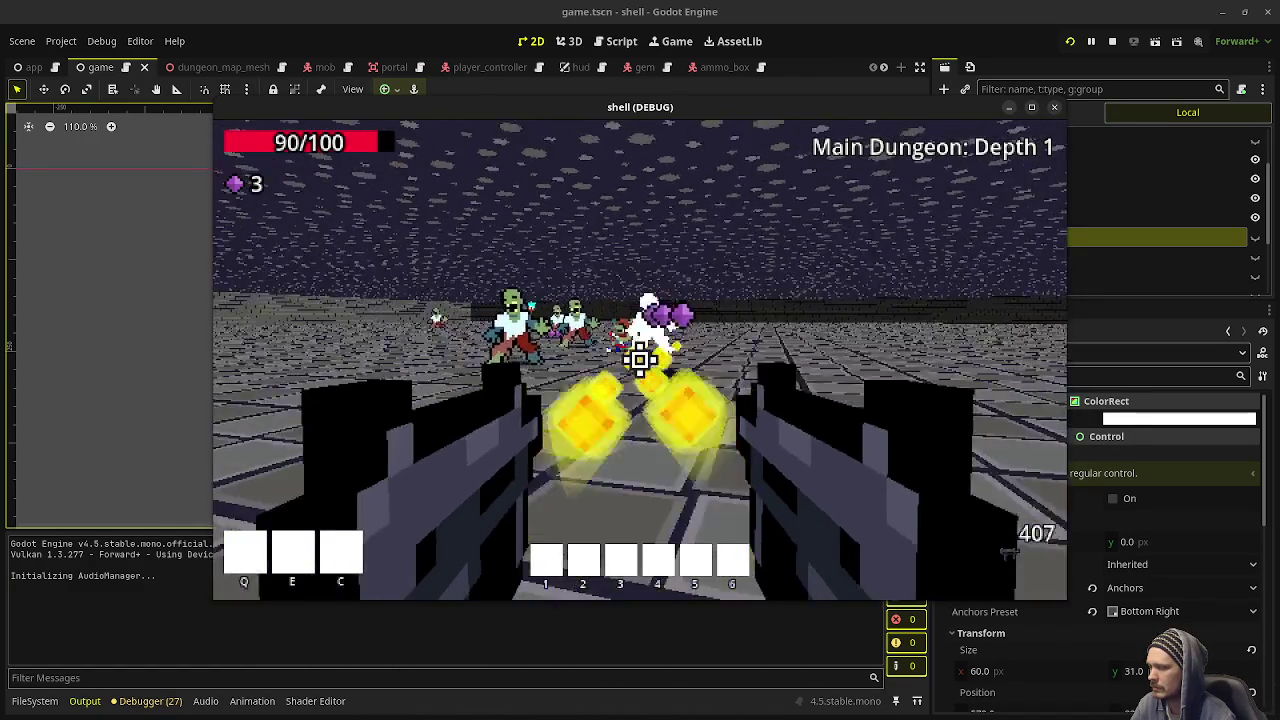
pyautogui.click(640, 360)
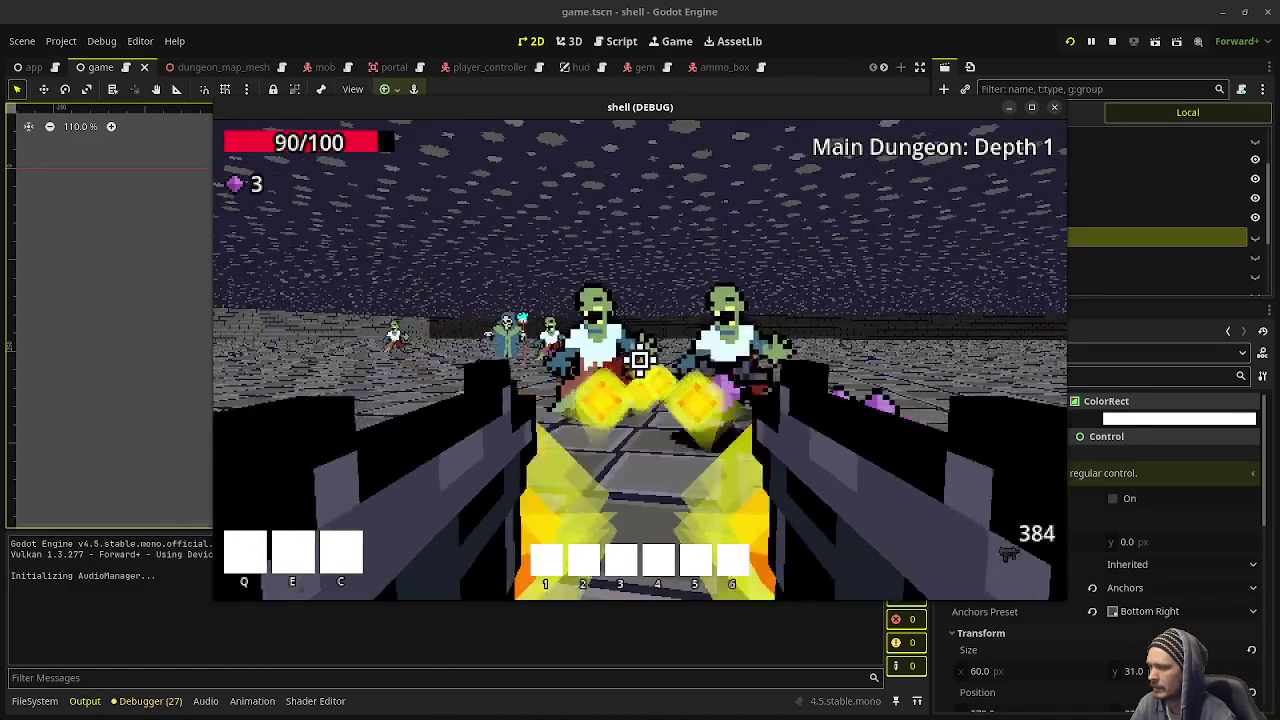
pyautogui.click(640, 360)
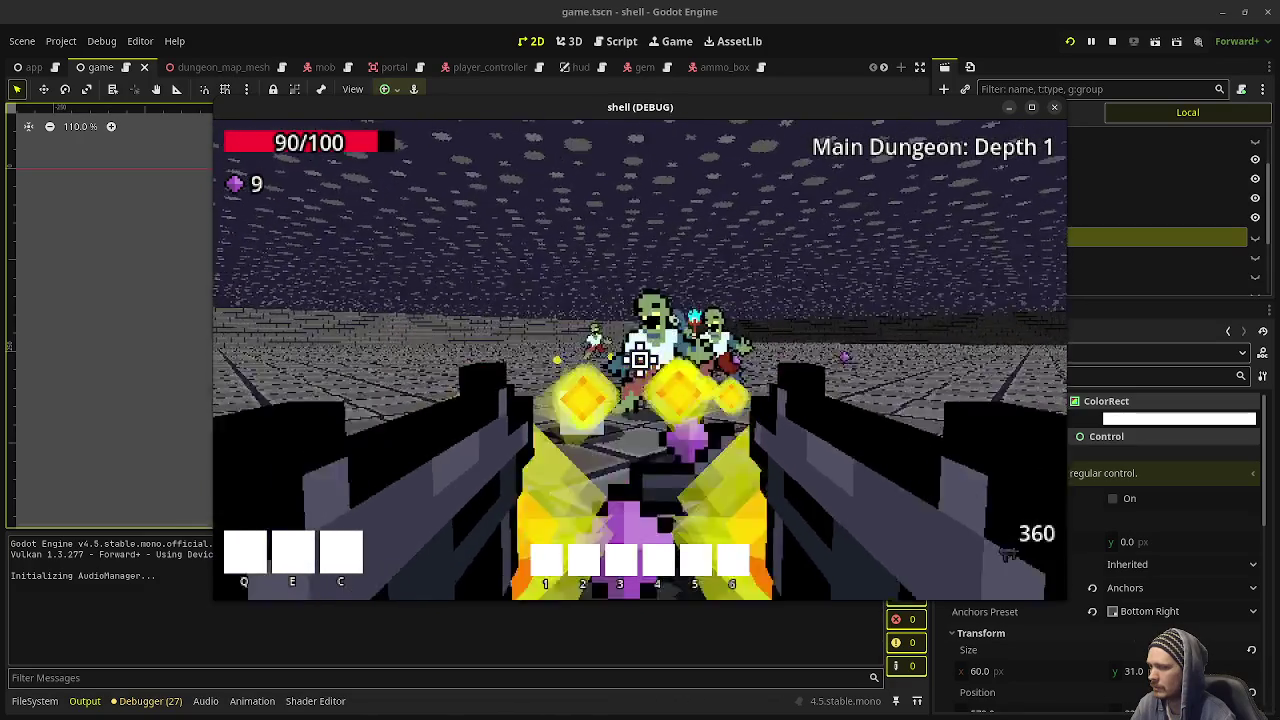
pyautogui.click(640, 360)
pyautogui.click(640, 360)
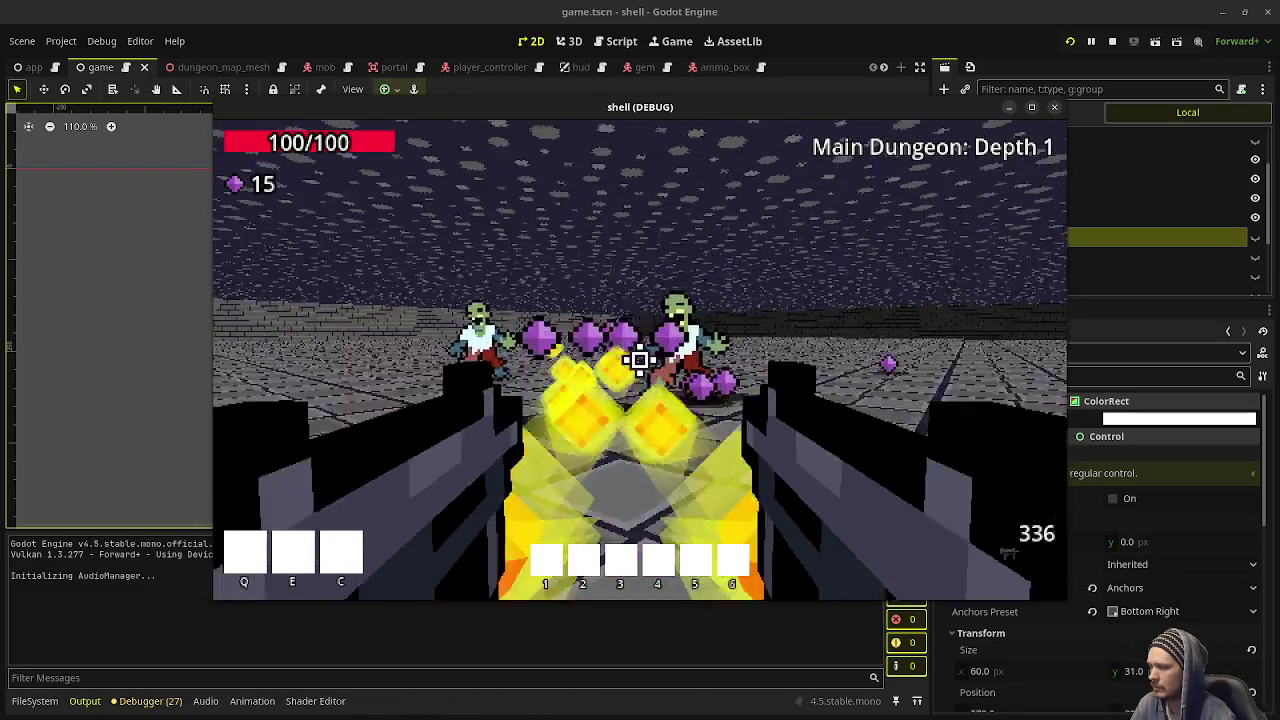
pyautogui.click(640, 360)
pyautogui.click(640, 360)
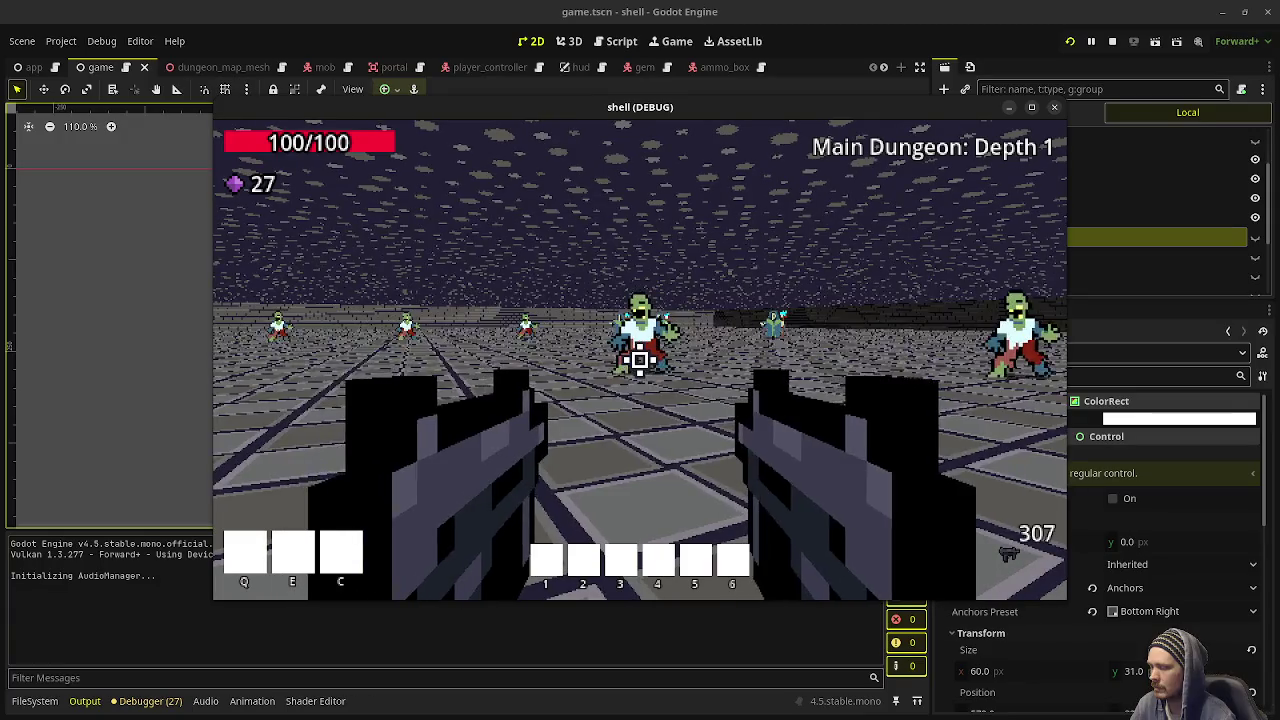
pyautogui.press('F8')
# Switch to the 3D workspace and open the hud.gd script in the script editor
pyautogui.hotkey('ctrl', 'F2')
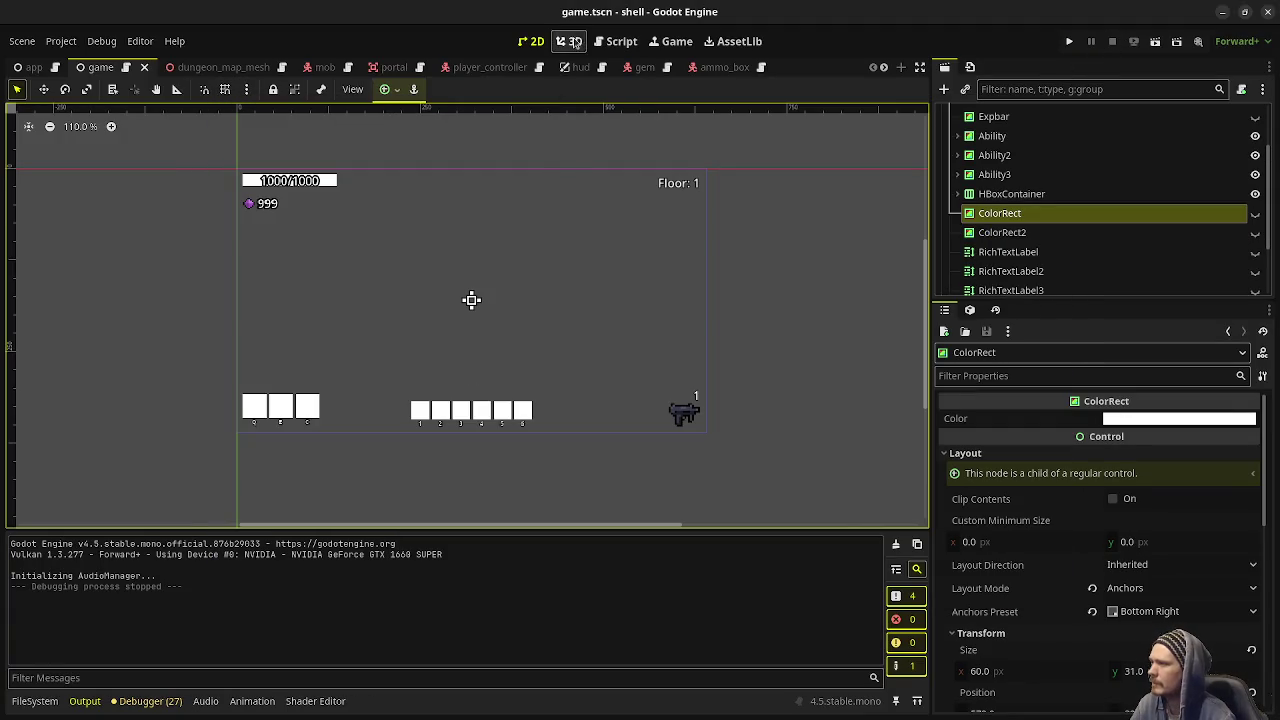
pyautogui.click(602, 67)
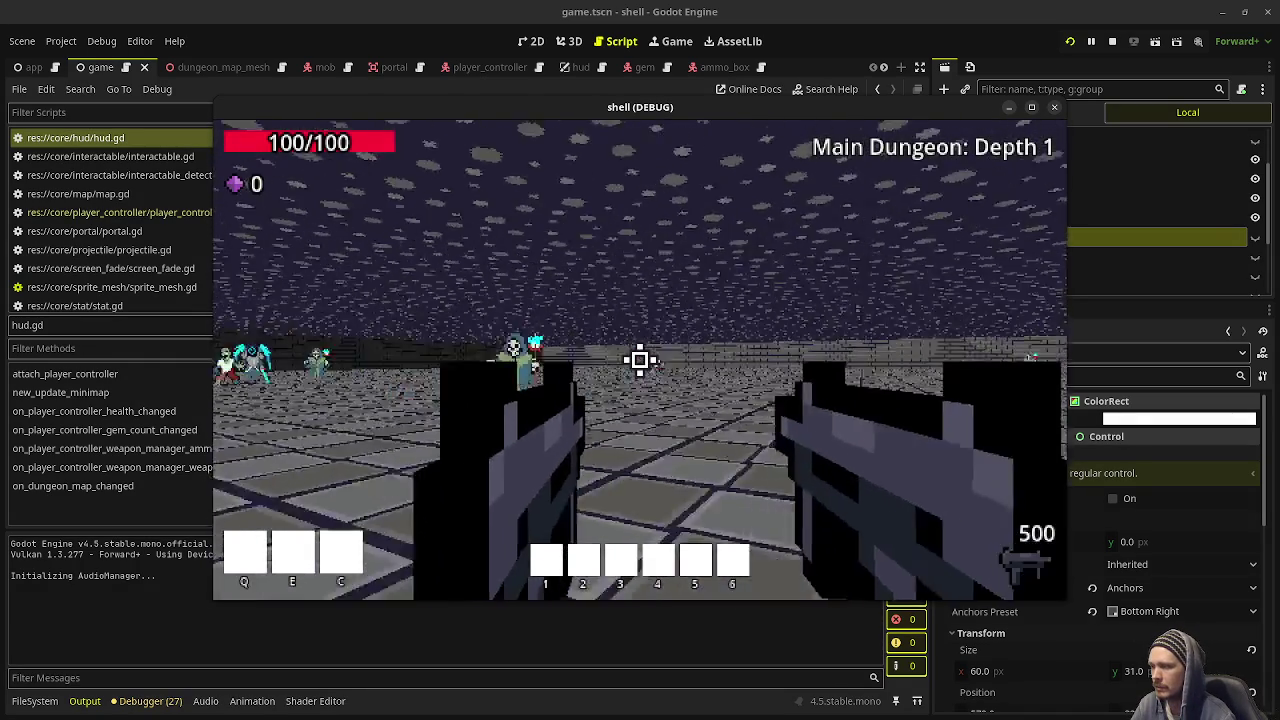
# Playtest by firing at zombies and a skeleton, switching between shotgun and uzis, then stop the game
pyautogui.click(640, 360)
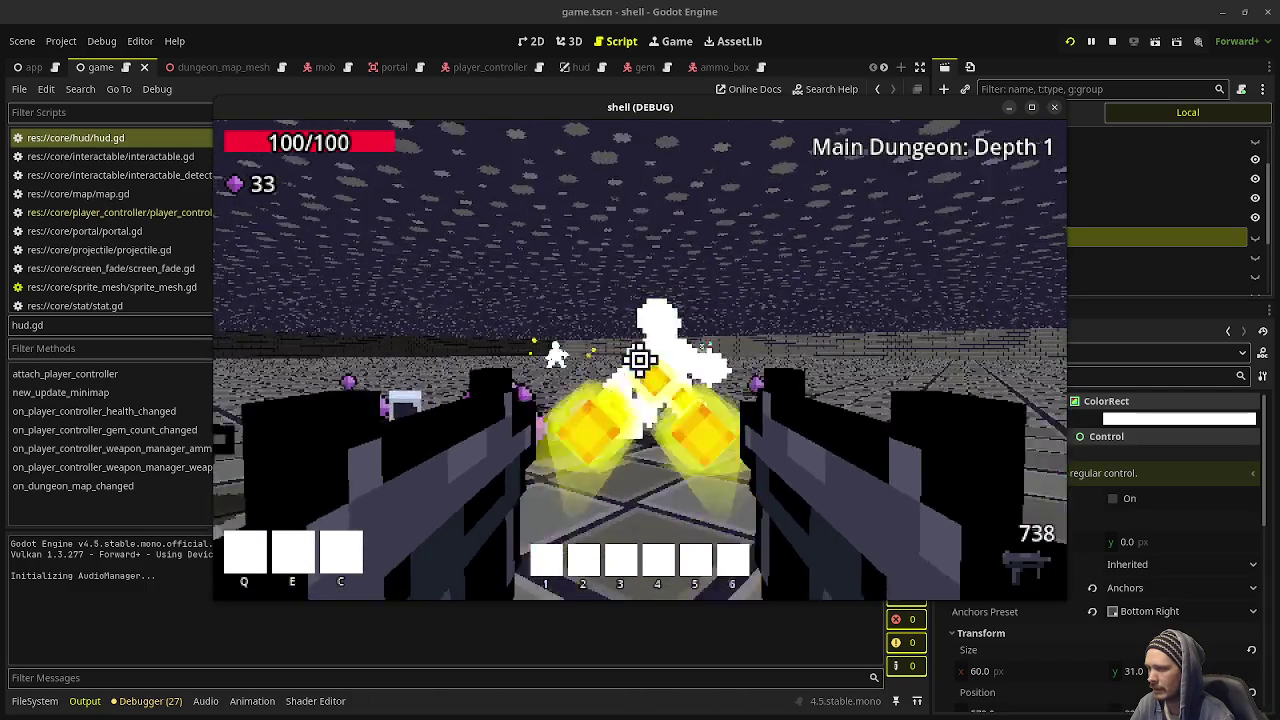
pyautogui.moveTo(640, 360); pyautogui.dragTo(640, 360)
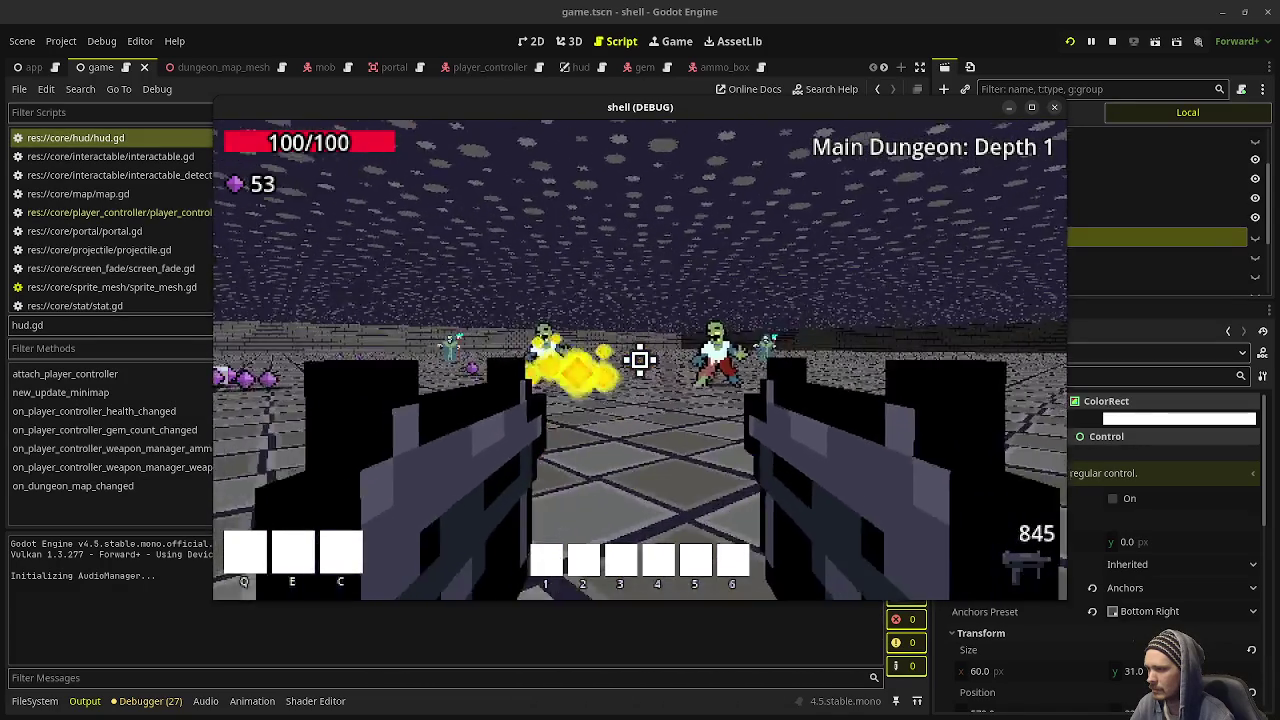
pyautogui.click(640, 360)
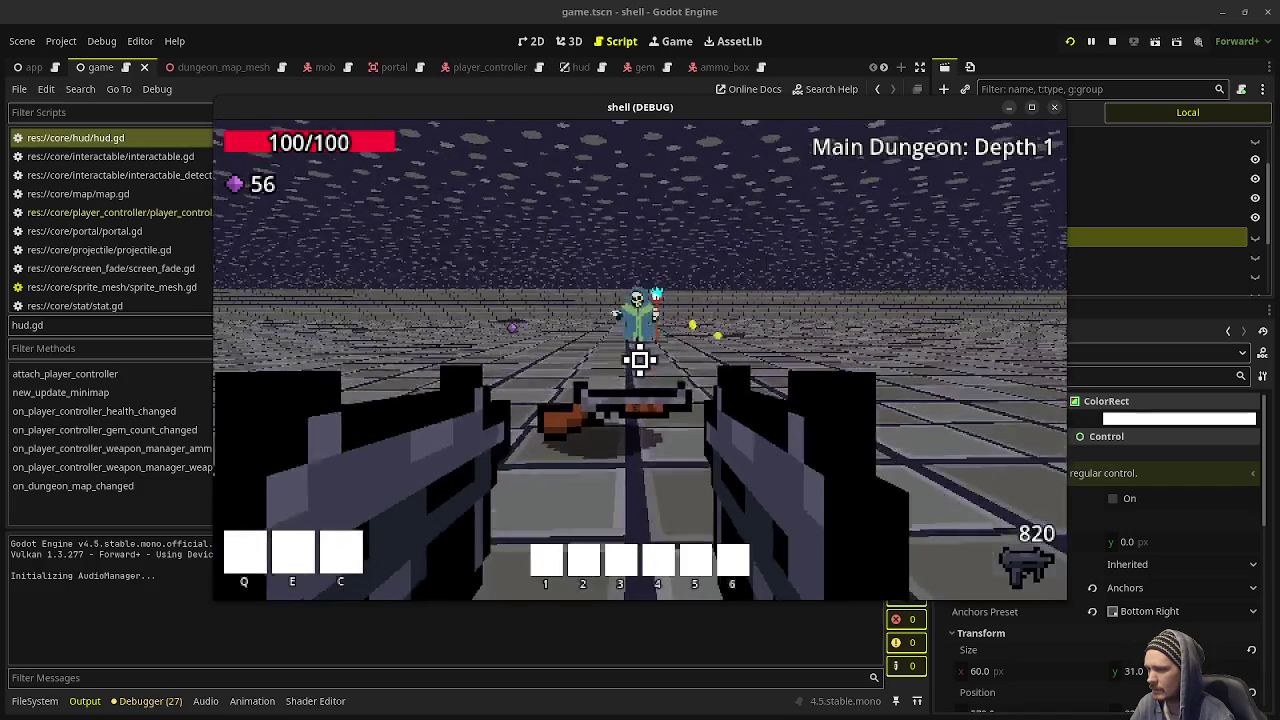
pyautogui.click(640, 360)
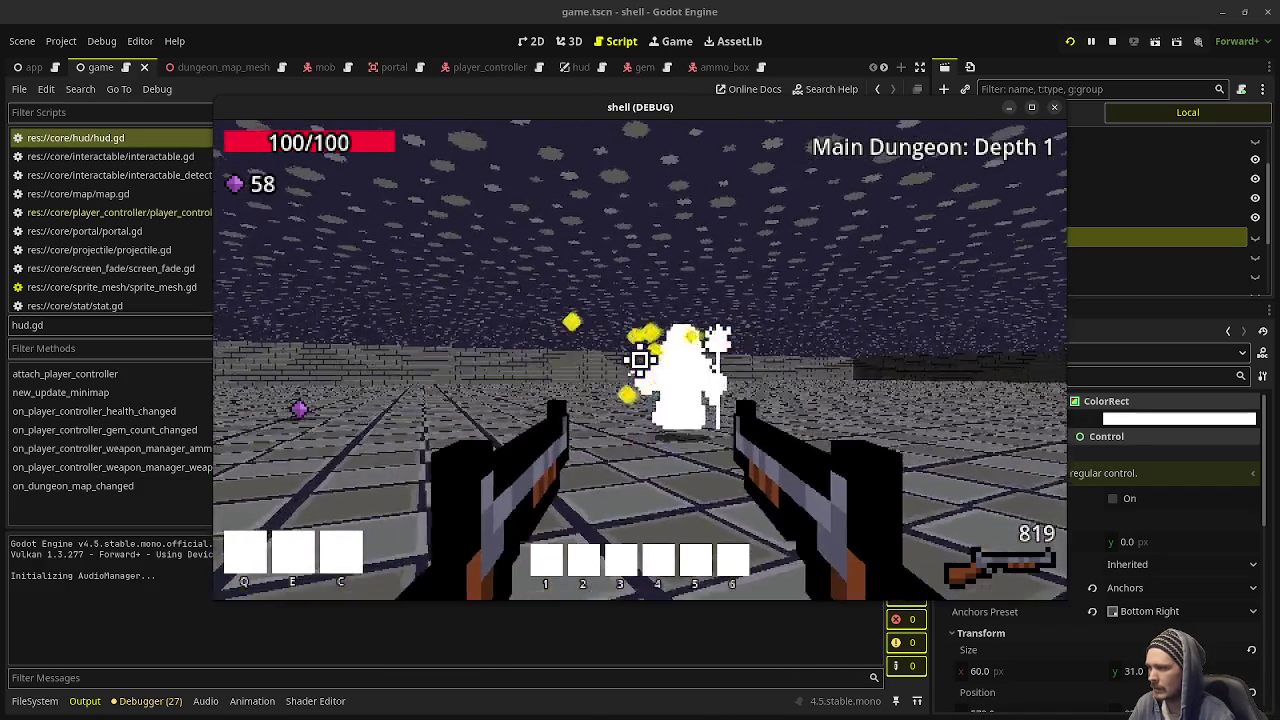
pyautogui.click(640, 360)
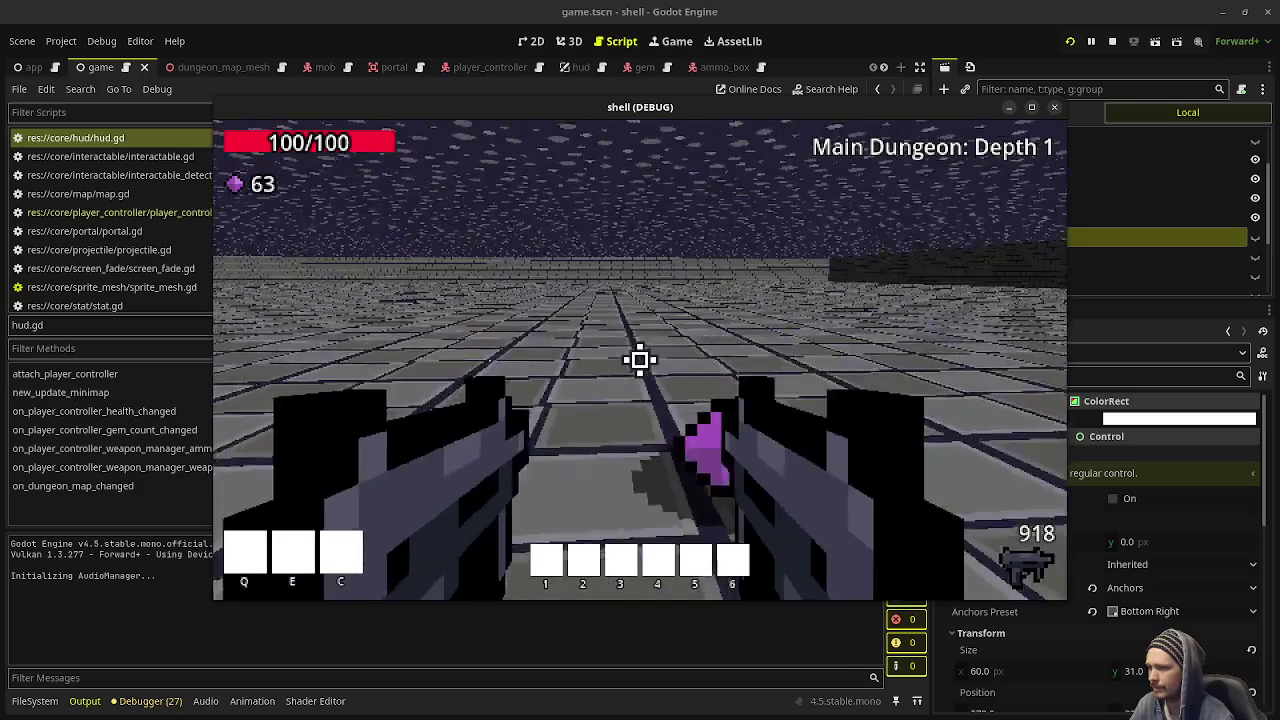
pyautogui.press('w')
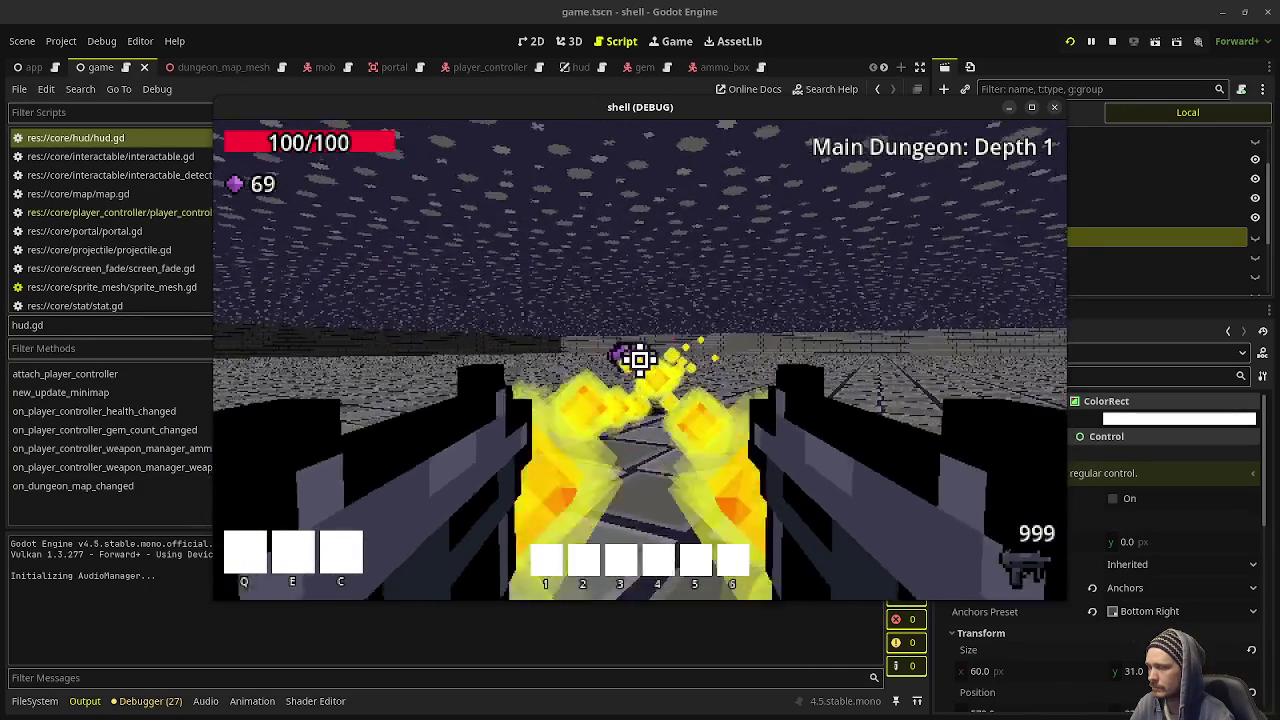
pyautogui.press('w')
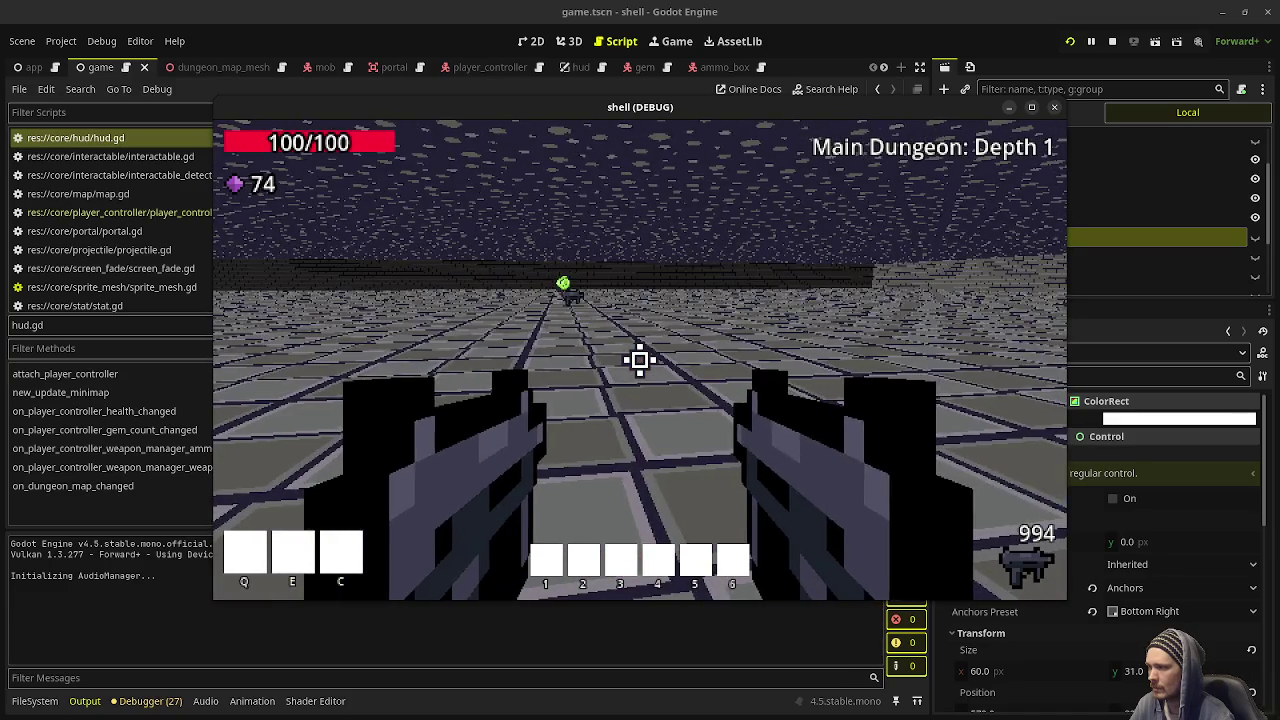
pyautogui.click(1112, 41)
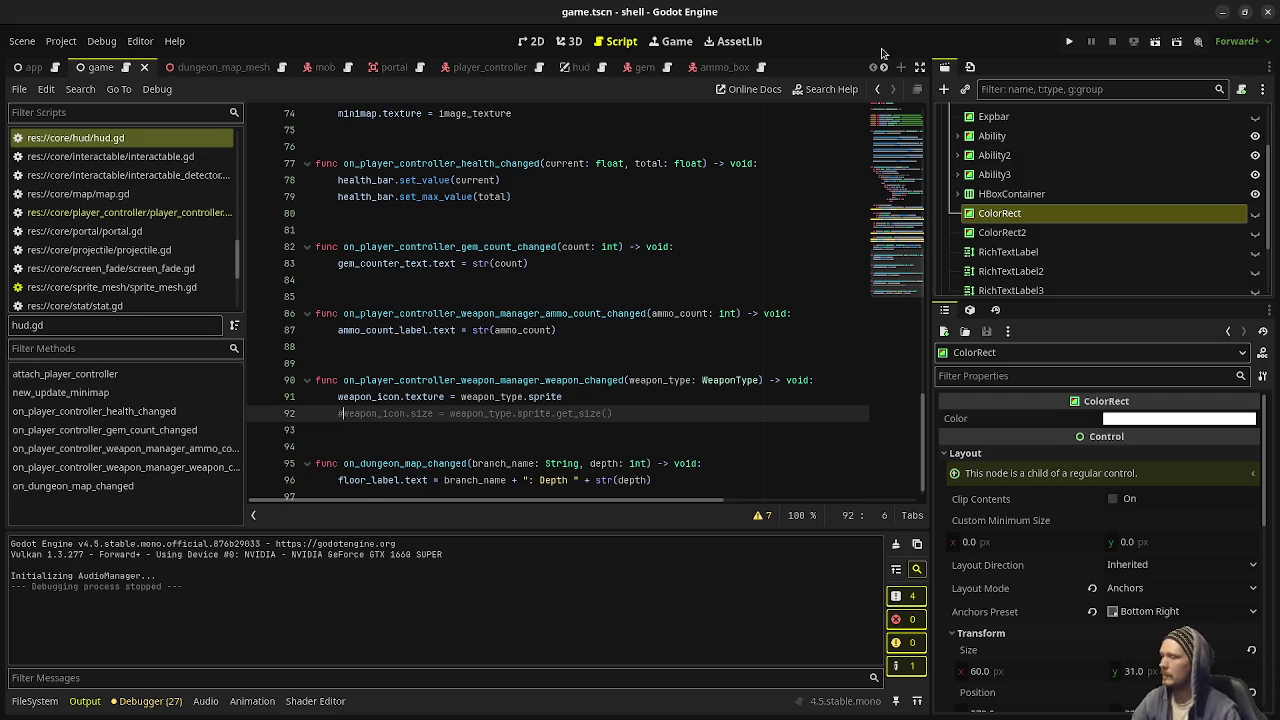
pyautogui.click(536, 298)
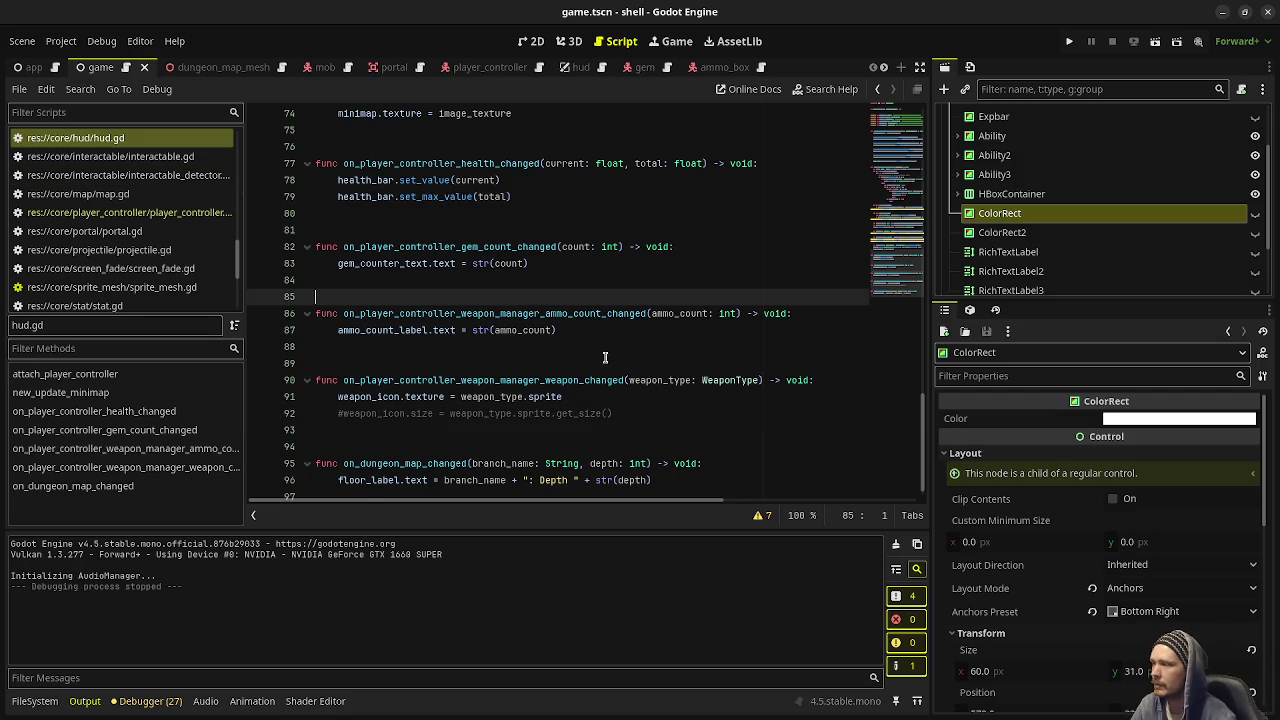
pyautogui.scroll(10, 570, 380)
pyautogui.scroll(15, 568, 376)
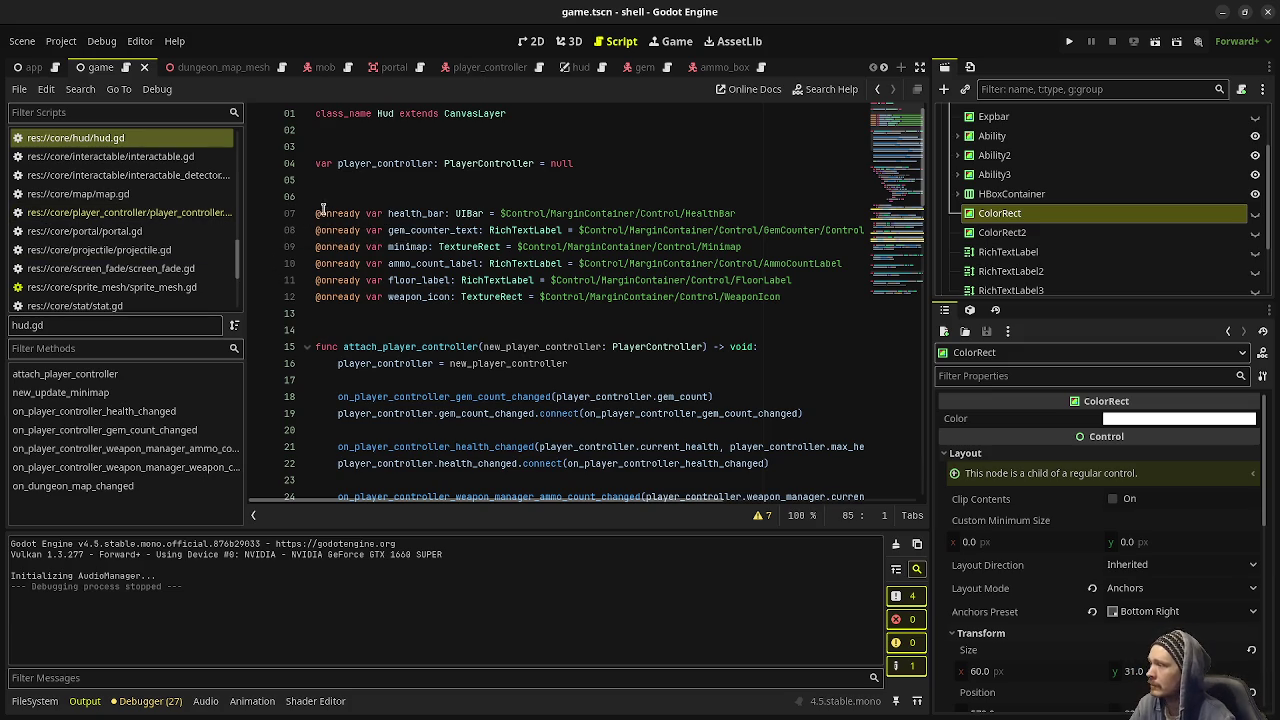
# Scroll the Filter Scripts list up and open game.gd
pyautogui.scroll(3, 150, 235)
pyautogui.scroll(10, 148, 250)
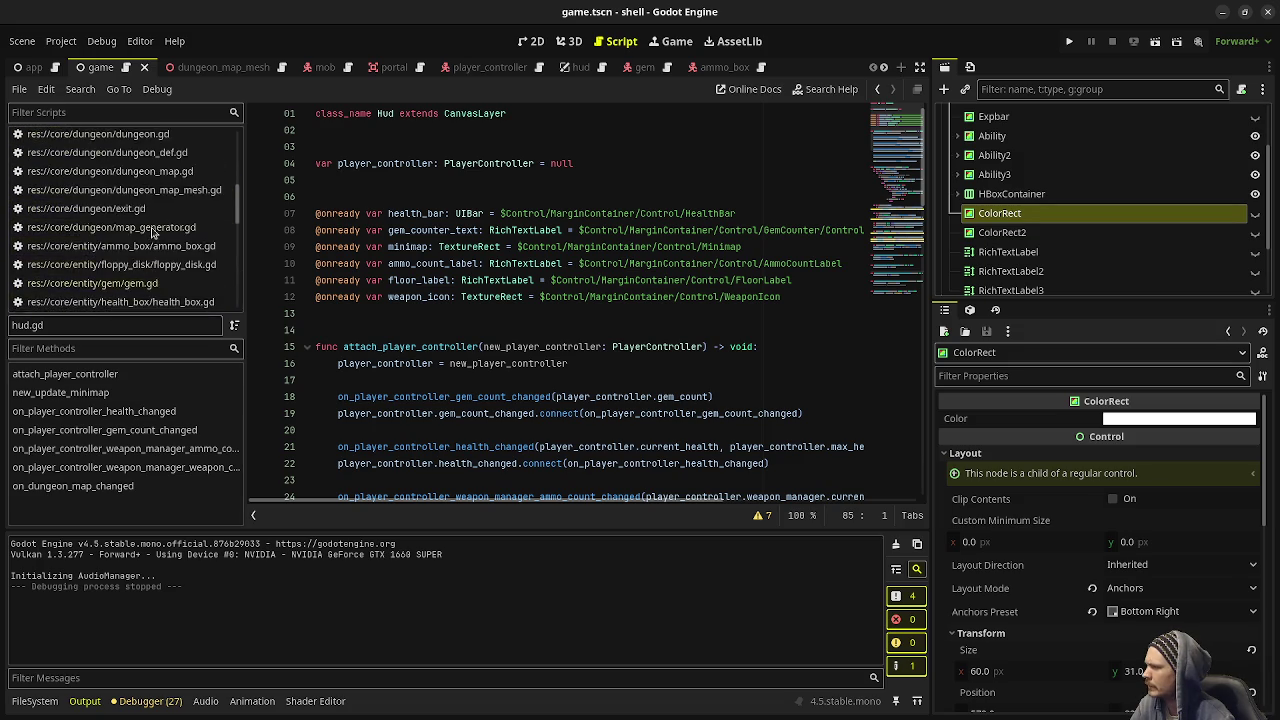
pyautogui.click(150, 268)
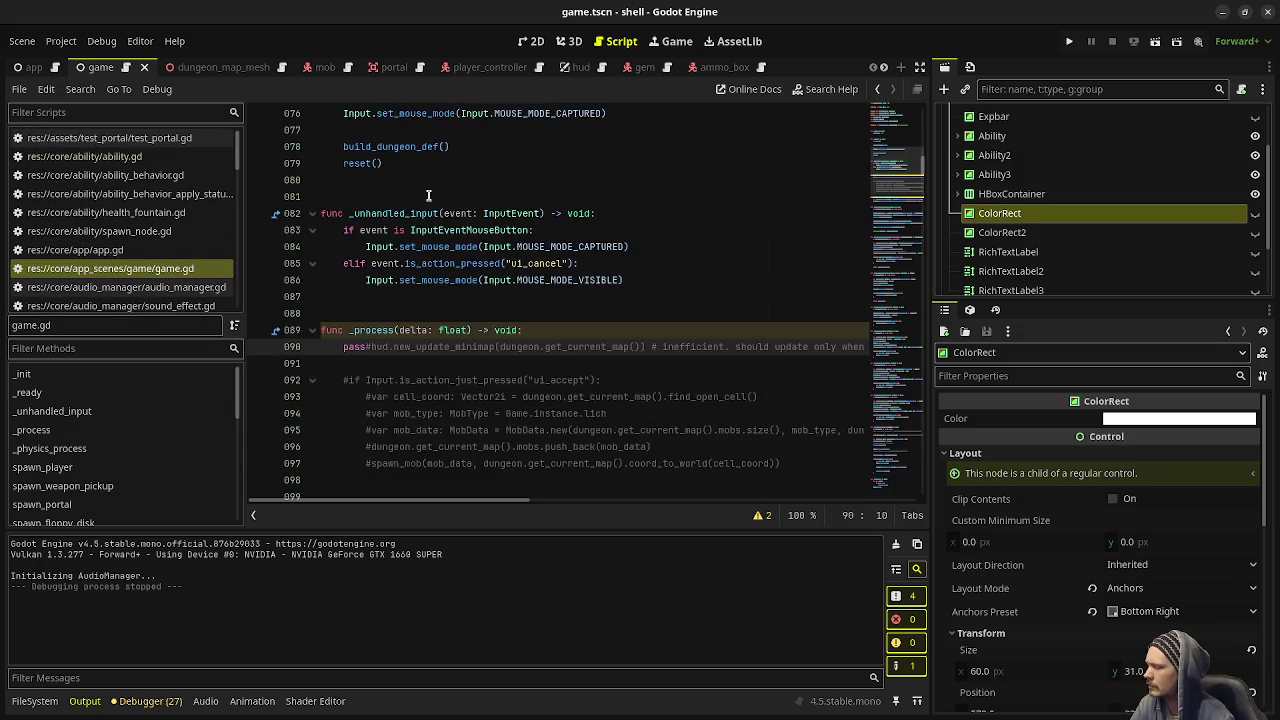
# Select the NOTES lines near the top of game.gd and browse the code with the minimap
pyautogui.scroll(15, 430, 213)
pyautogui.moveTo(600, 296)
pyautogui.mouseDown()
pyautogui.moveTo(420, 243)
pyautogui.moveTo(529, 214)
pyautogui.mouseUp()
pyautogui.click(579, 213)
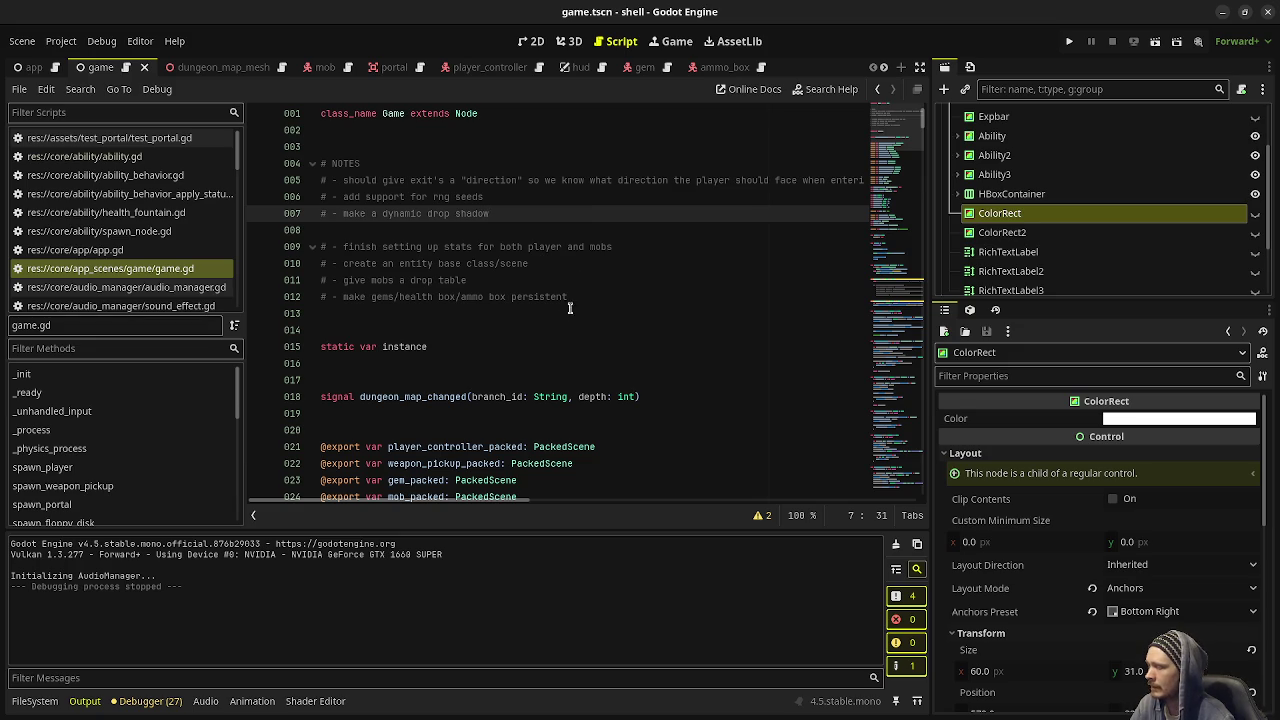
pyautogui.scroll(-6, 595, 296)
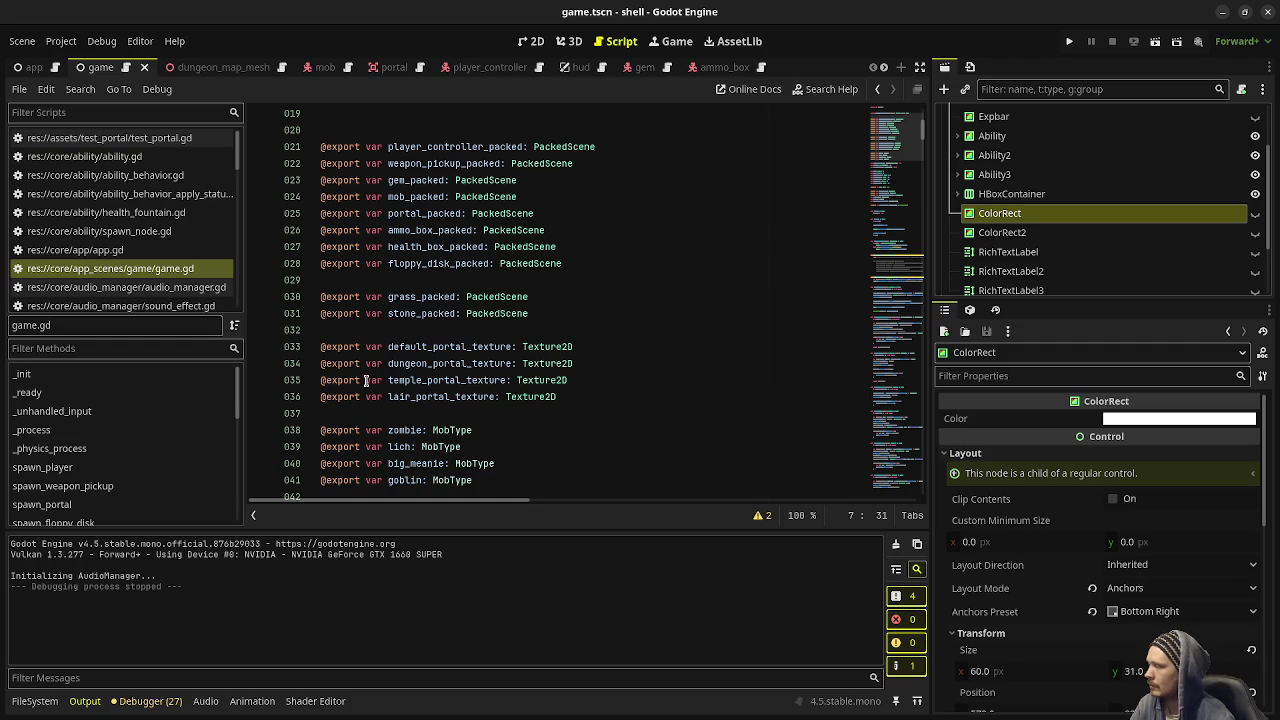
pyautogui.click(888, 133)
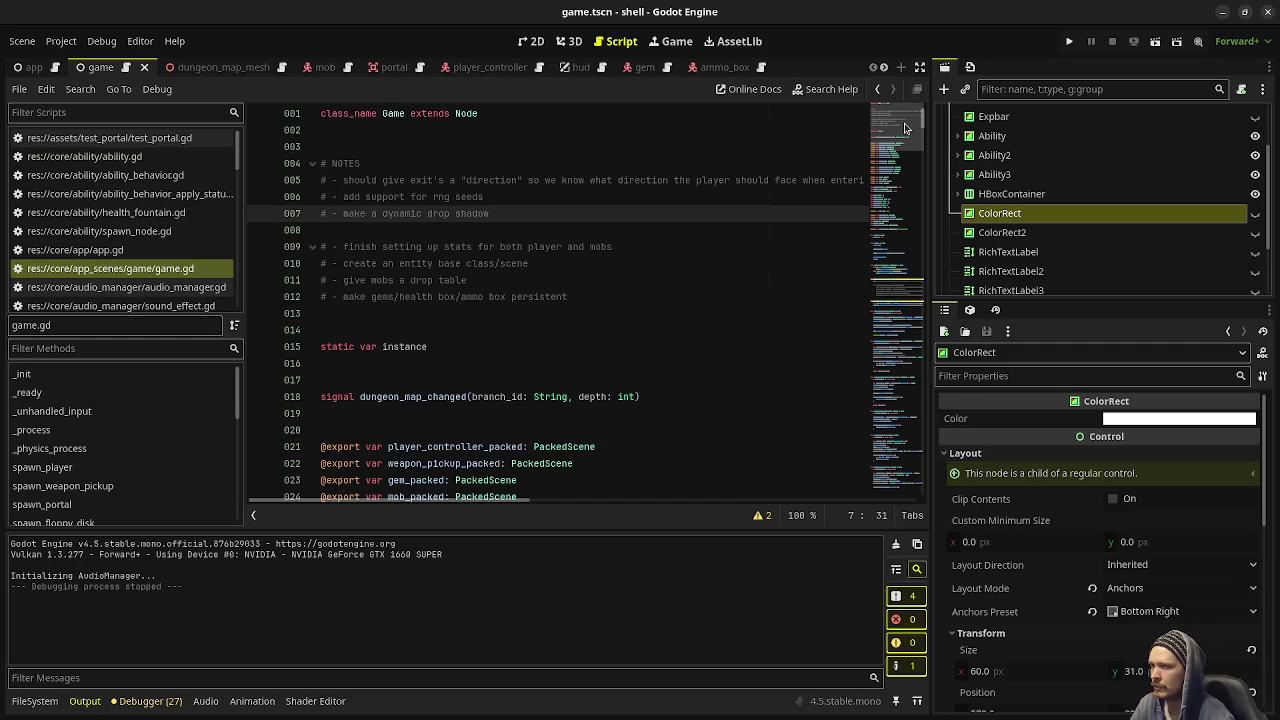
pyautogui.moveTo(889, 135)
pyautogui.mouseDown()
pyautogui.moveTo(908, 371)
pyautogui.moveTo(893, 140)
pyautogui.mouseUp()
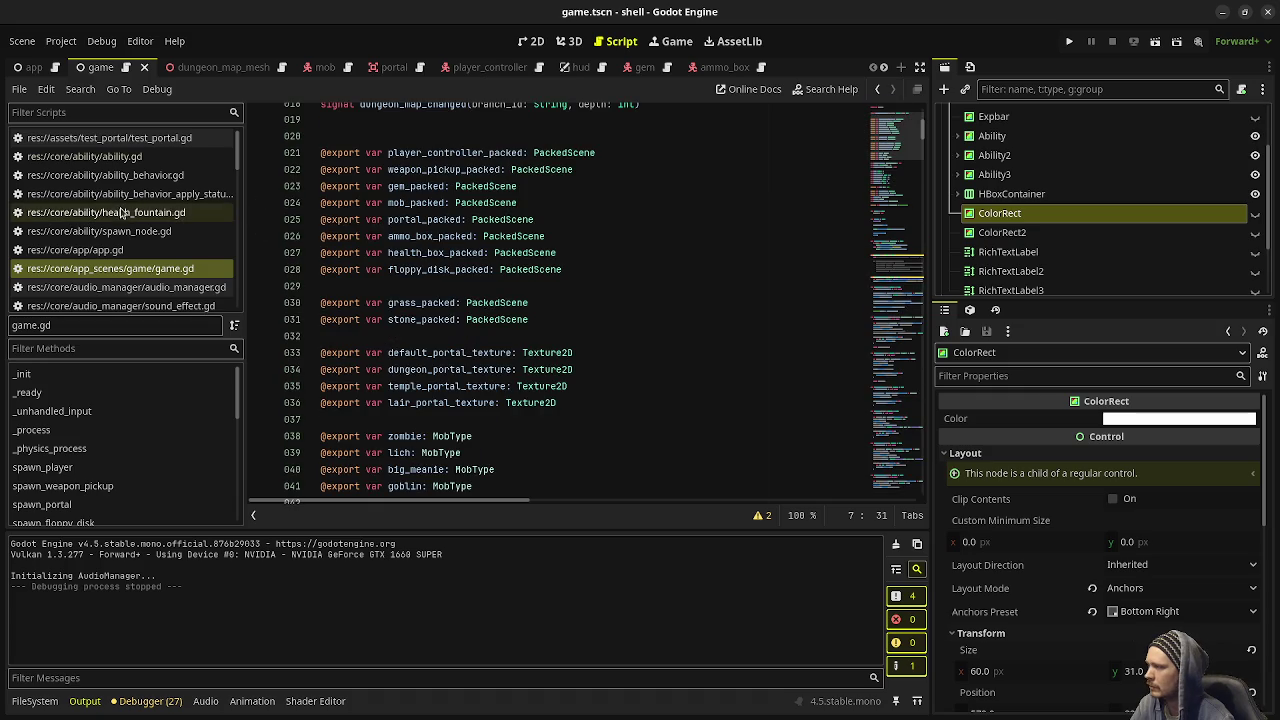
pyautogui.scroll(5, 866, 168)
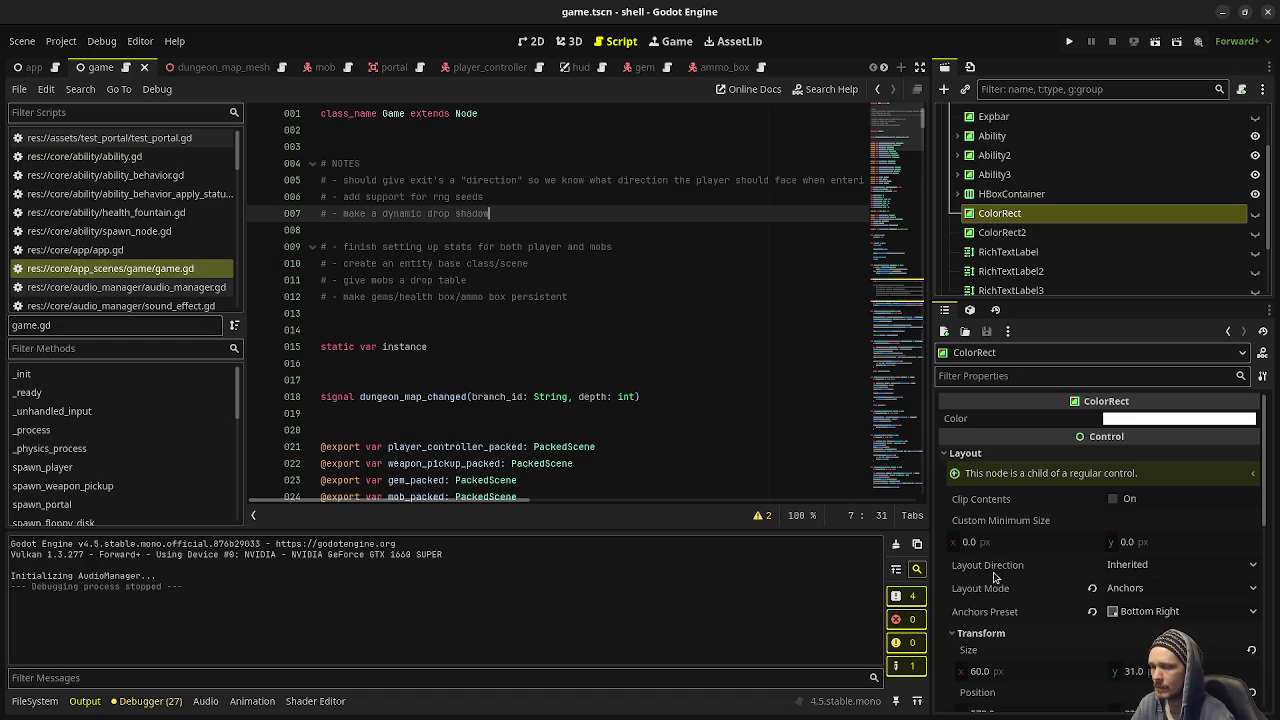
pyautogui.moveTo(997, 570)
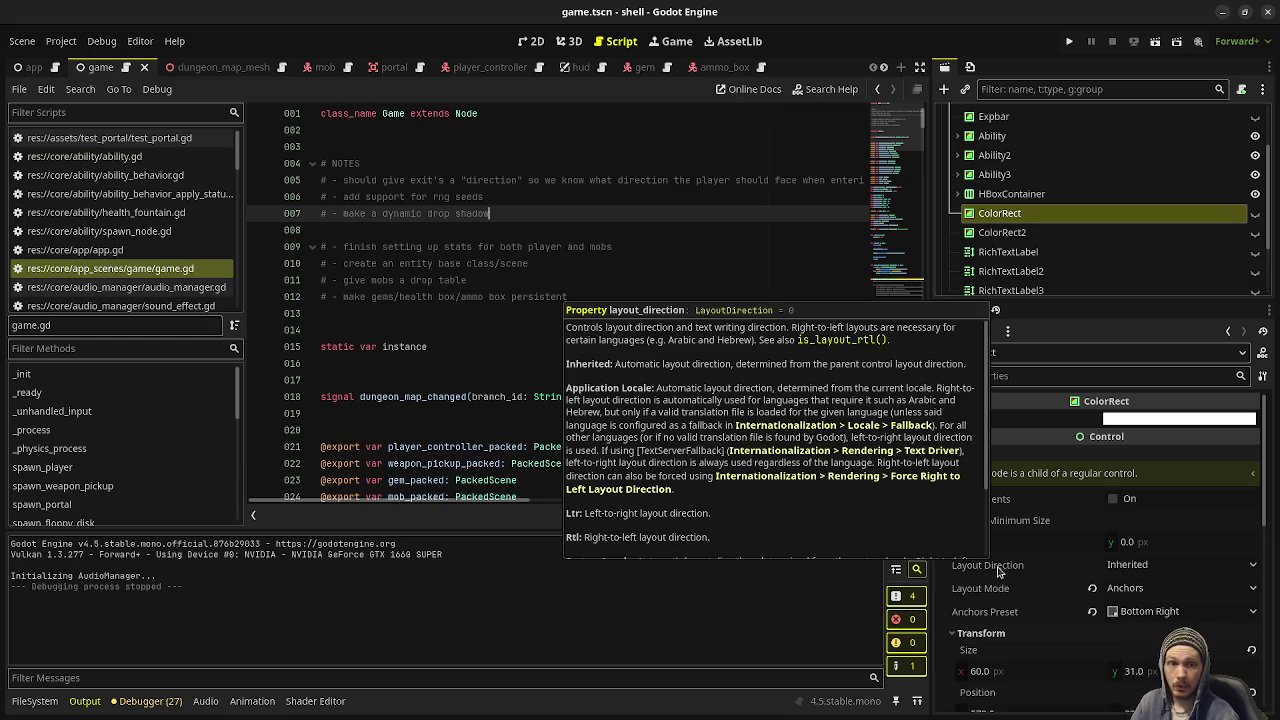